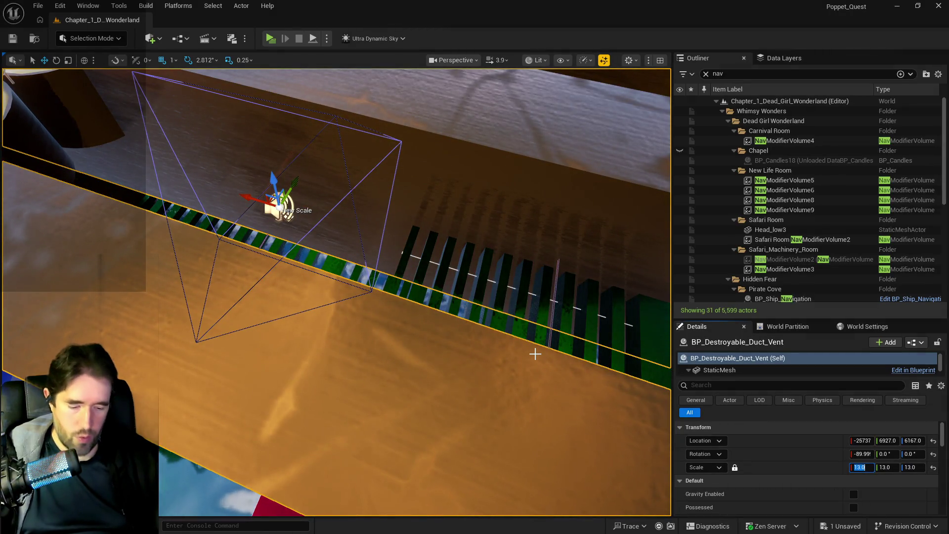
type(".3")
- Confirm the duct vent's uniform scale of 1.3 and inspect it around the grating
key("Return")
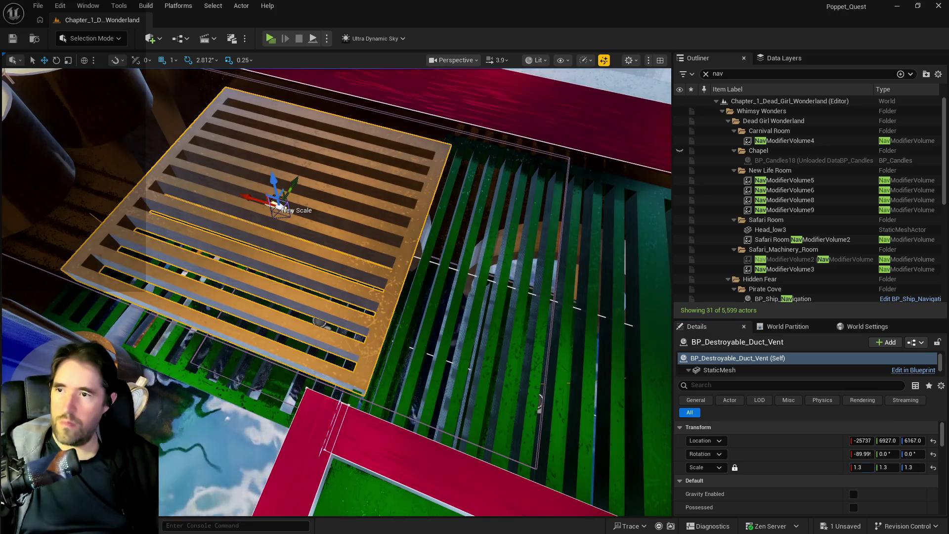
left_click_drag(482, 334, 371, 334)
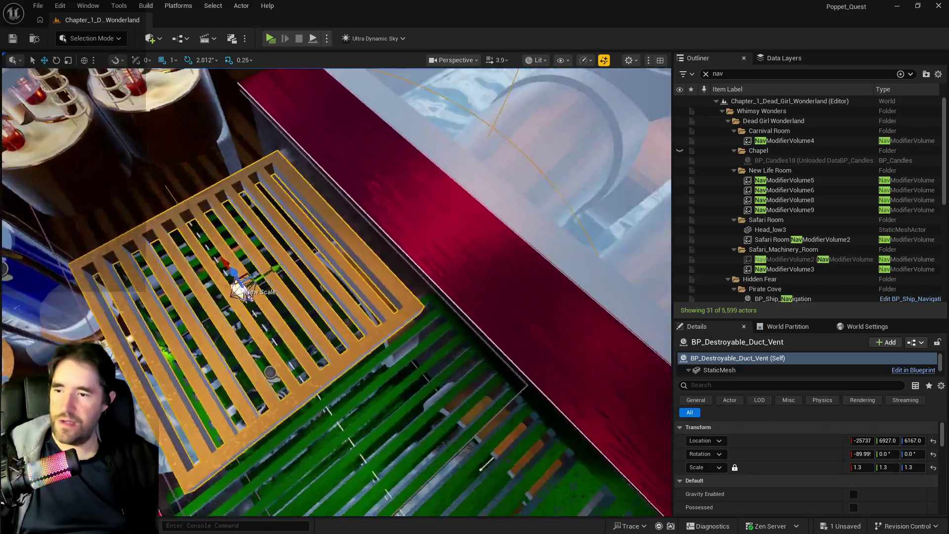
mouse_move(371, 334)
left_mouse_down()
mouse_move(334, 296)
mouse_move(356, 311)
mouse_move(377, 144)
mouse_move(443, 202)
left_mouse_up()
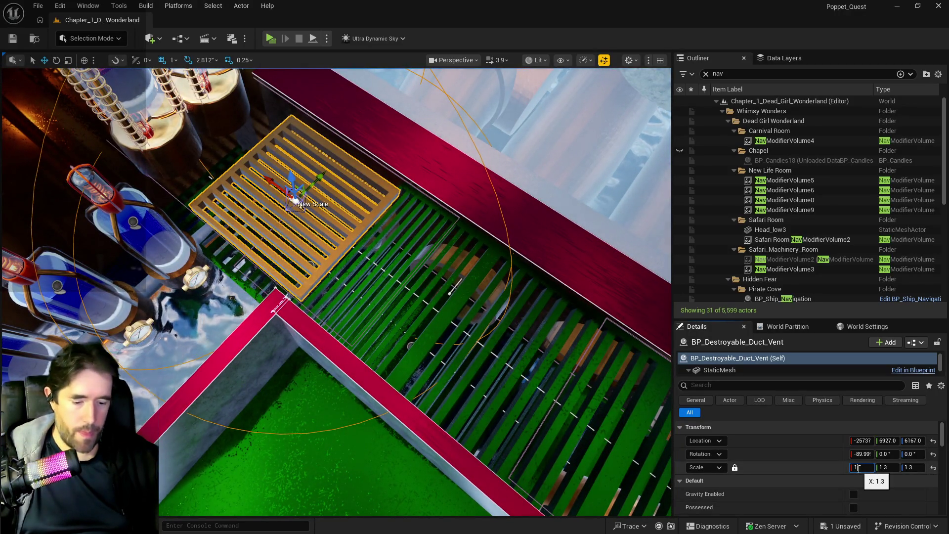
- Raise the duct vent's uniform scale to 1.4 and select the green grate walkway
left_click_drag(858, 467, 865, 467)
left_click(450, 291)
left_click_drag(450, 290, 373, 264)
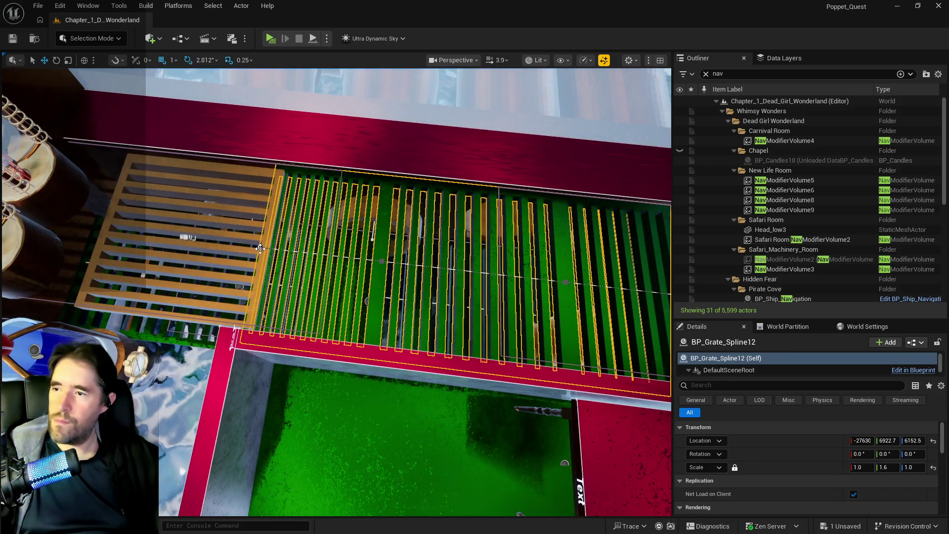
- Remove the grate's end spline point and pull the new end to the right, shortening the walkway
left_click(260, 247)
key("Delete")
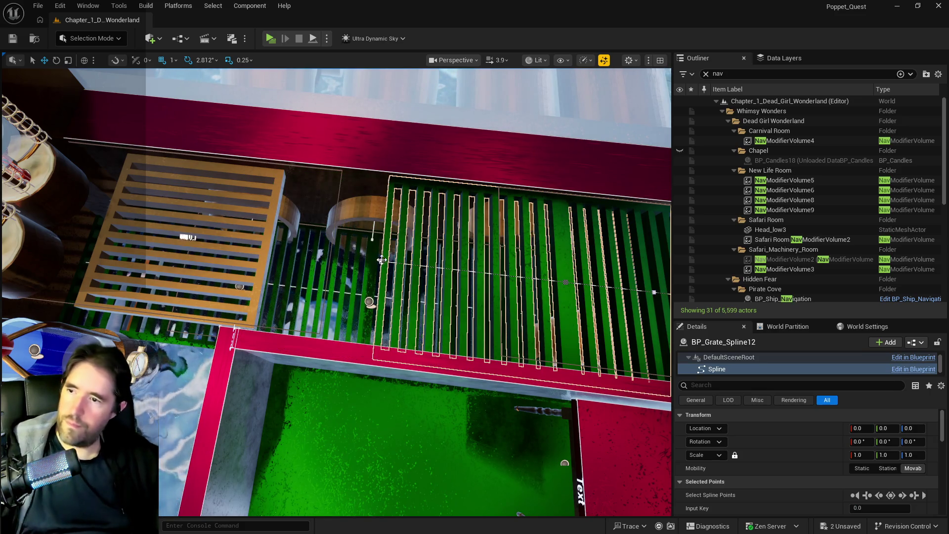
left_click_drag(354, 260, 347, 260)
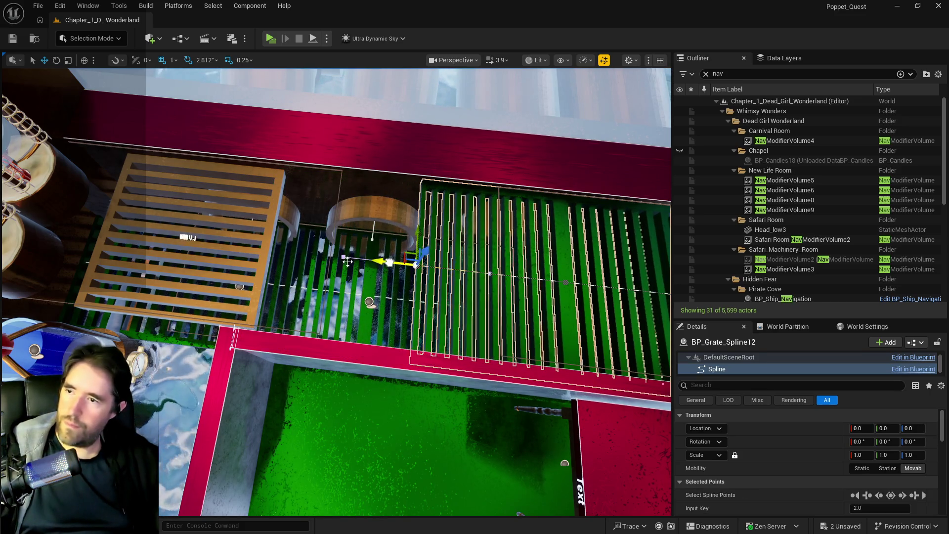
- Rotate the duct vent -90° and slide it along X toward the grate
left_click(188, 238)
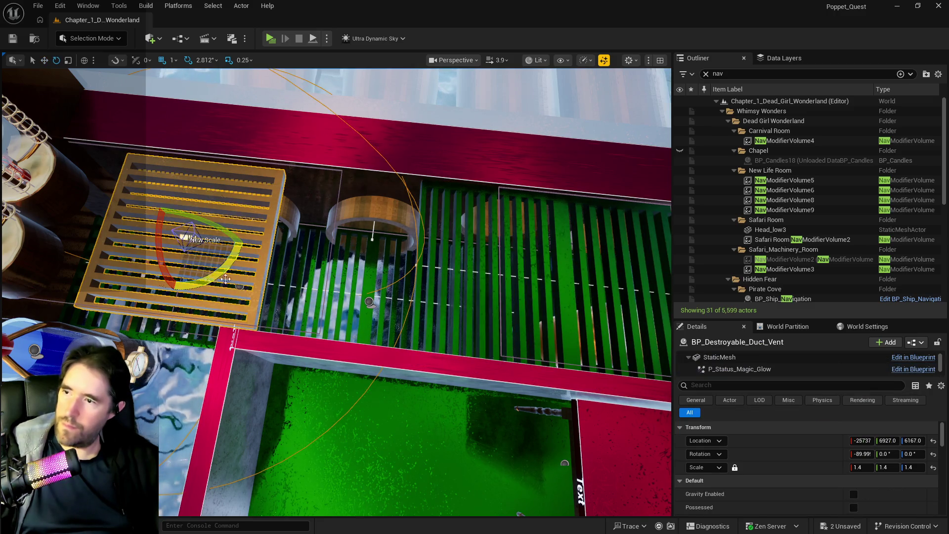
left_click_drag(225, 279, 189, 234)
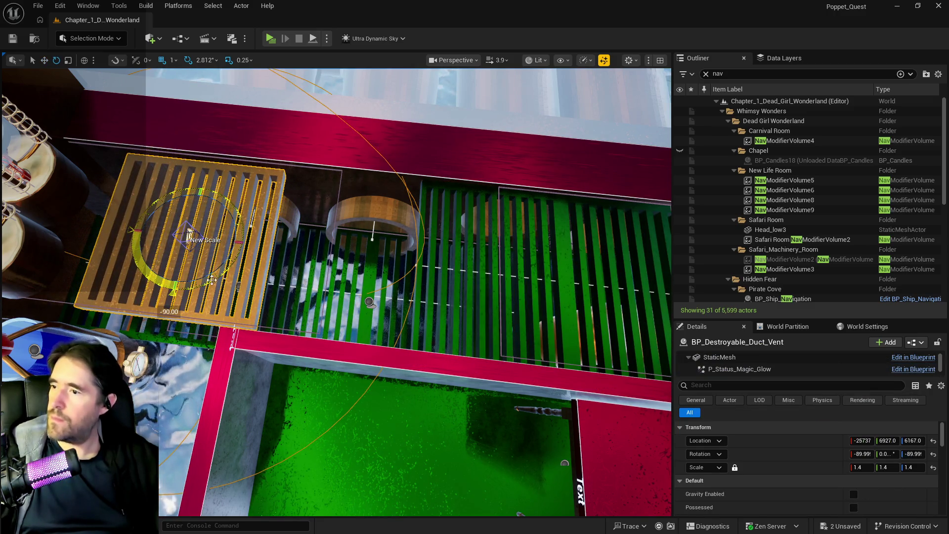
left_click_drag(152, 235, 296, 250)
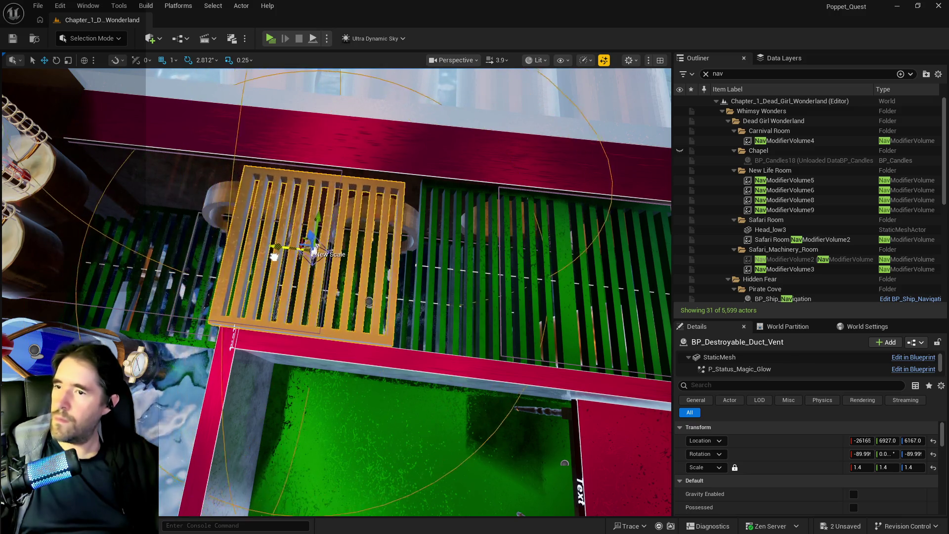
- Set the duct vent's Location Z to 6152.5 and check it from below
left_click(455, 288)
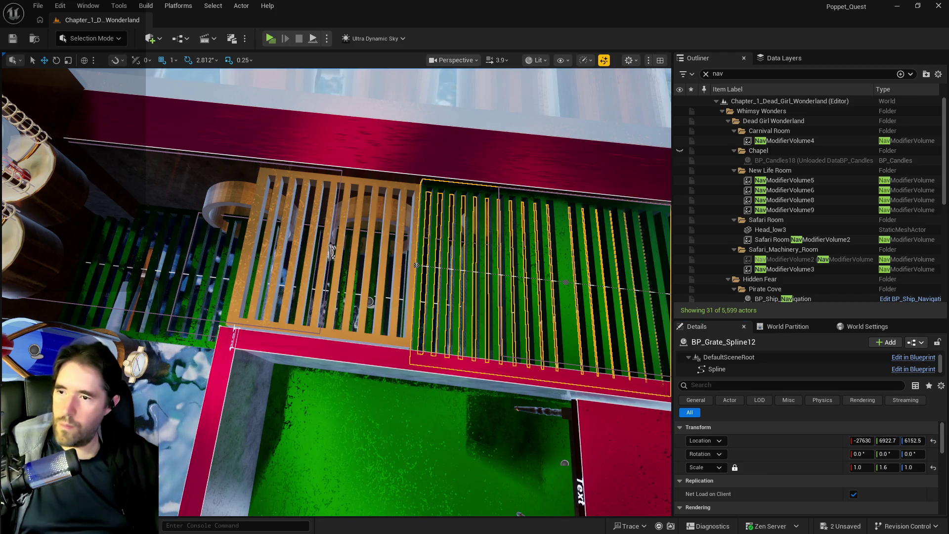
left_click(416, 265)
left_click(914, 440)
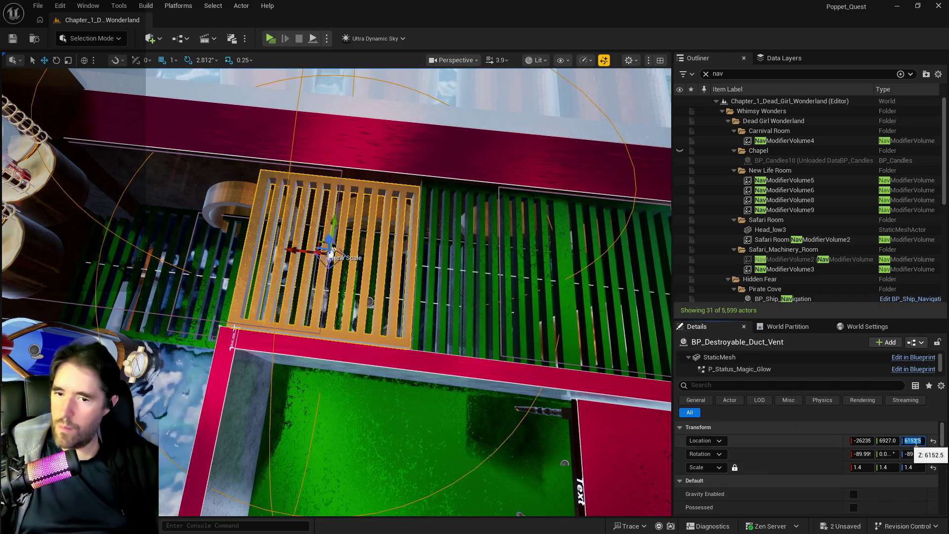
key("Return")
left_click_drag(416, 297, 489, 341)
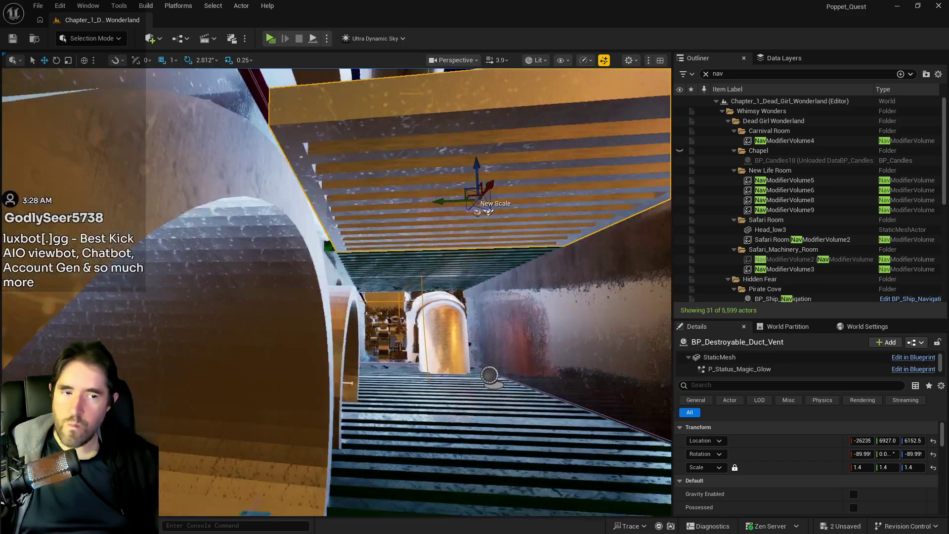
left_click_drag(570, 386, 571, 387)
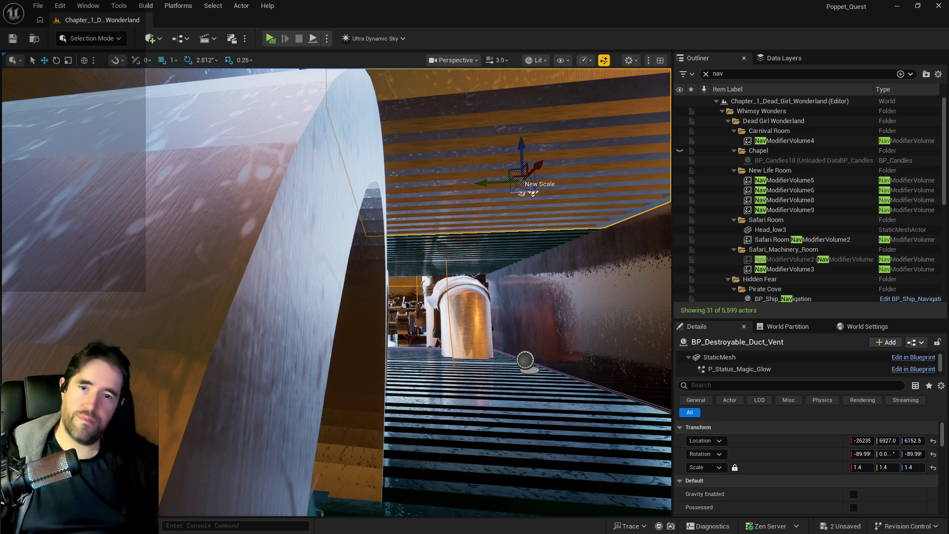
key("f")
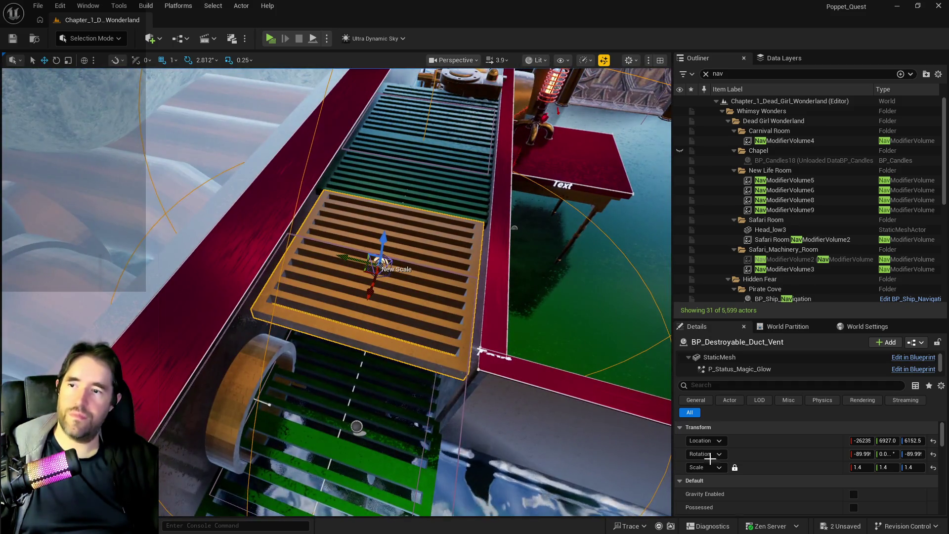
- Set the duct vent's scale to a uniform 1.5
left_click(872, 466)
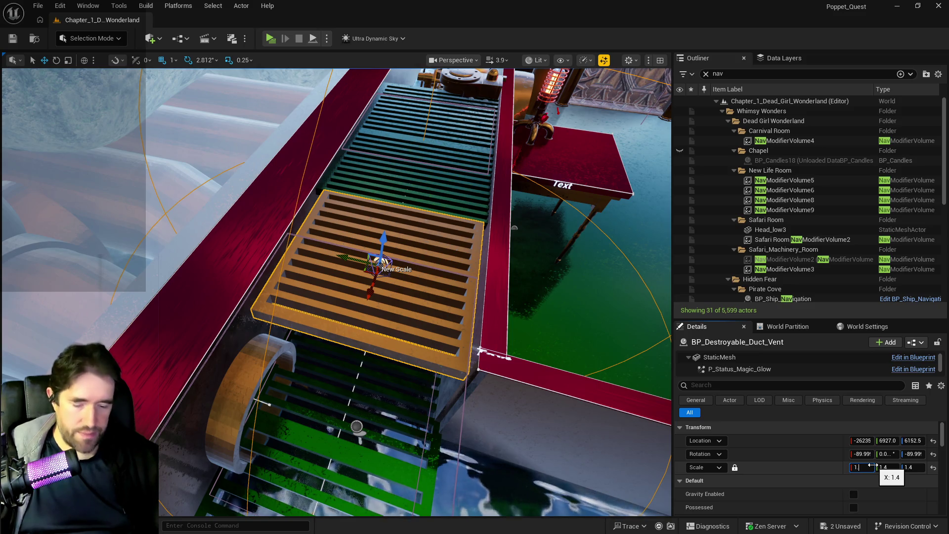
type("1.5")
key("Return")
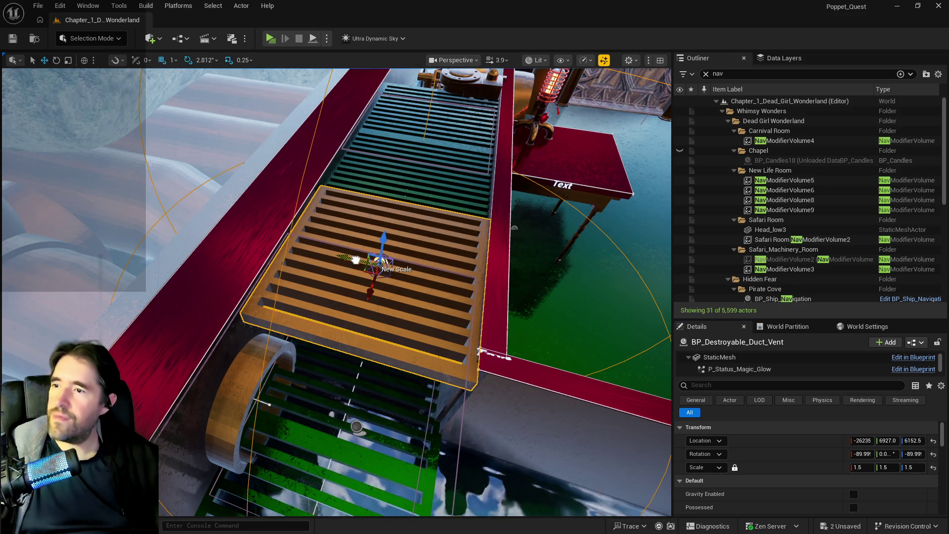
scroll(368, 259, "up", 1)
mouse_move(393, 260)
left_mouse_down()
mouse_move(10, 275)
mouse_move(113, 253)
left_mouse_up()
- Select BP_Grate_Spline11, then BP_Grate_Spline12, viewed over the machinery
left_click(29, 269)
left_click(113, 252)
left_click(396, 267)
mouse_move(396, 267)
left_mouse_down()
mouse_move(333, 208)
mouse_move(368, 239)
mouse_move(75, 172)
mouse_move(347, 205)
mouse_move(333, 224)
left_mouse_up()
- Nudge the wooden vent along X and extend the green grate's end leftward
left_click(333, 223)
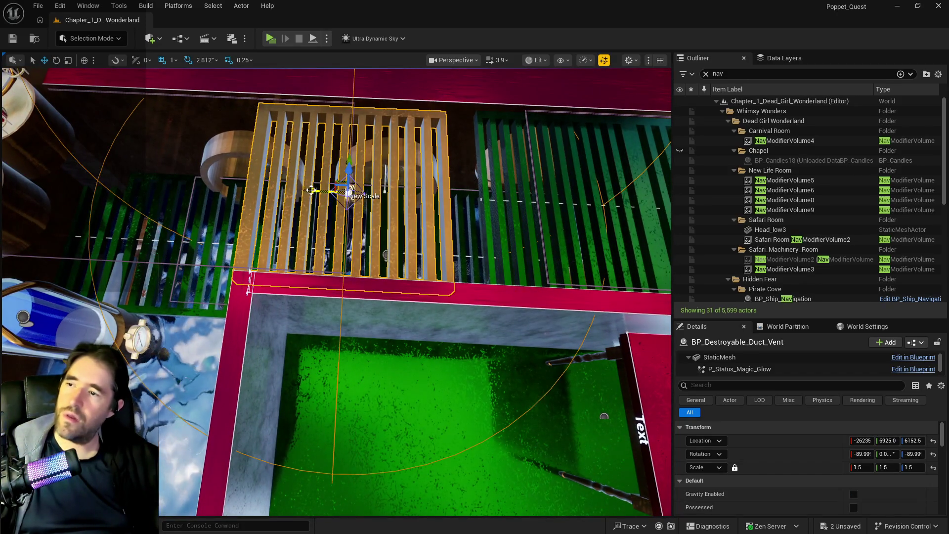
left_click_drag(311, 191, 313, 191)
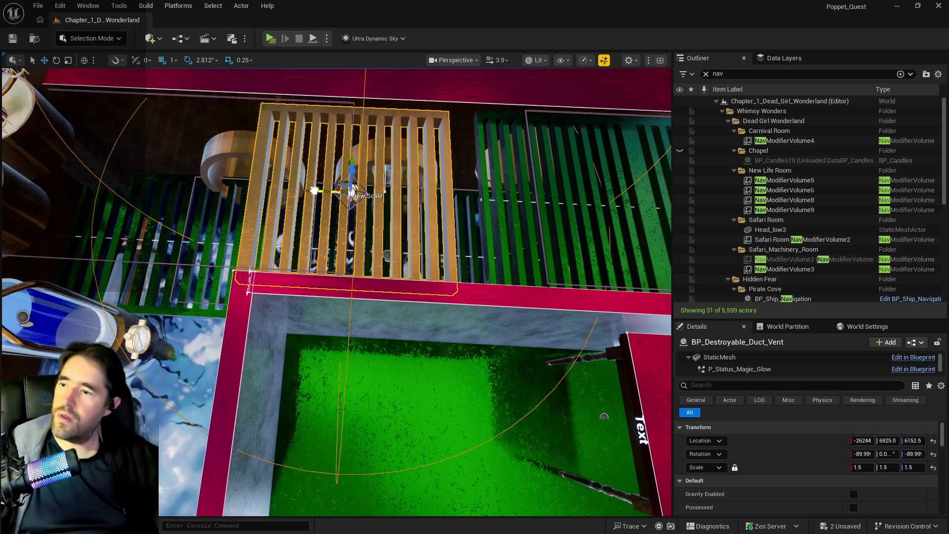
left_click(486, 210)
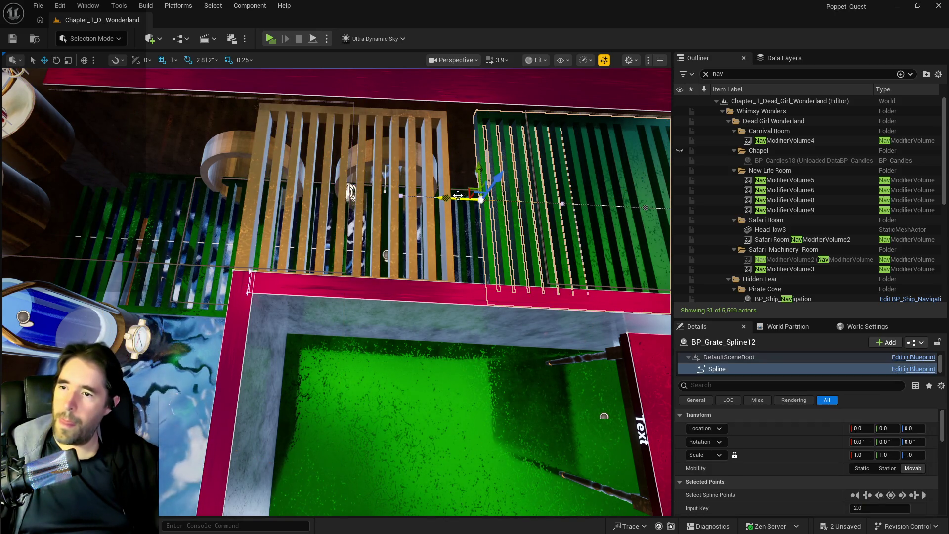
left_click_drag(458, 196, 426, 194)
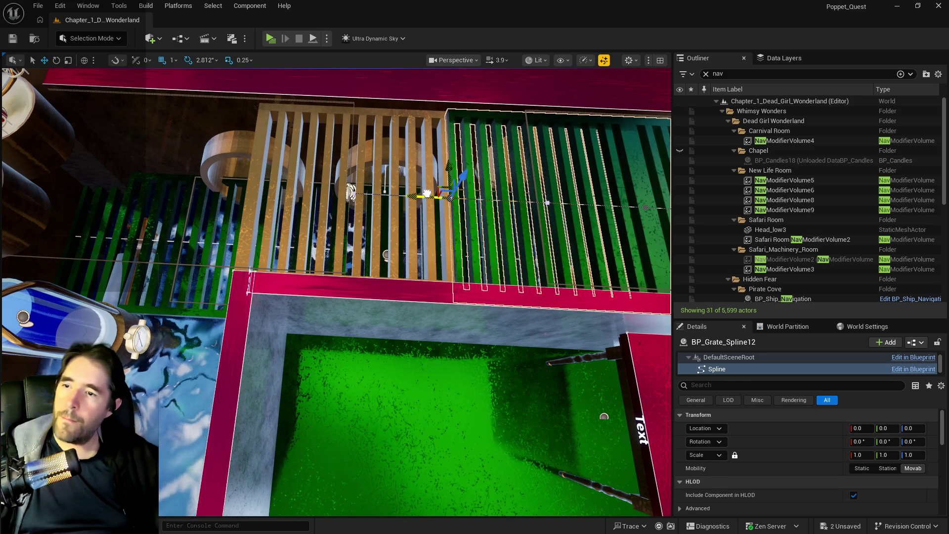
scroll(426, 194, "down", 5)
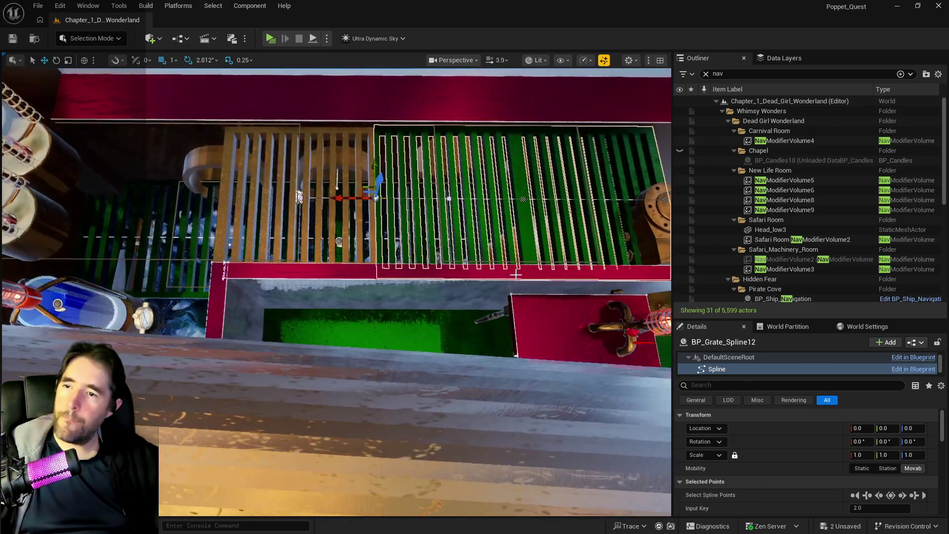
- Try stretching the grate's end under the vent twice, undoing both attempts
left_click(515, 275)
left_click(519, 241)
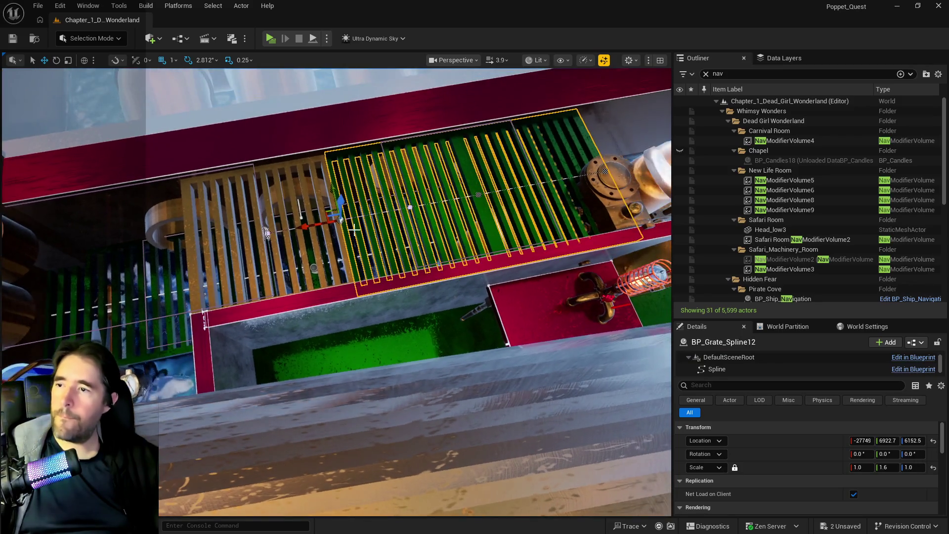
left_click_drag(318, 225, 136, 241)
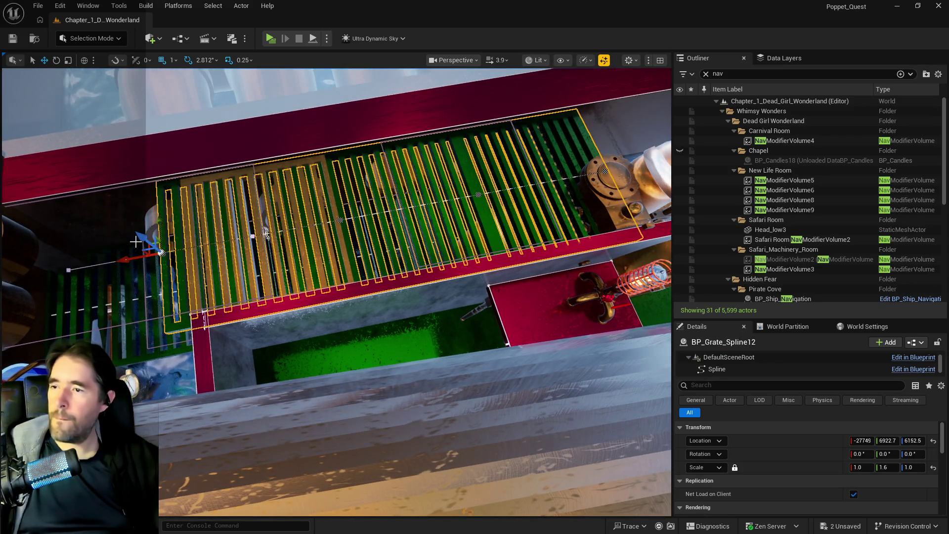
key("ctrl+z")
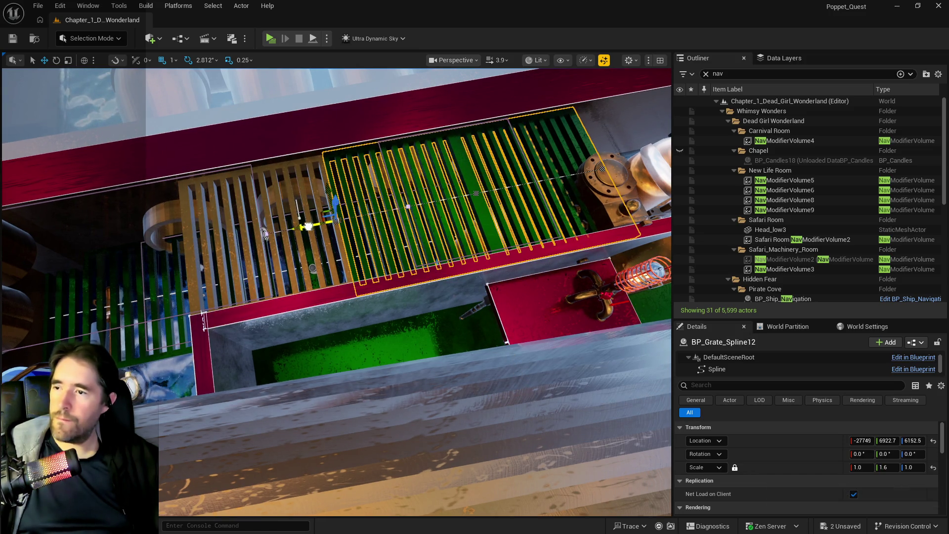
left_click_drag(309, 226, 274, 235)
key("ctrl+z")
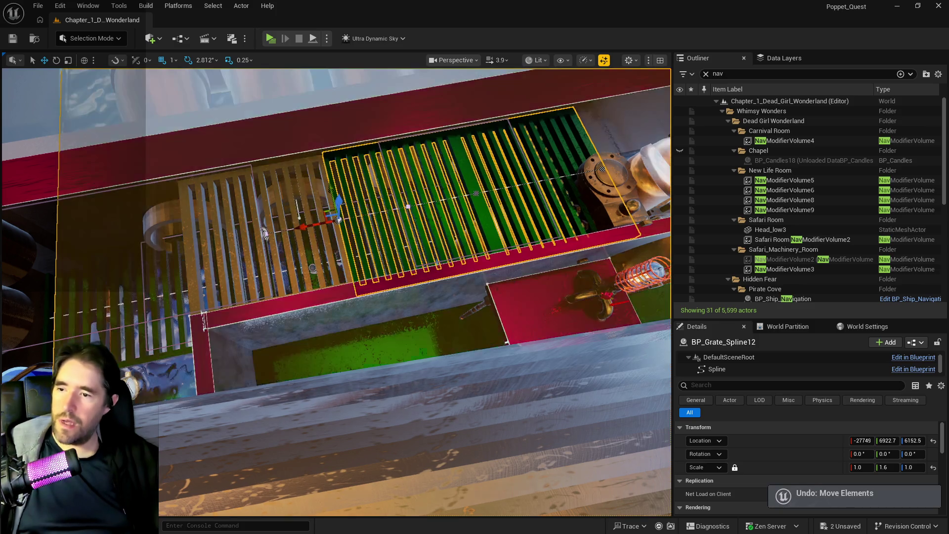
- Move the whole BP_Grate_Spline12 grate along X to -25909 and frame it in view
left_click(542, 307)
left_click(385, 233)
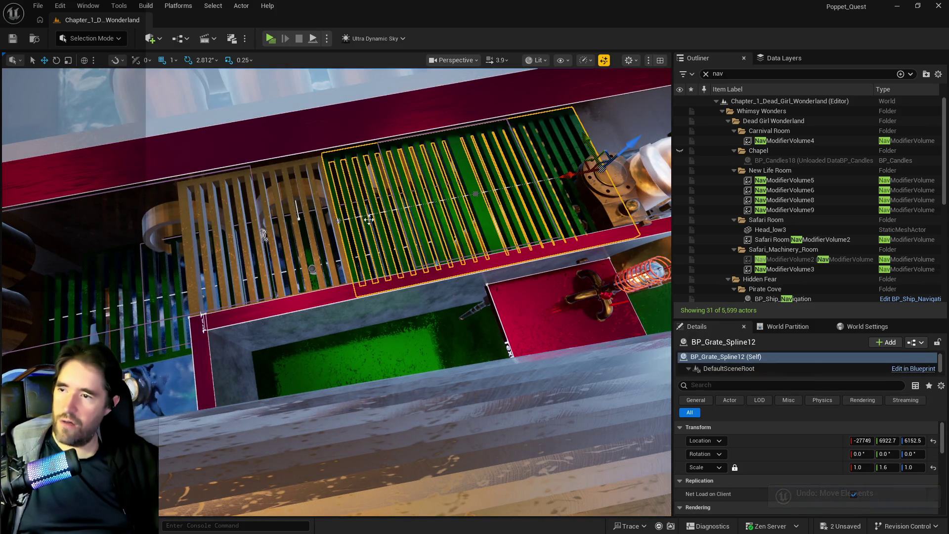
mouse_move(565, 176)
left_mouse_down()
mouse_move(178, 253)
mouse_move(139, 232)
left_mouse_up()
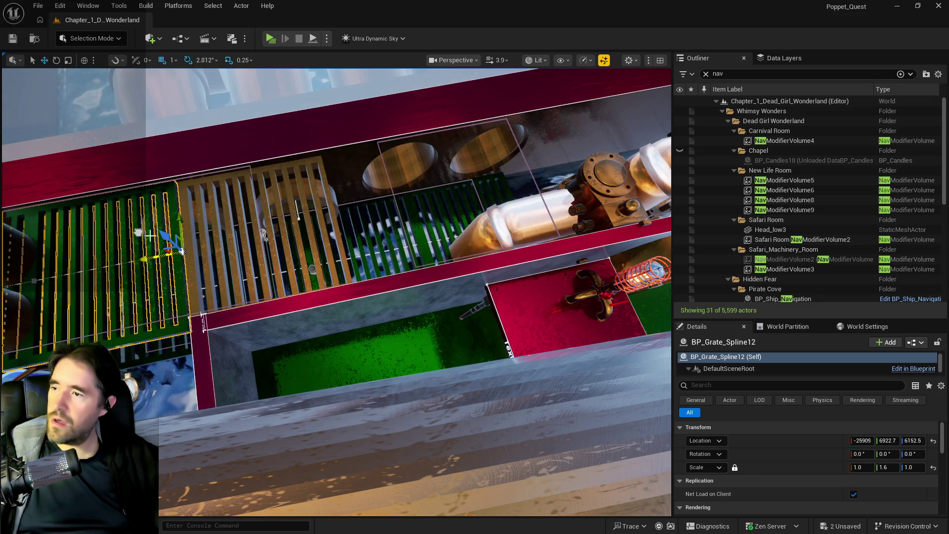
key("f")
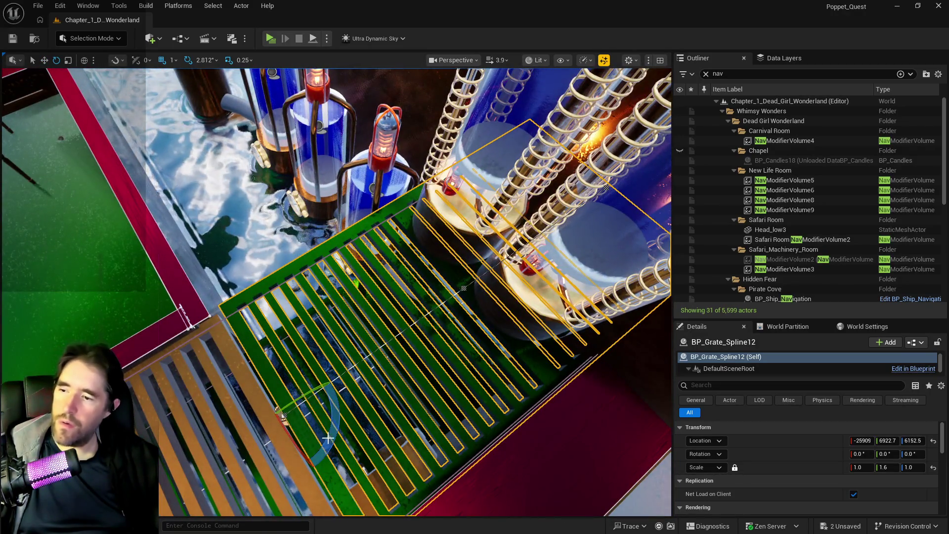
- Rotate BP_Grate_Spline12 to -89.99° around Z and check it beside the tube lights
left_click_drag(328, 438, 285, 418)
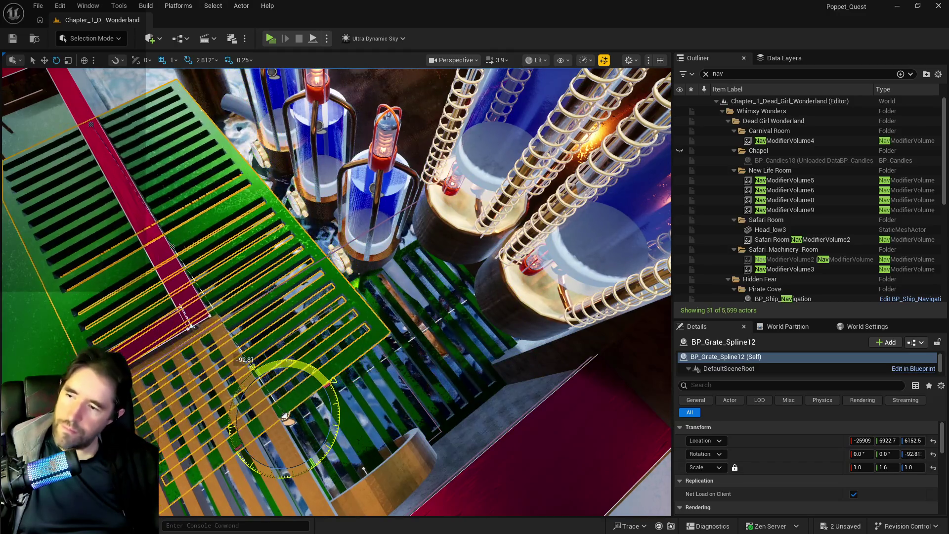
mouse_move(331, 383)
left_mouse_down()
mouse_move(353, 384)
mouse_move(432, 349)
mouse_move(454, 406)
mouse_move(504, 467)
left_mouse_up()
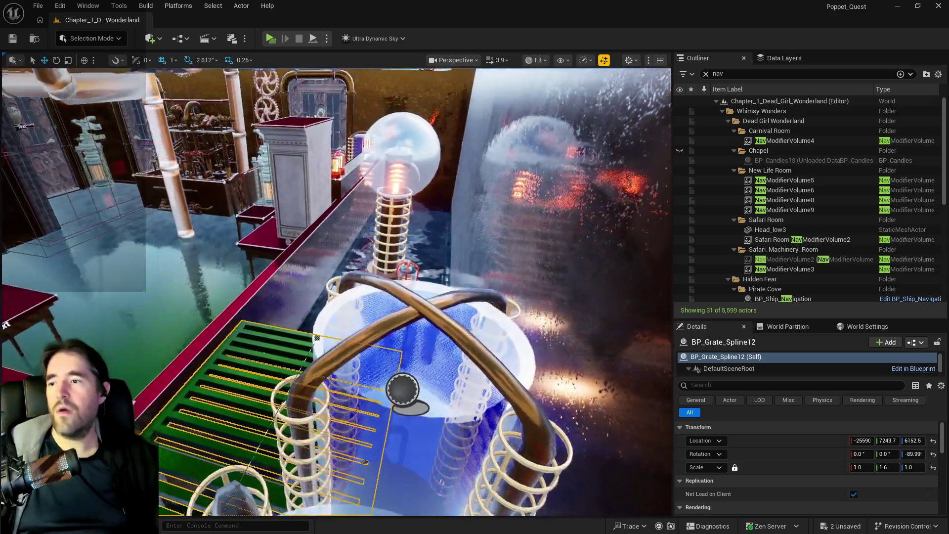
mouse_move(336, 291)
left_mouse_down()
mouse_move(341, 252)
mouse_move(356, 253)
mouse_move(338, 264)
left_mouse_up()
left_click_drag(444, 401, 445, 405)
- Stretch the grate over the magenta platform and add a spline point, pulling it left to reshape the walkway
left_click(468, 277)
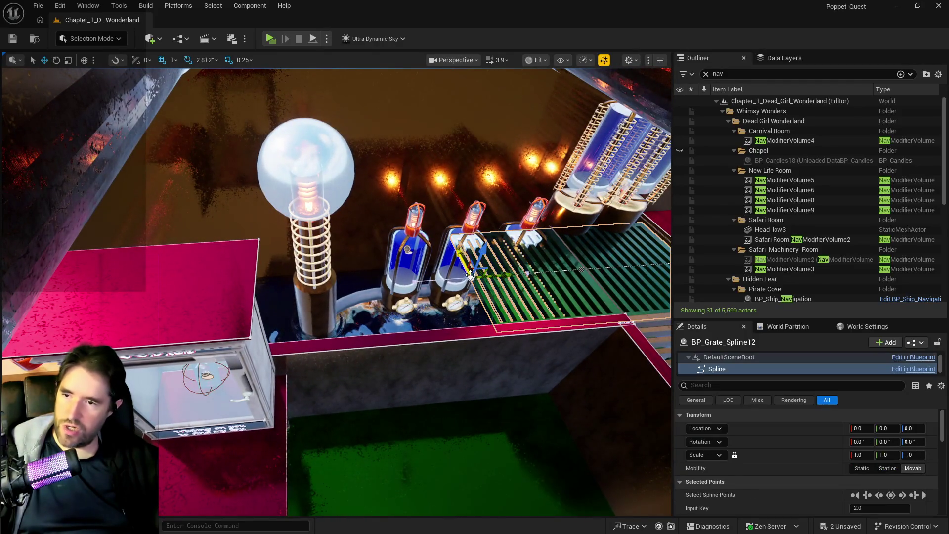
mouse_move(503, 276)
left_mouse_down()
mouse_move(215, 297)
mouse_move(318, 317)
mouse_move(504, 311)
mouse_move(159, 332)
left_mouse_up()
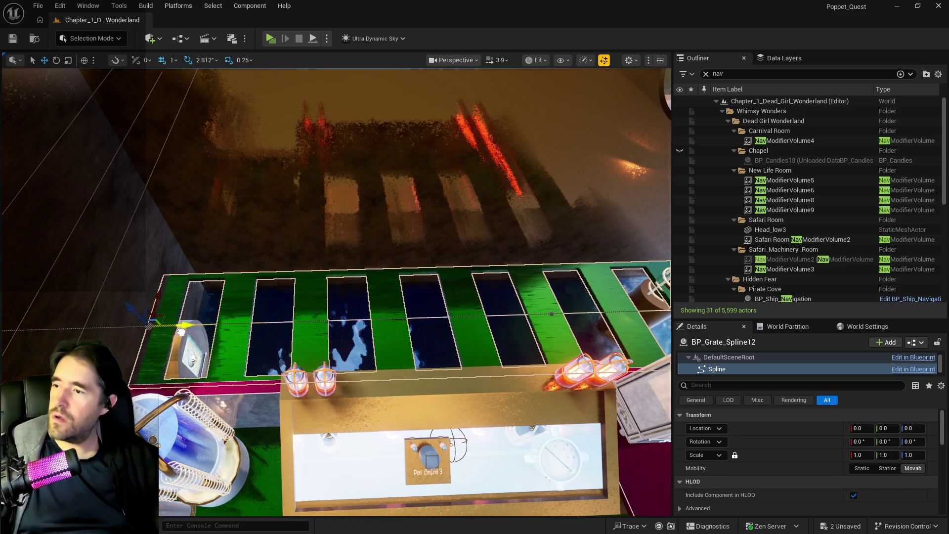
mouse_move(159, 332)
left_mouse_down()
mouse_move(222, 320)
mouse_move(475, 387)
mouse_move(311, 294)
mouse_move(318, 255)
left_mouse_up()
right_click(308, 297)
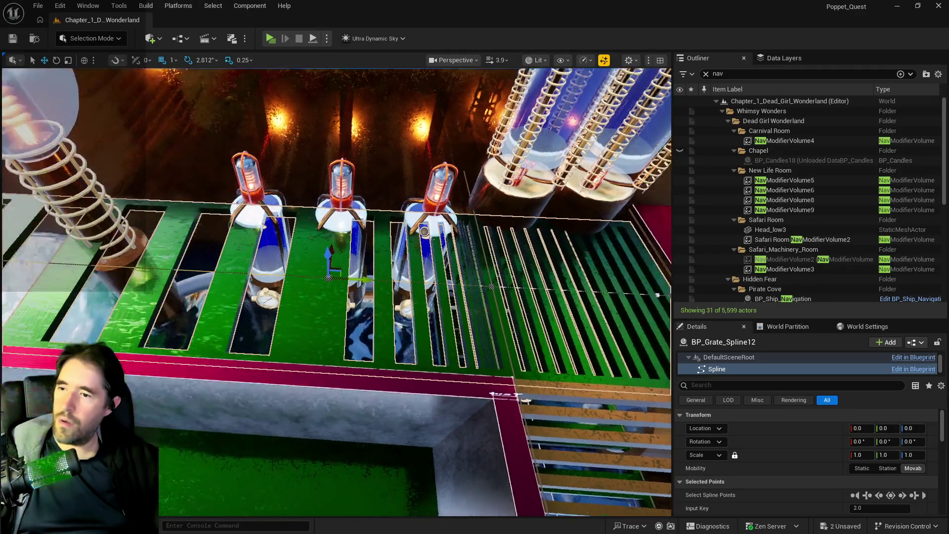
right_click(277, 248)
left_click(293, 258)
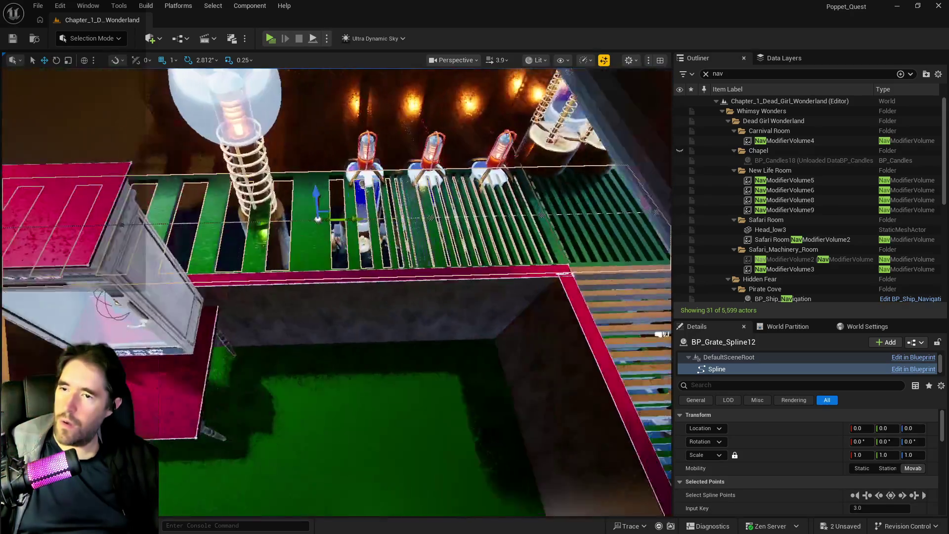
left_click_drag(318, 219, 312, 224)
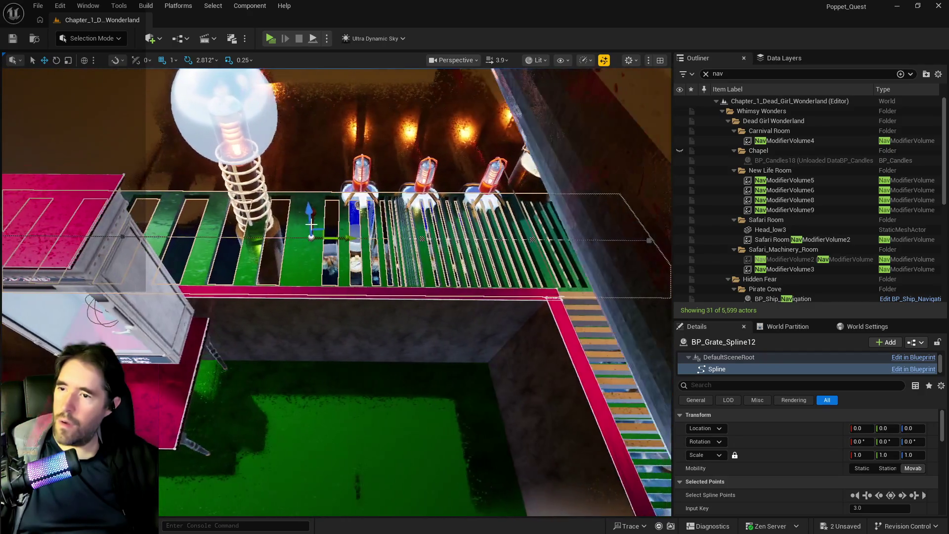
mouse_move(335, 237)
left_mouse_down()
mouse_move(297, 239)
mouse_move(315, 456)
left_mouse_up()
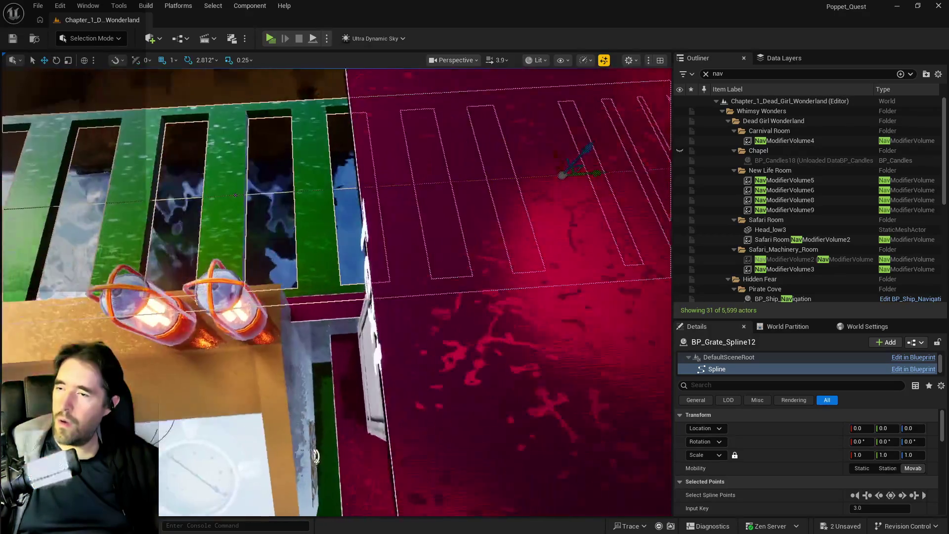
key("f")
- Add another spline point toward the grate's far end
right_click(426, 207)
left_click(444, 214)
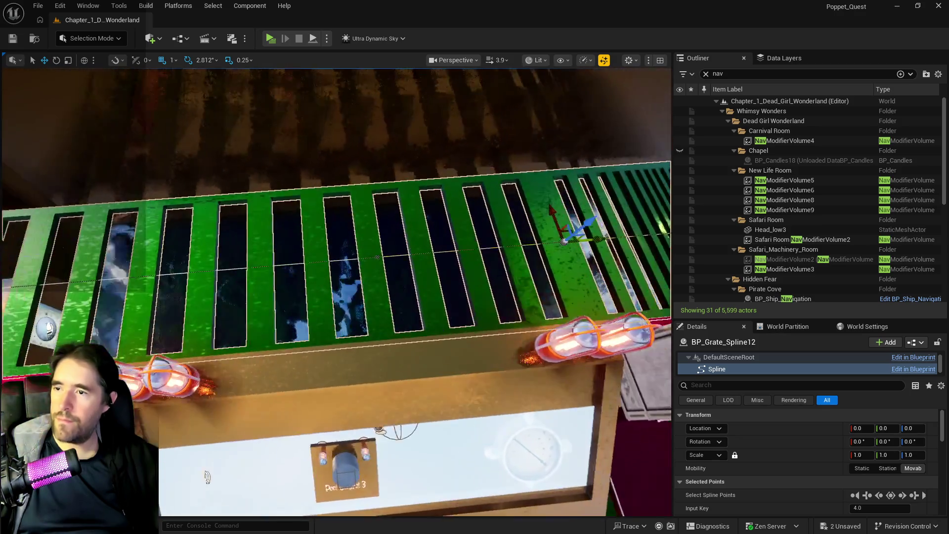
left_click_drag(441, 224, 442, 224)
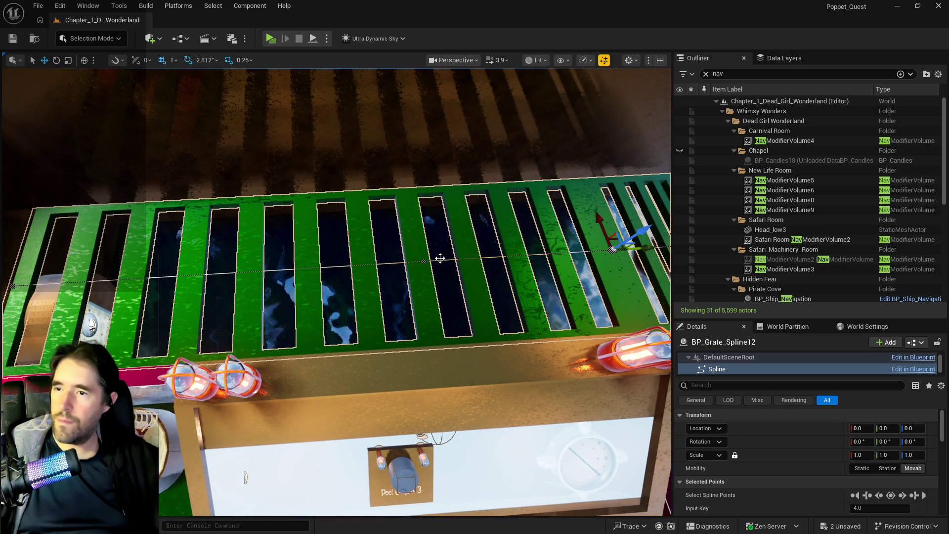
right_click(454, 275)
key("Escape")
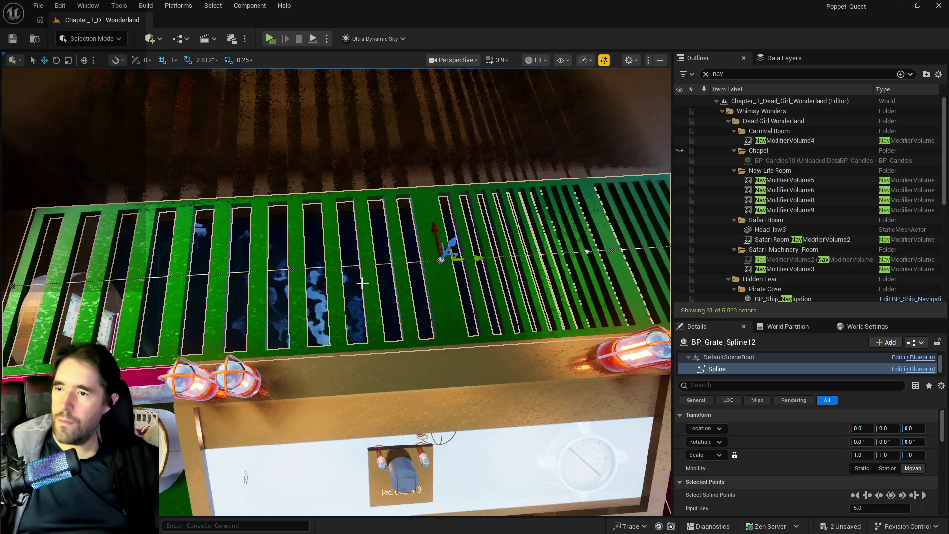
- Add two more spline points so the walkway runs farther past the machinery tanks
right_click(277, 274)
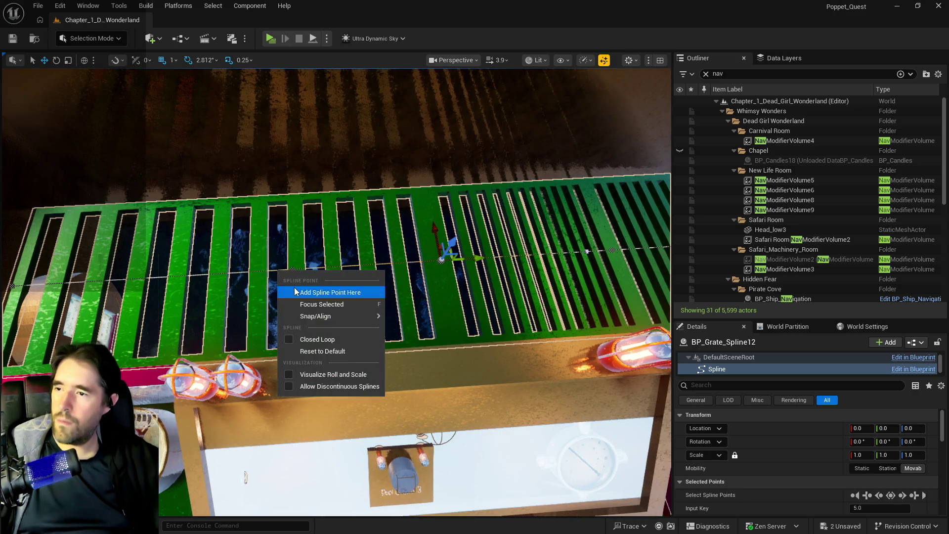
left_click(294, 292)
right_click(154, 298)
left_click(190, 299)
key("f")
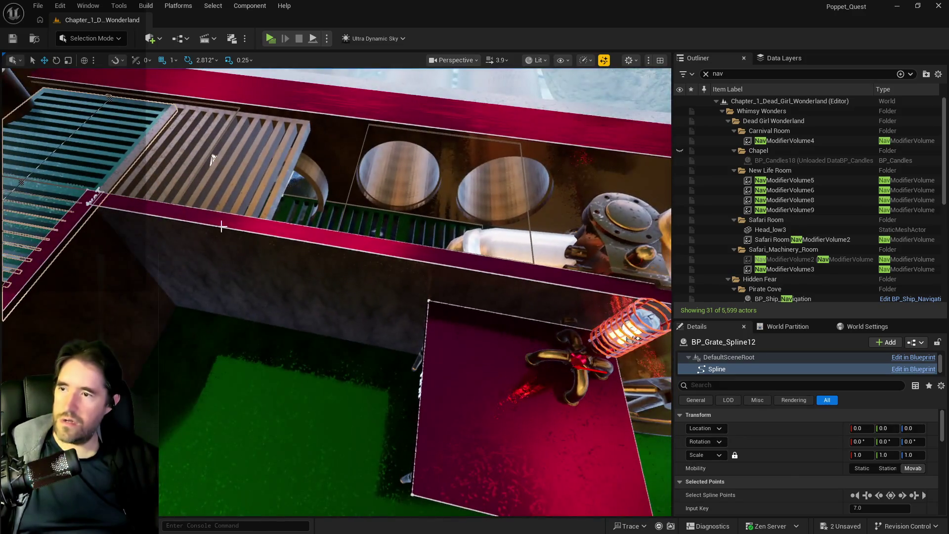
left_click(212, 160)
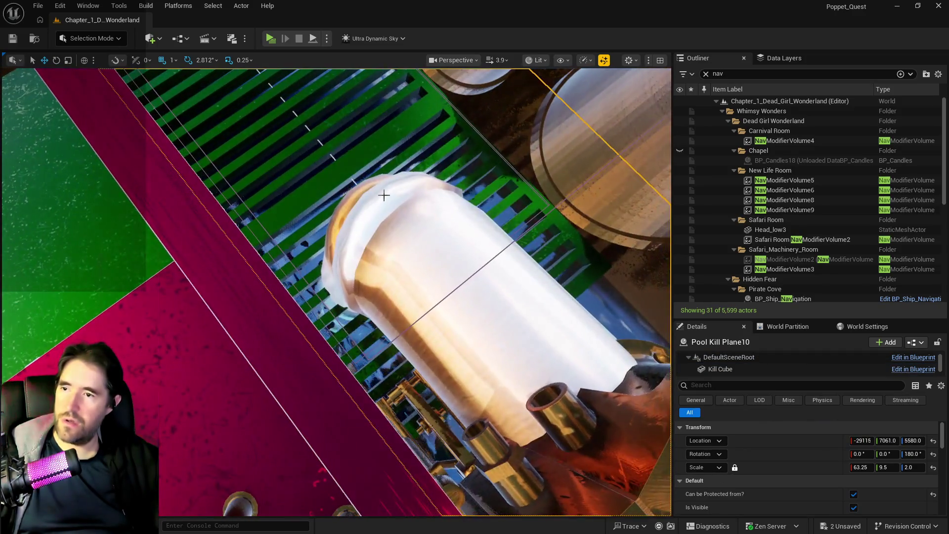
- Alt-drag BP_Grate_Spline11 upward to duplicate it as BP_Grate_Spline15
left_click(350, 169)
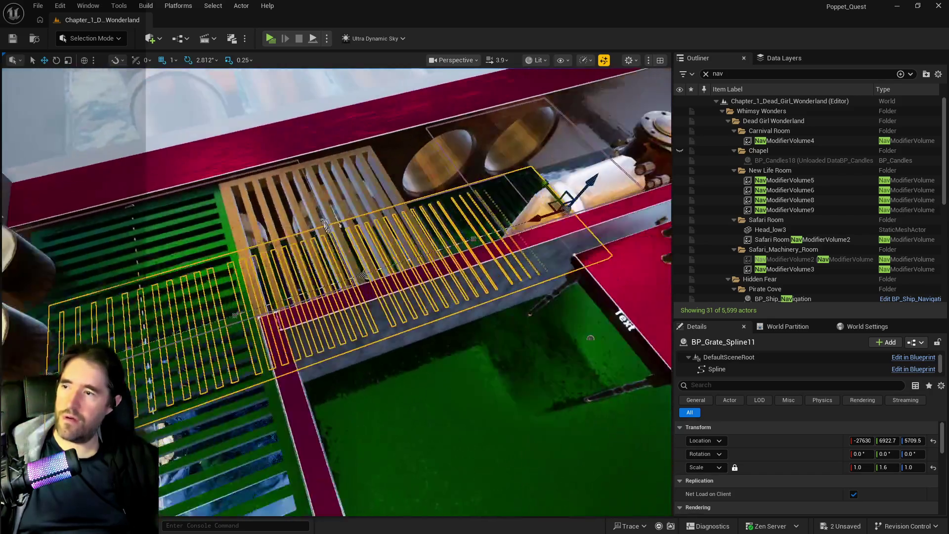
left_click_drag(195, 152, 209, 206)
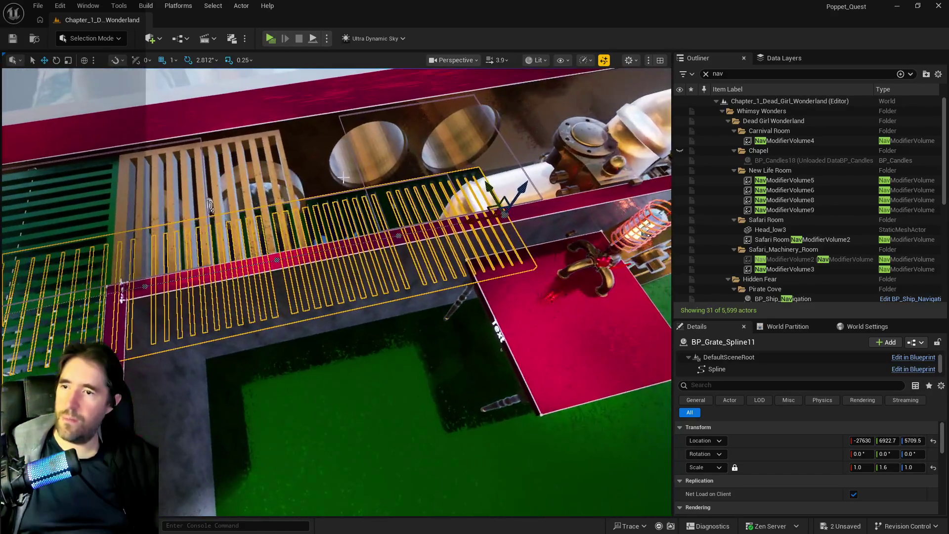
left_click_drag(97, 230, 170, 223)
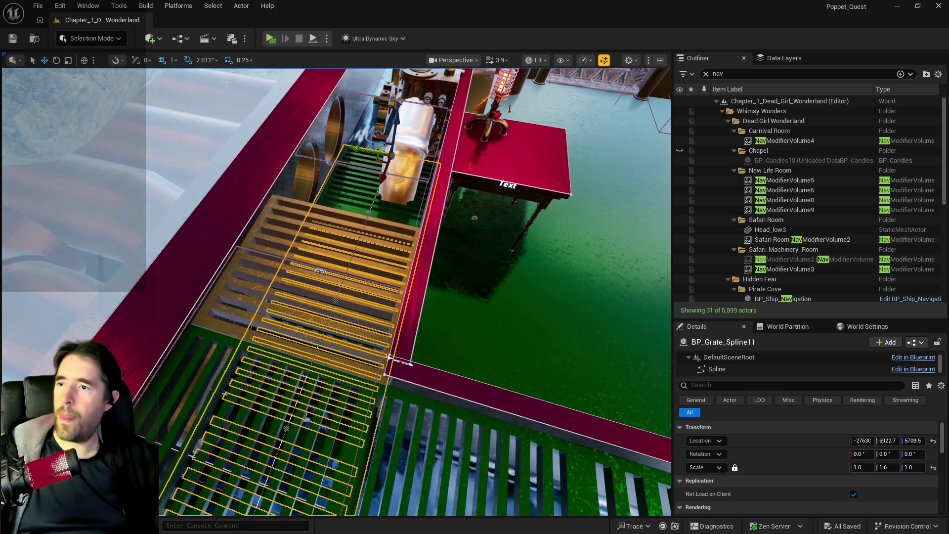
left_click_drag(381, 119, 399, 72, "alt")
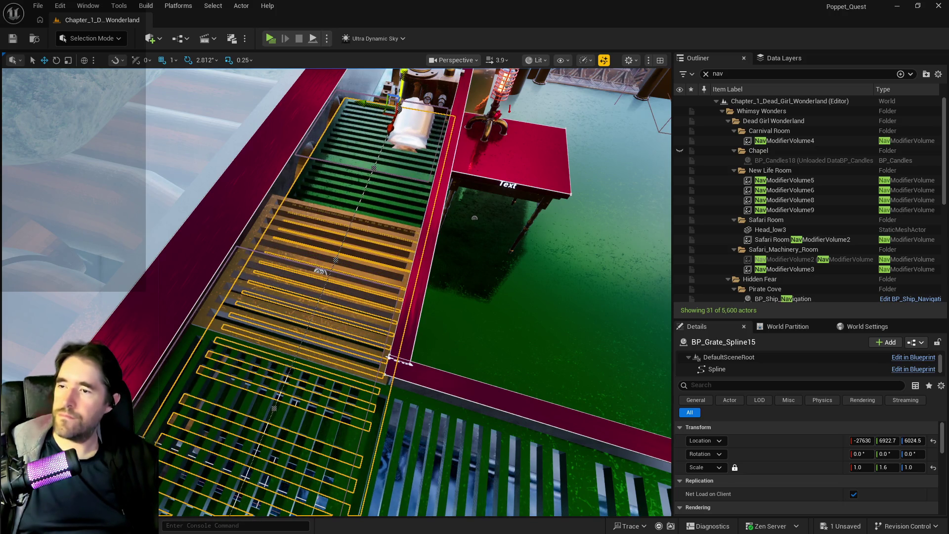
scroll(370, 290, "up", 2)
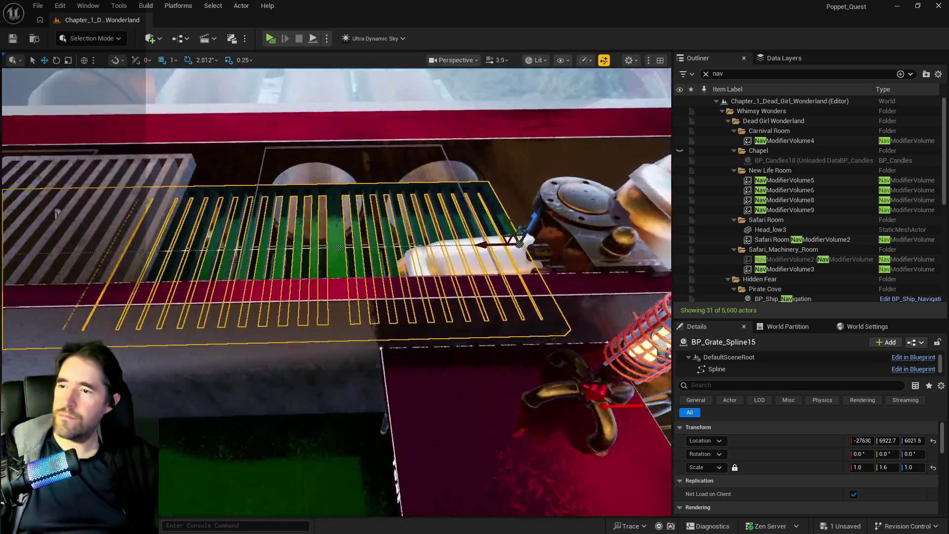
- Raise the copied grate to height 6182.5 and delete its end spline point to shorten it
left_click_drag(371, 287, 537, 164, "alt")
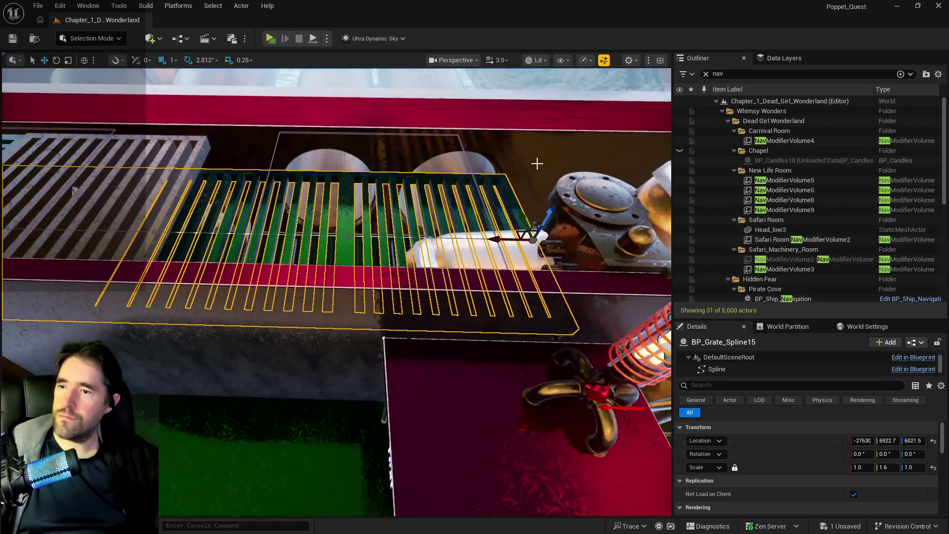
mouse_move(547, 215)
left_mouse_down()
mouse_move(559, 160)
mouse_move(568, 163)
mouse_move(519, 296)
mouse_move(272, 236)
left_mouse_up()
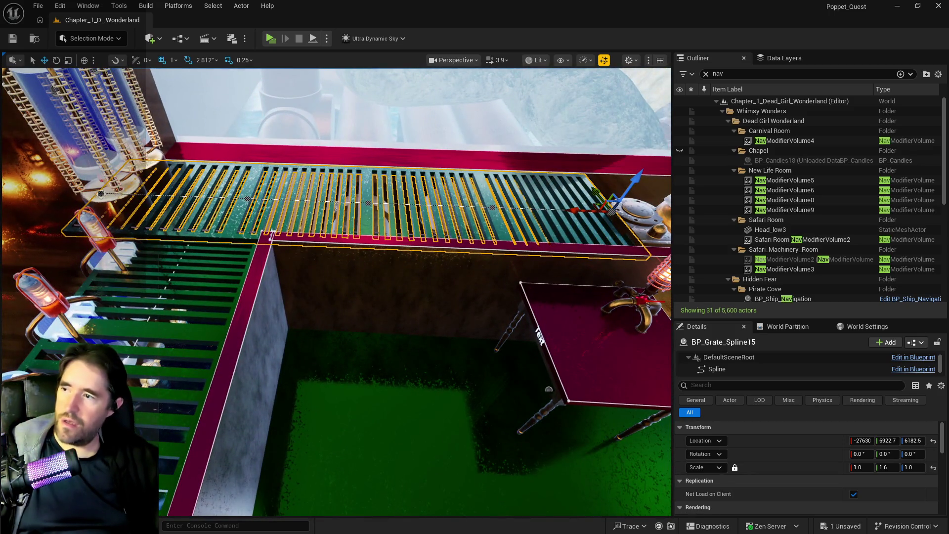
left_click(101, 195)
key("Delete")
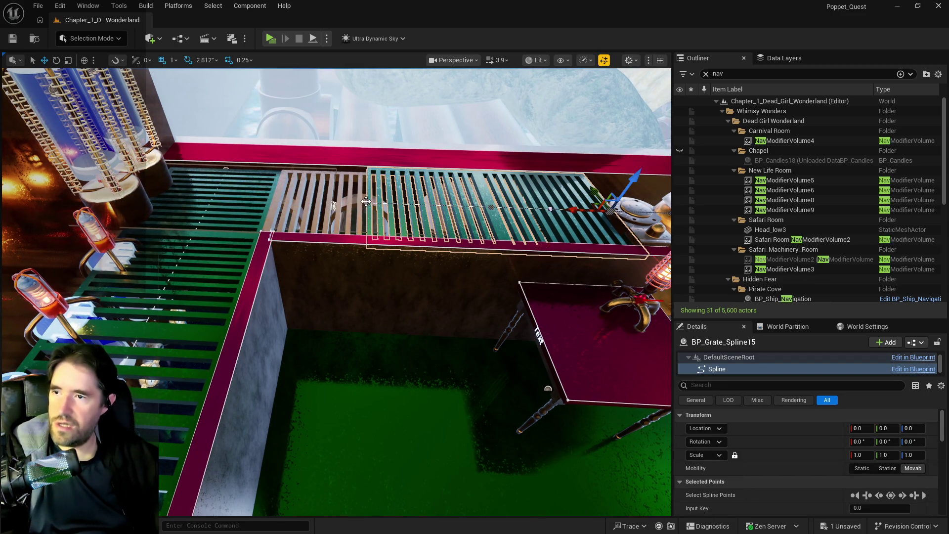
- Slide the grate's end point right and dismiss the actor placement list
left_click_drag(336, 202, 367, 206)
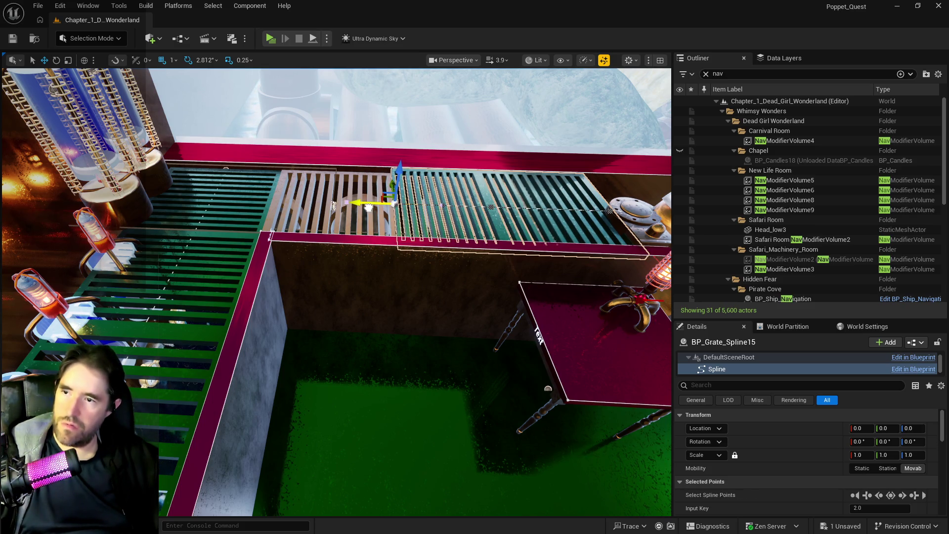
left_click(152, 38)
type("c")
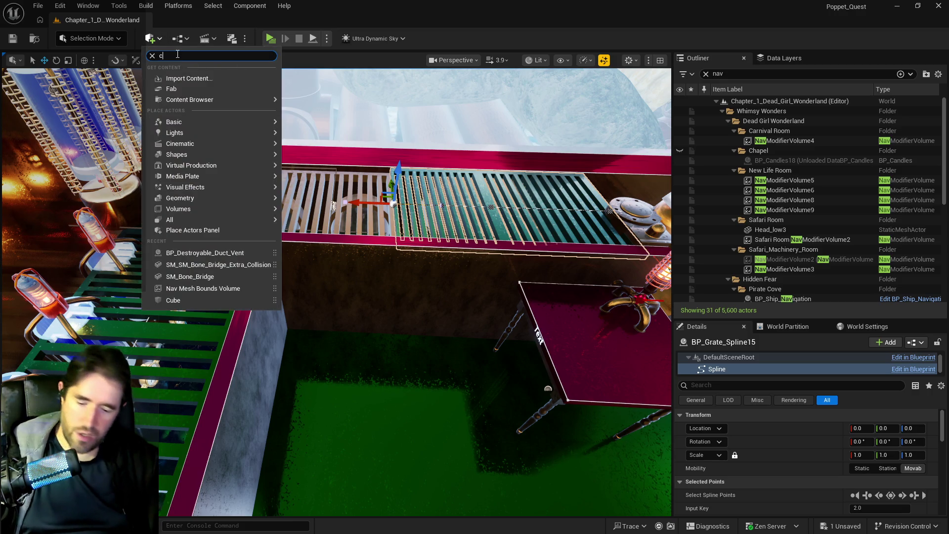
type("ol")
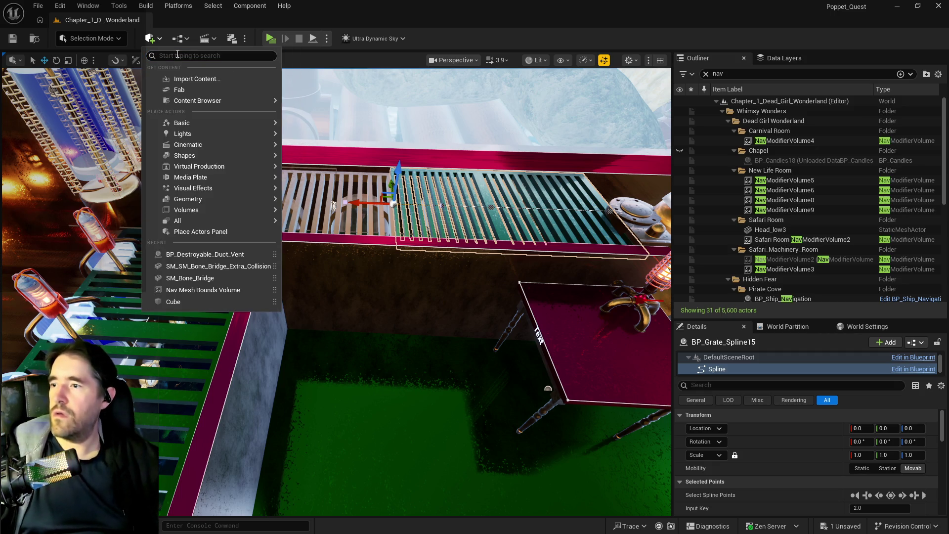
key("Escape")
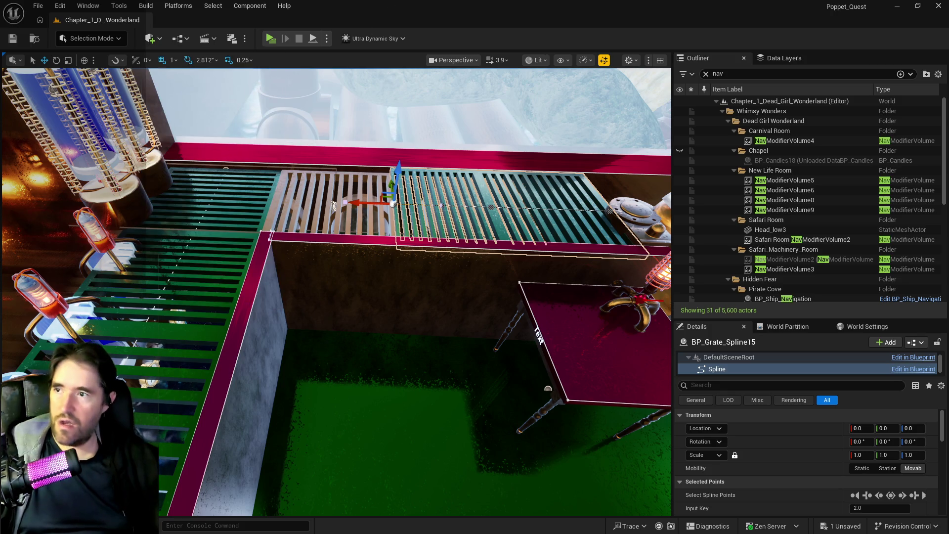
- Inspect the grate slats up close and select the left grate section above the water tunnel
left_click_drag(335, 333, 335, 223)
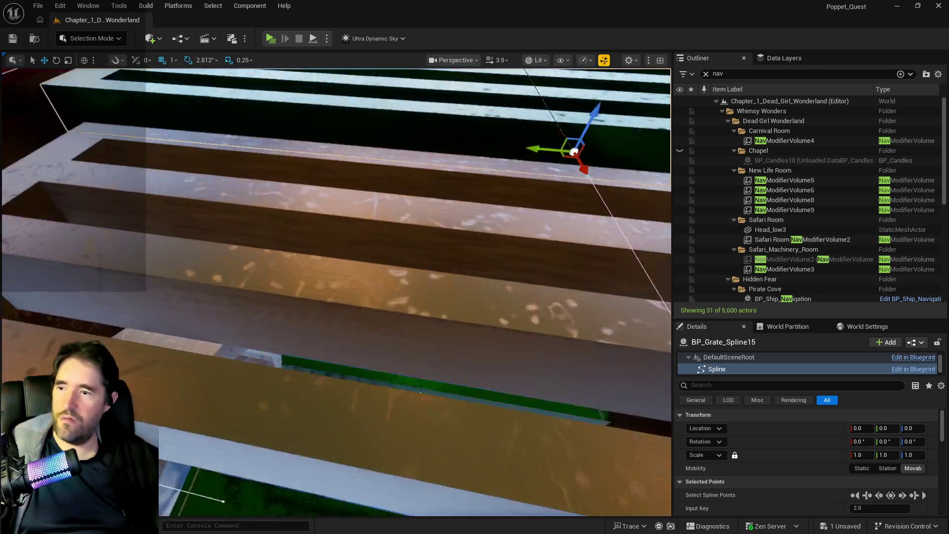
mouse_move(400, 245)
left_mouse_down()
mouse_move(399, 219)
mouse_move(357, 245)
left_mouse_up()
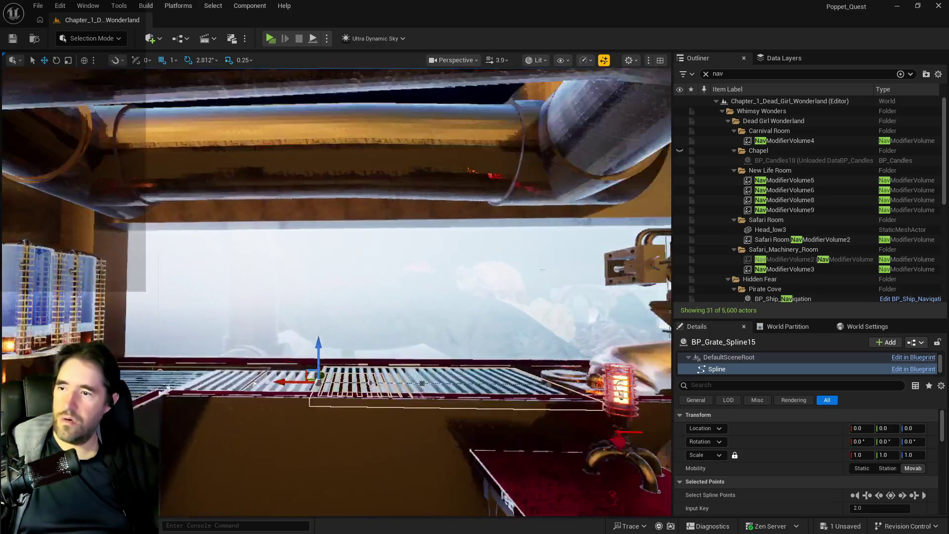
left_click_drag(254, 383, 179, 330)
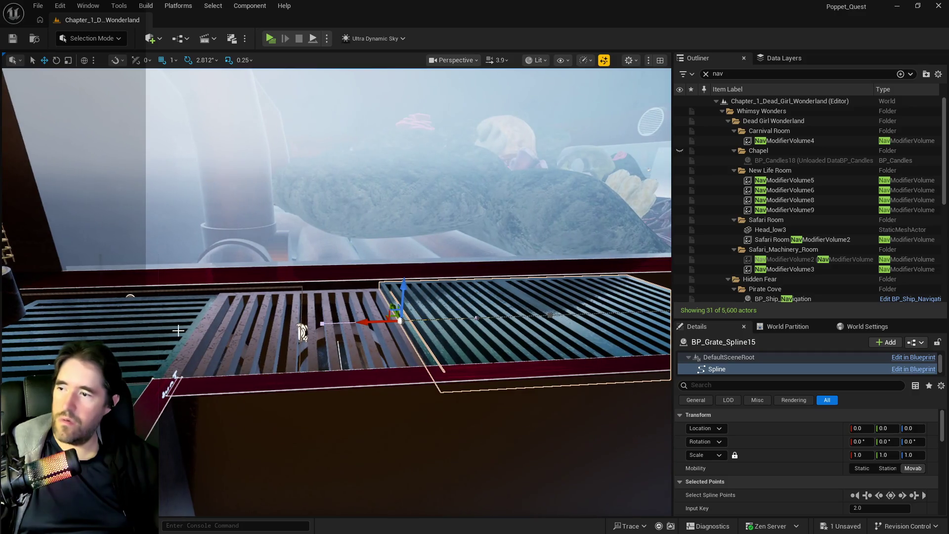
left_click(111, 327)
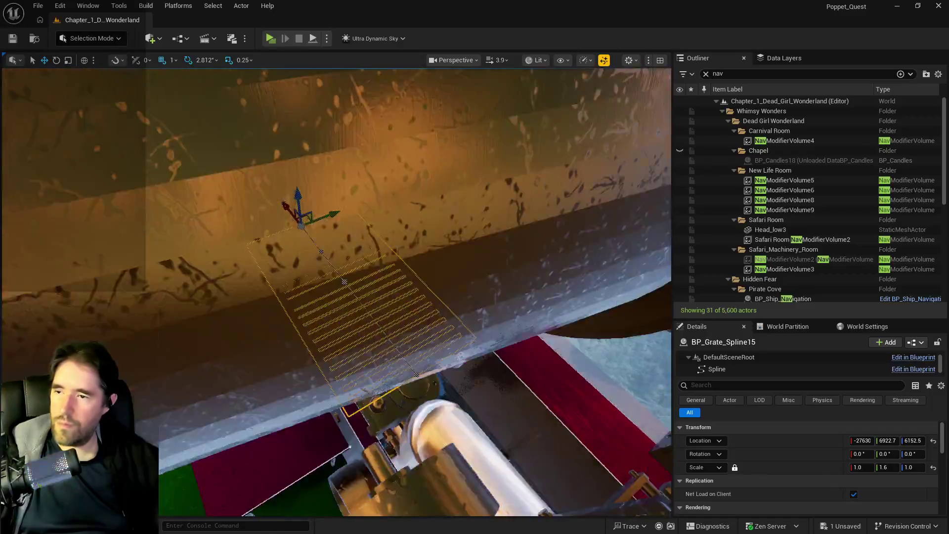
- Fly through the tunnel to BP_Grate_Spline11 beside the white sphere and select its spline for point editing
key("f")
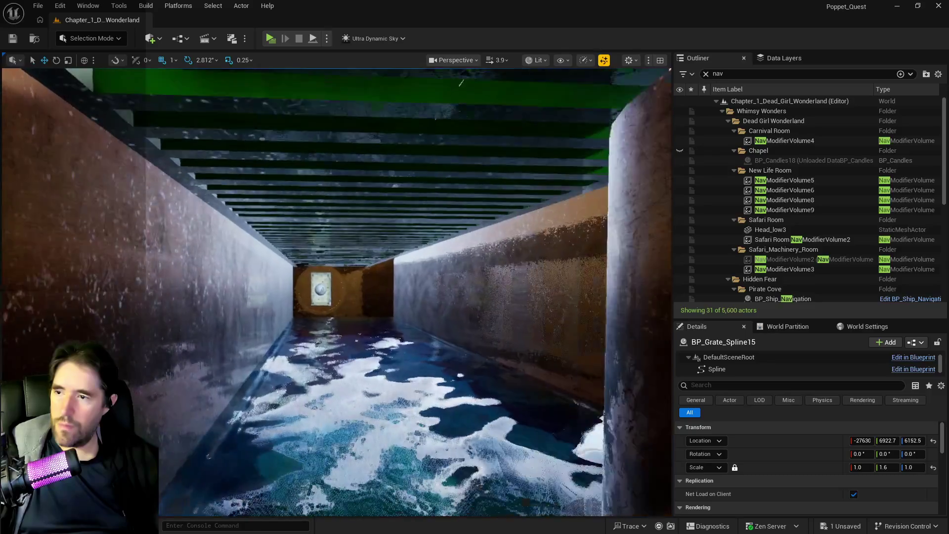
key("w")
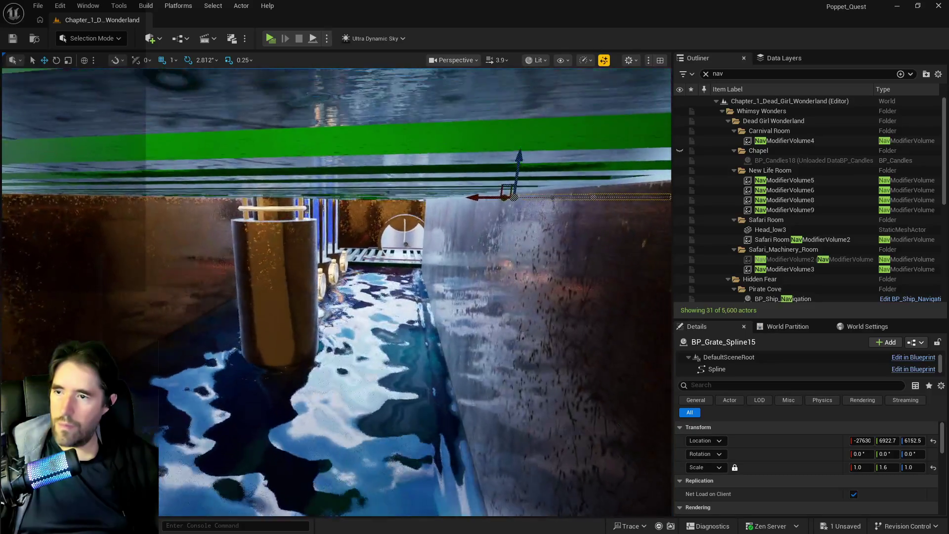
key("w")
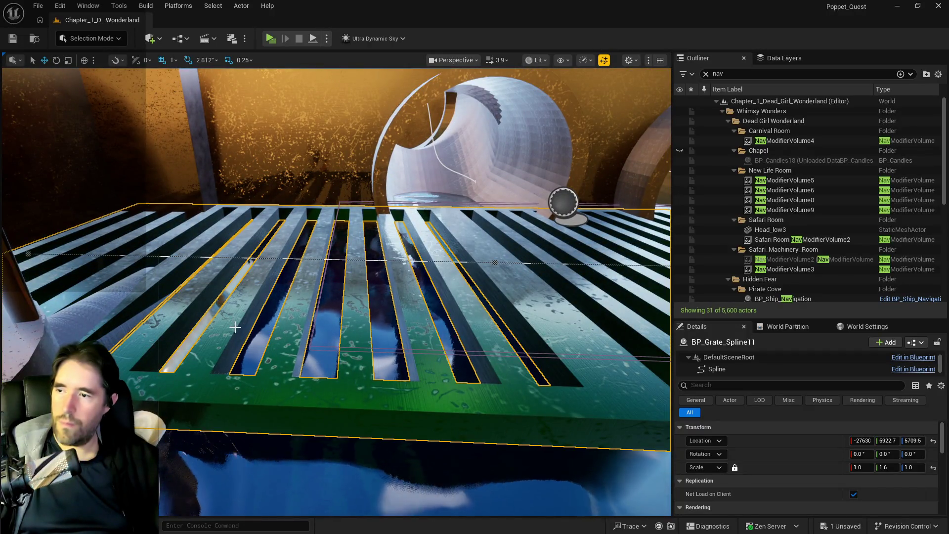
key("s")
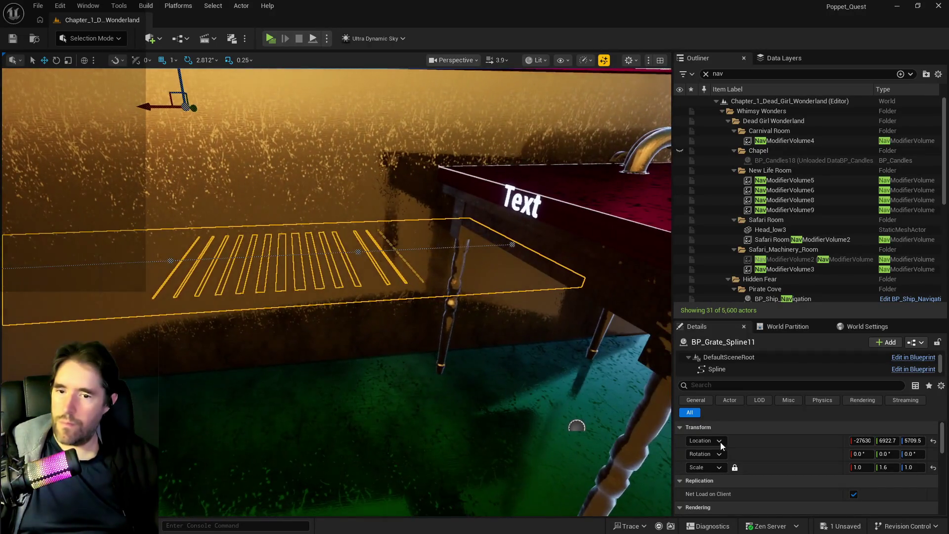
key("s")
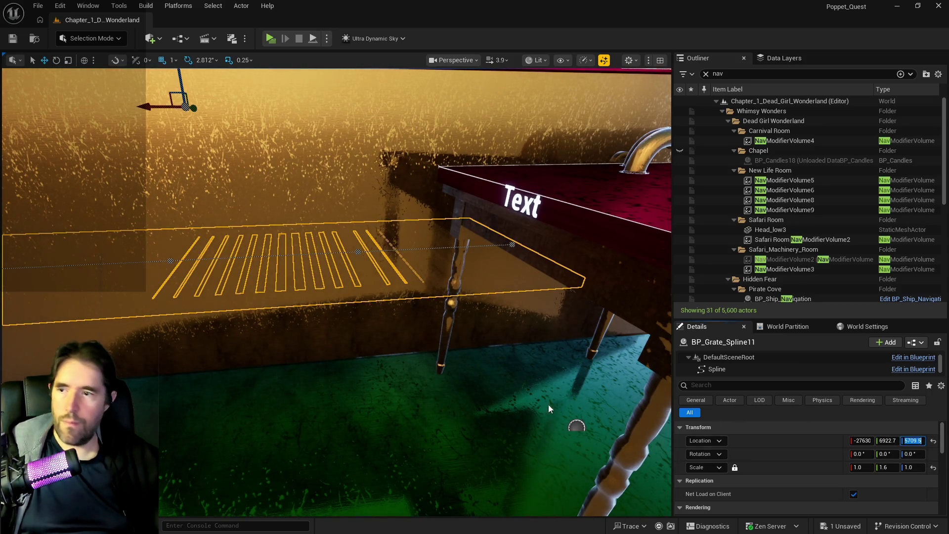
key("w")
key("e")
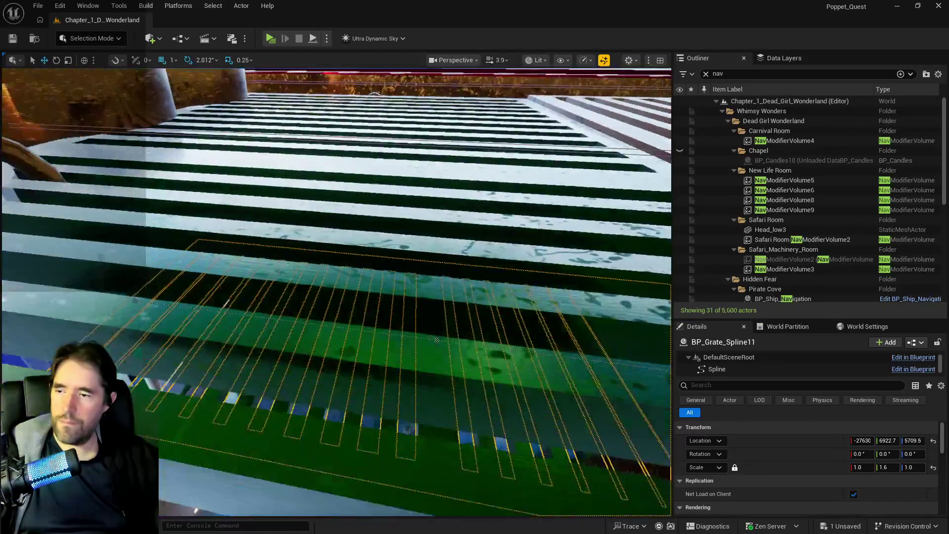
left_click(119, 269)
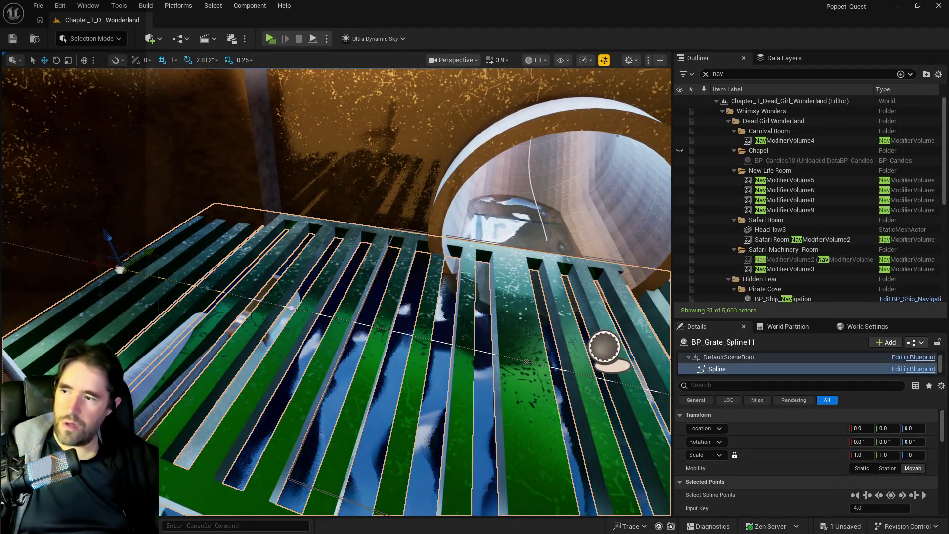
- Pull the grate's near end back along Y from the water outflow, shortening BP_Grate_Spline11
key("w")
key("q")
key("s")
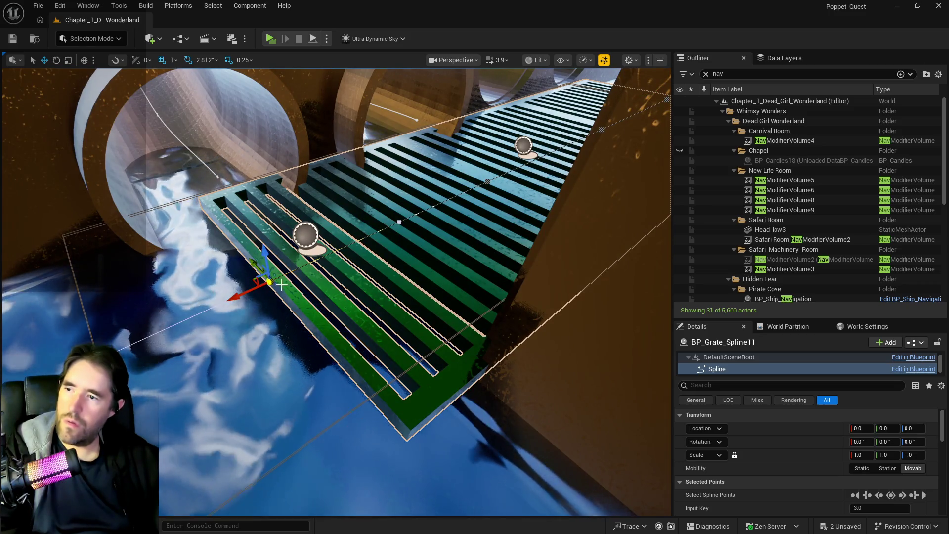
left_click_drag(255, 292, 319, 268)
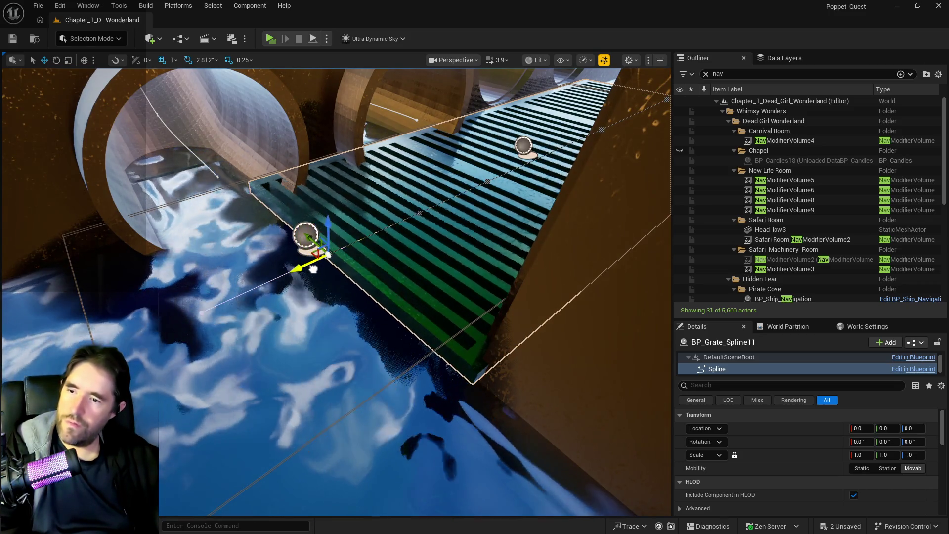
left_click(319, 268)
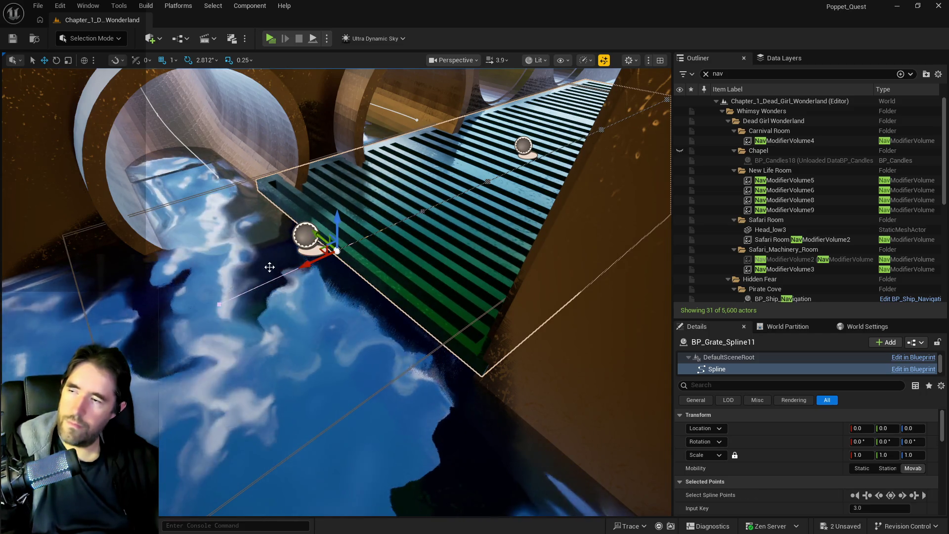
- Select the neighbouring BP_Pipe_Spline4 pipe at height 5813
left_click_drag(270, 267, 269, 223)
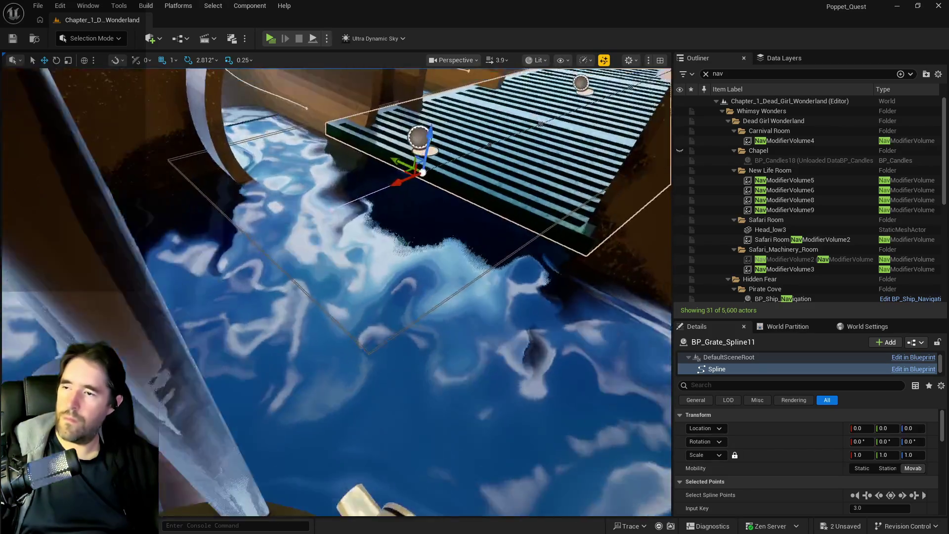
left_click_drag(401, 297, 402, 297)
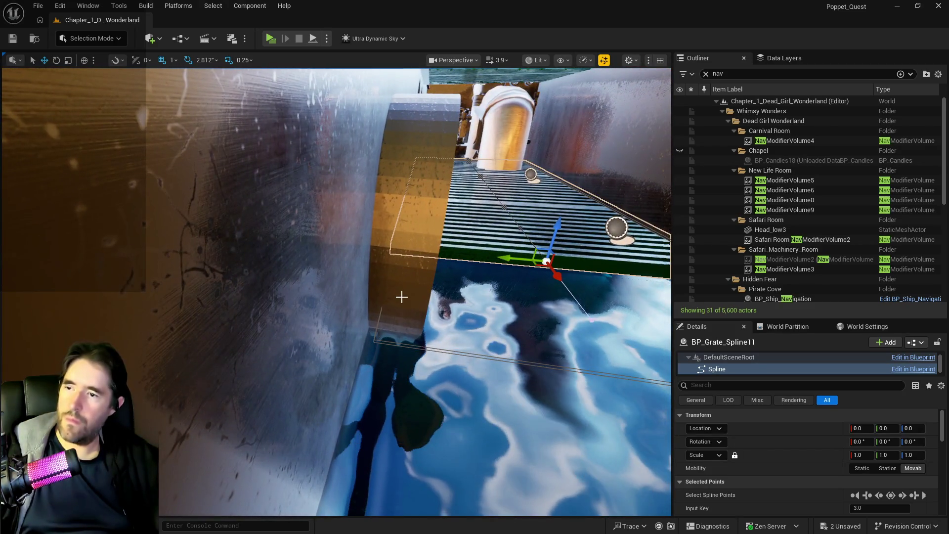
left_click(416, 267)
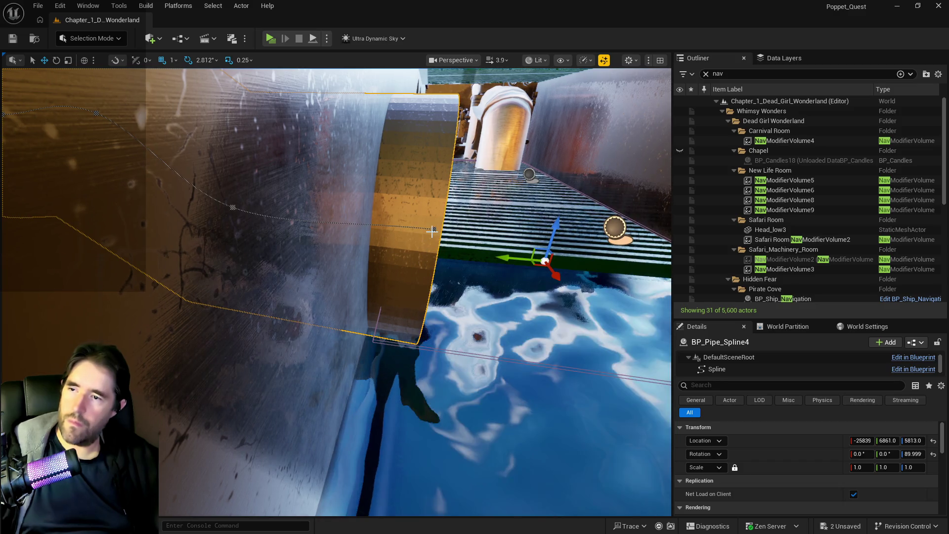
- Move the end spline point of BP_Pipe_Spline4 so the pipe meets the grate
left_click(432, 231)
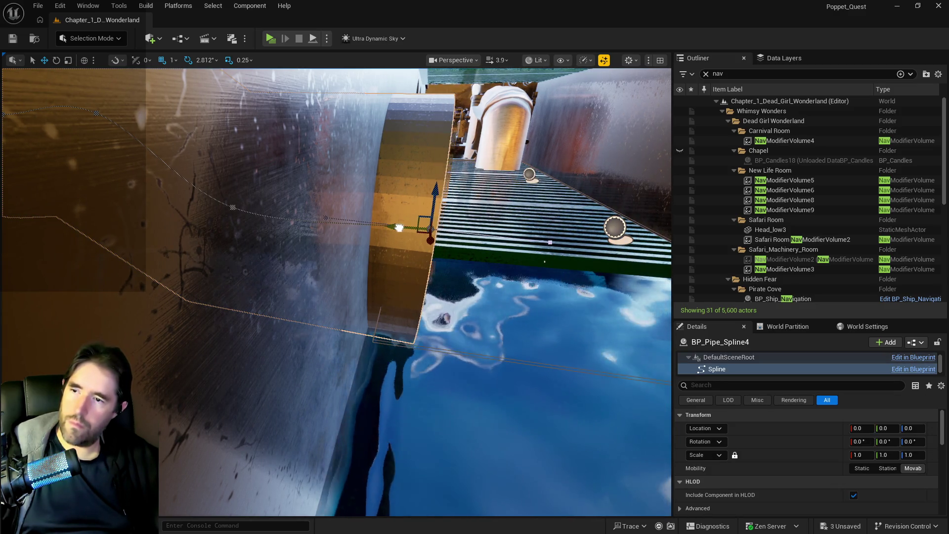
left_click_drag(399, 228, 353, 224)
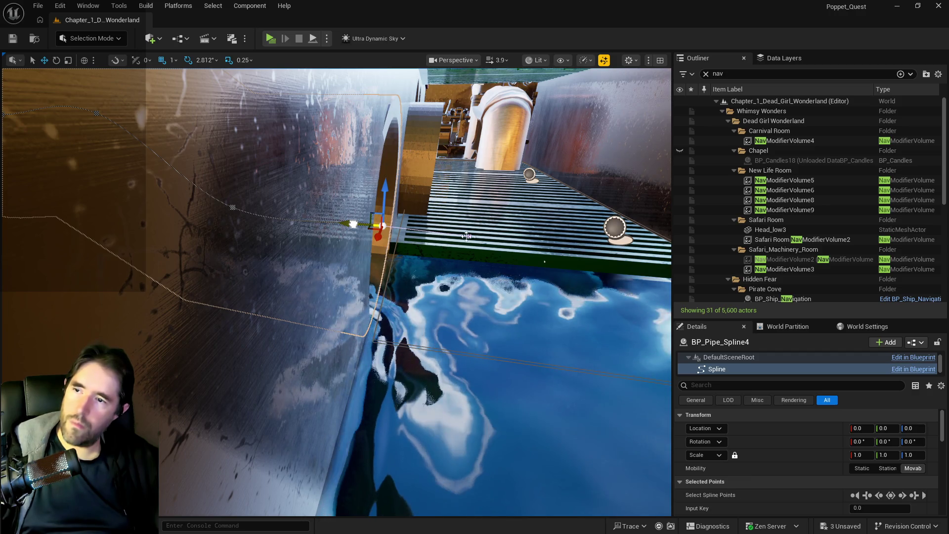
left_click_drag(353, 224, 475, 222)
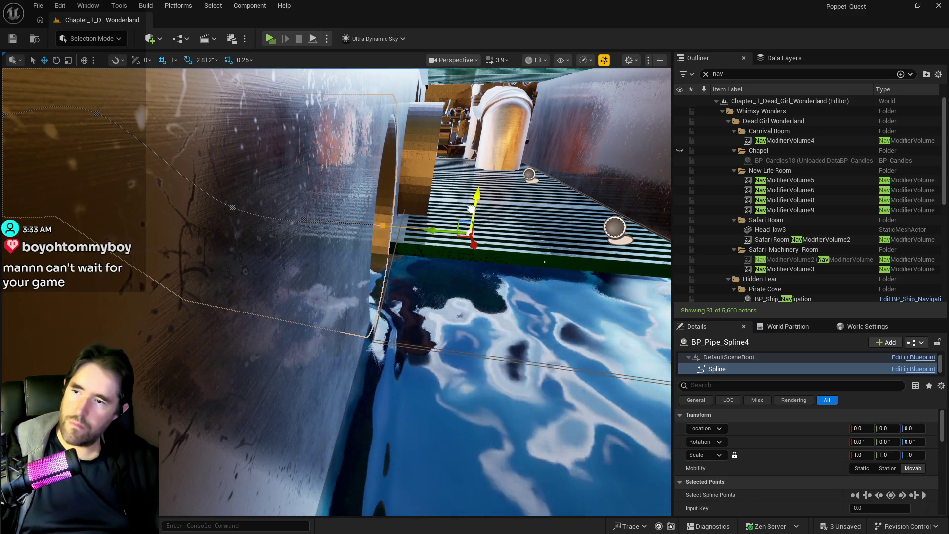
mouse_move(477, 196)
left_mouse_down()
mouse_move(415, 245)
mouse_move(445, 289)
left_mouse_up()
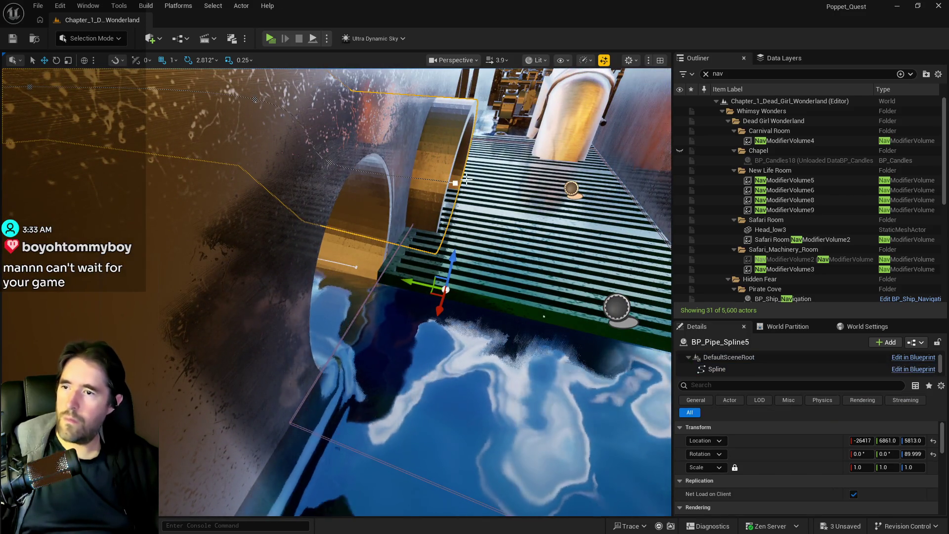
- Bring the end spline point of BP_Pipe_Spline5 down onto the grate as well
left_click(445, 183)
left_click_drag(450, 182, 401, 175)
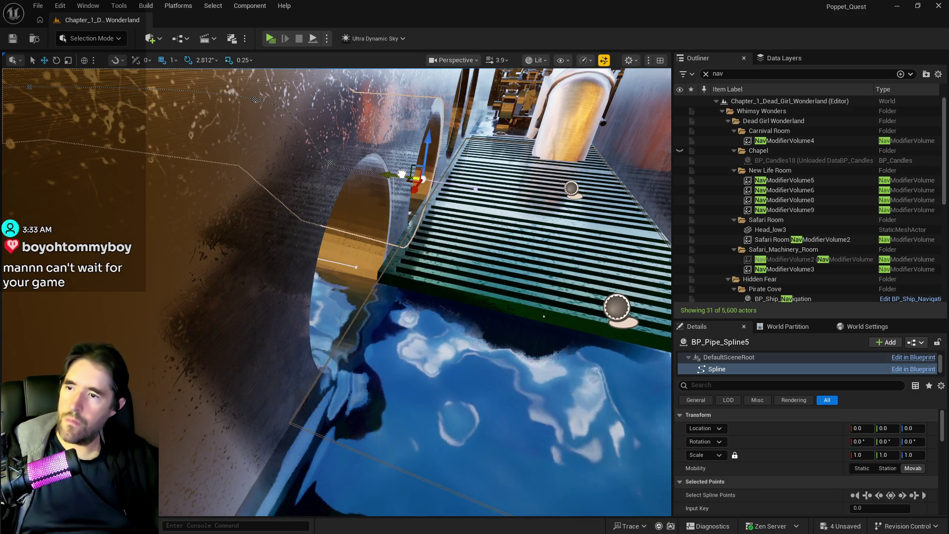
left_click_drag(449, 183, 477, 184)
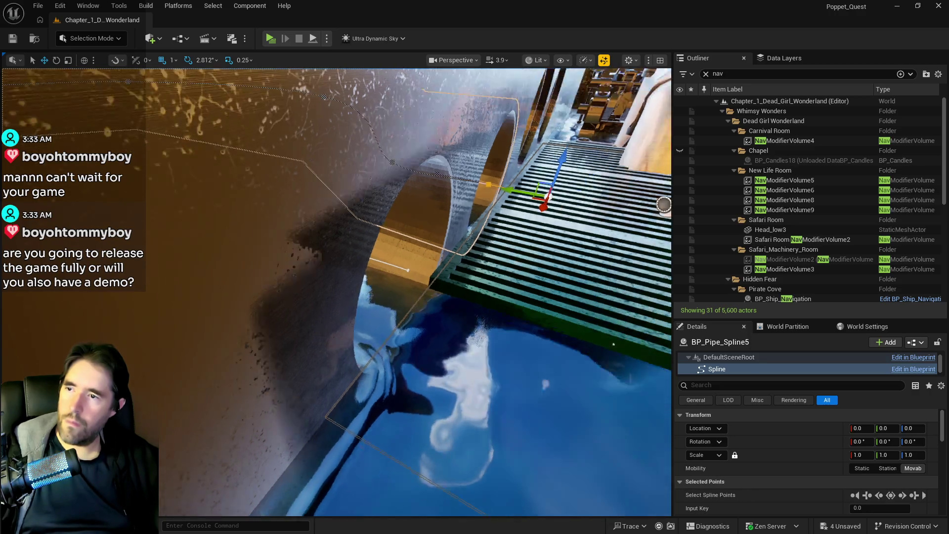
left_click_drag(334, 297, 334, 223)
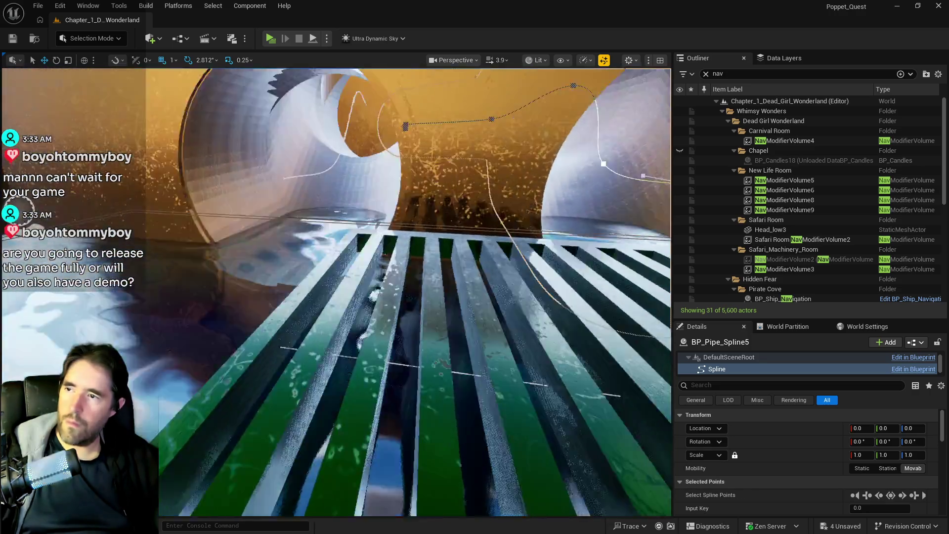
left_click_drag(475, 232, 474, 232)
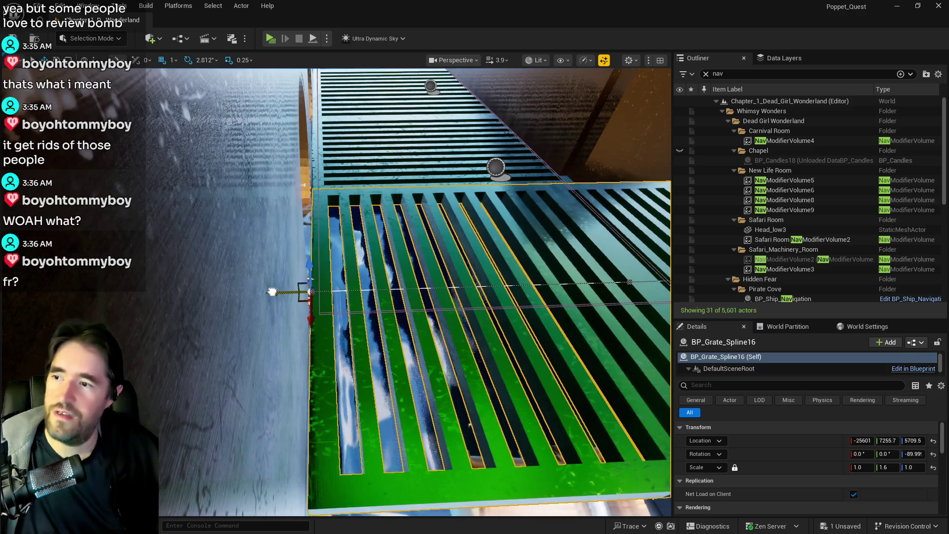
- Nudge BP_Grate_Spline16 sideways along Y to line up with the walkway and save
left_click_drag(273, 291, 276, 298)
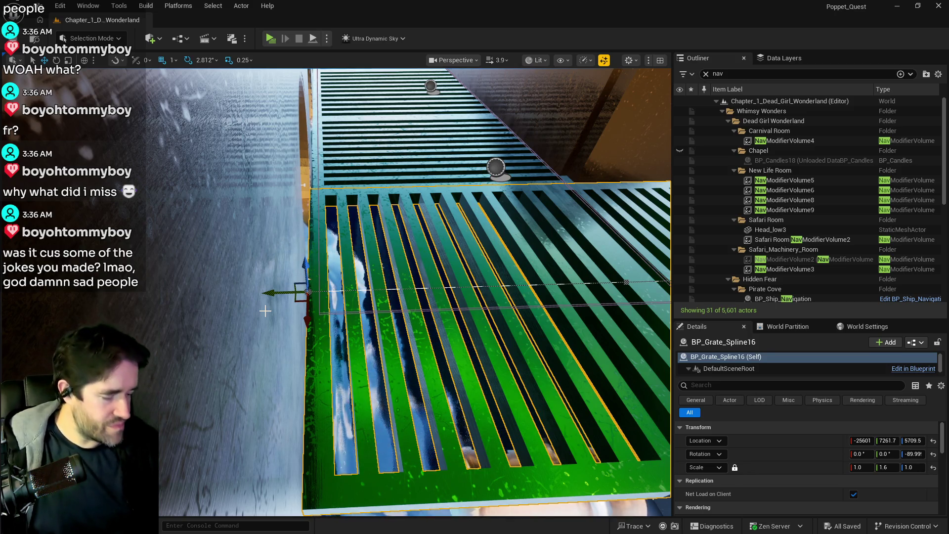
mouse_move(232, 401)
left_mouse_down()
mouse_move(245, 348)
mouse_move(311, 341)
left_mouse_up()
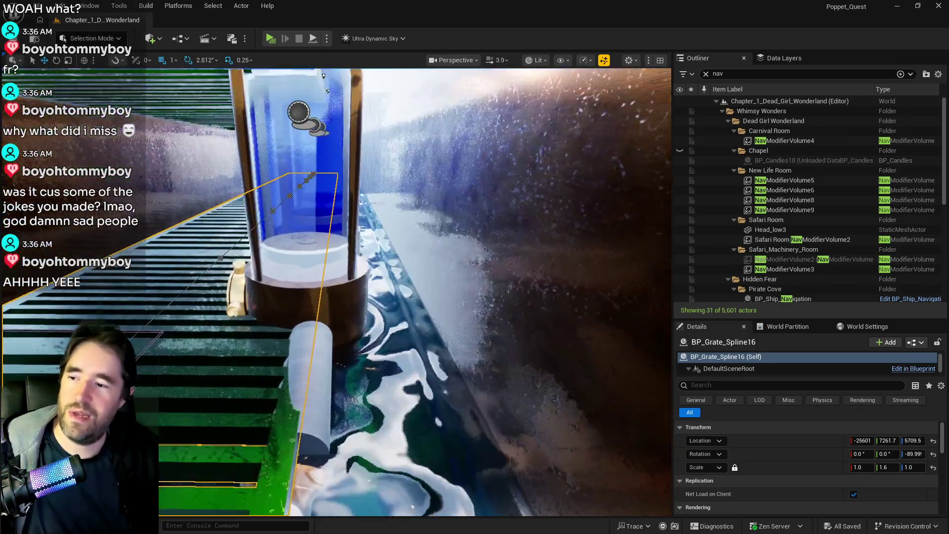
left_click(309, 375)
left_click_drag(309, 374, 282, 348)
mouse_move(282, 140)
left_mouse_down()
mouse_move(251, 237)
mouse_move(251, 178)
left_mouse_up()
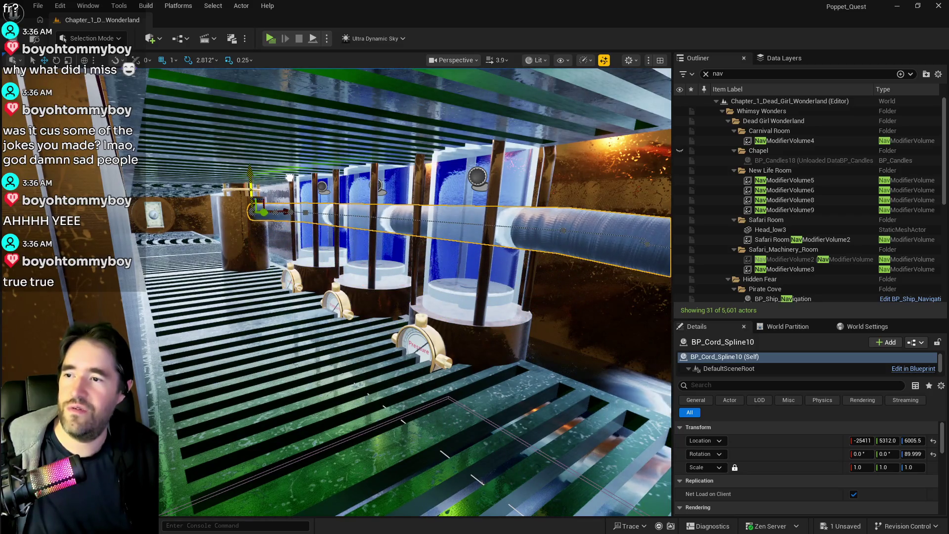
mouse_move(371, 290)
left_mouse_down()
mouse_move(409, 256)
mouse_move(312, 252)
left_mouse_up()
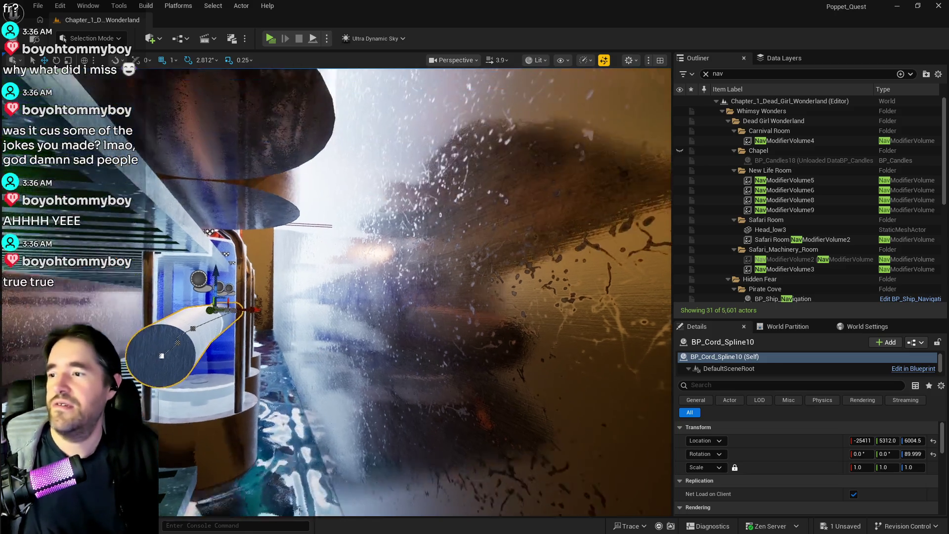
mouse_move(415, 296)
left_mouse_down()
mouse_move(386, 312)
mouse_move(401, 282)
mouse_move(401, 304)
mouse_move(415, 311)
mouse_move(400, 312)
mouse_move(415, 312)
left_mouse_up()
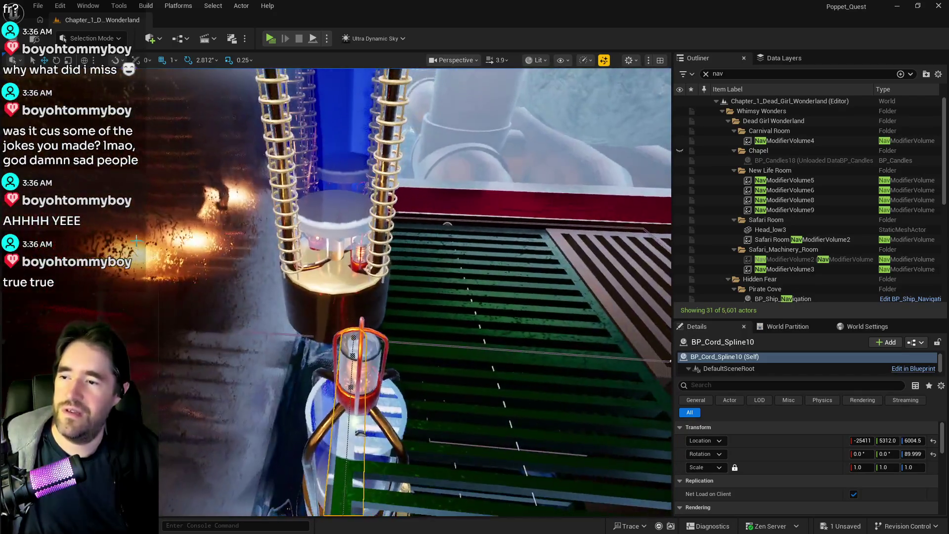
- Select BP_Reactor9 and the second reactor column together and frame them for a close look
left_click(334, 289)
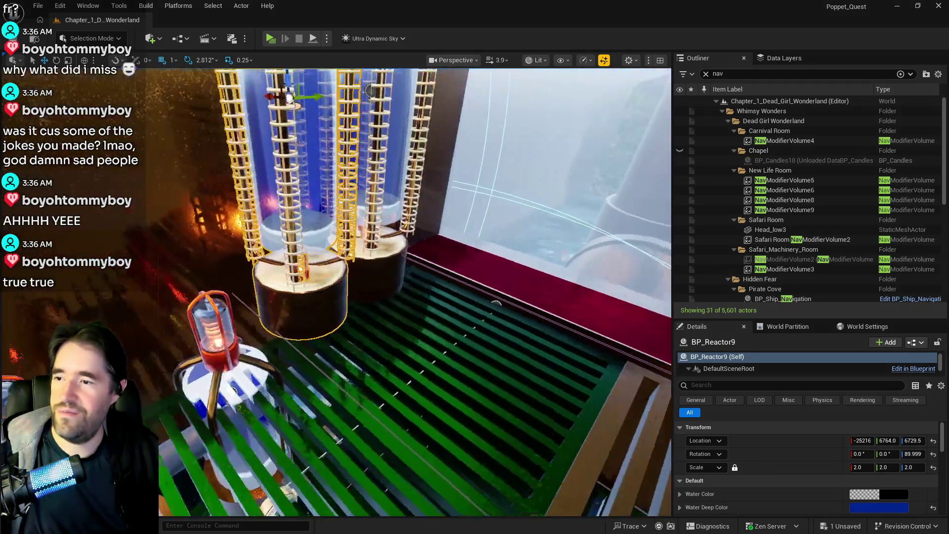
left_click(389, 269, "ctrl")
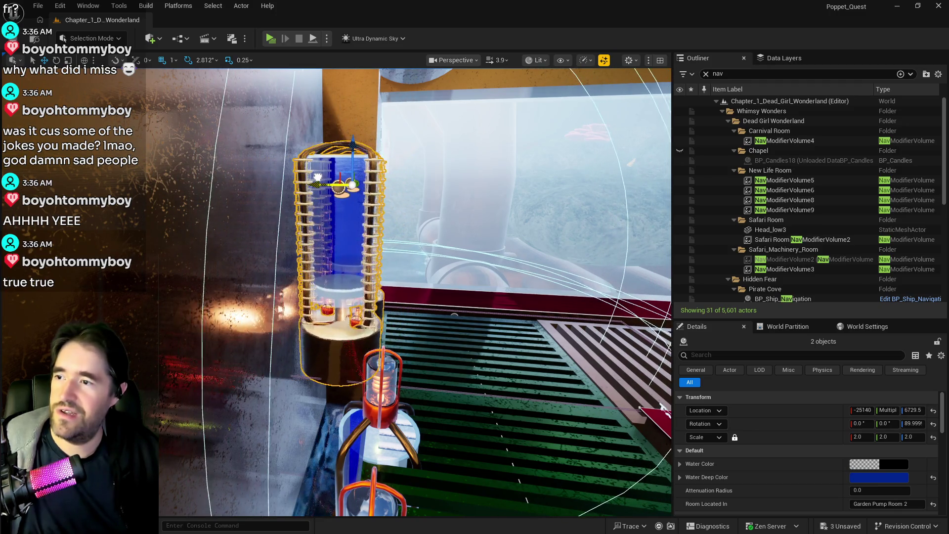
key("f")
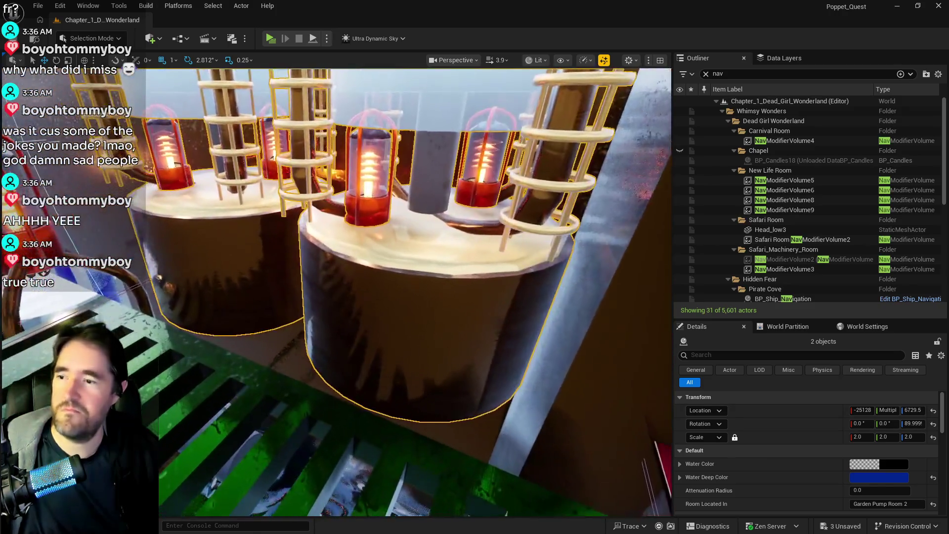
key("f")
key("f")
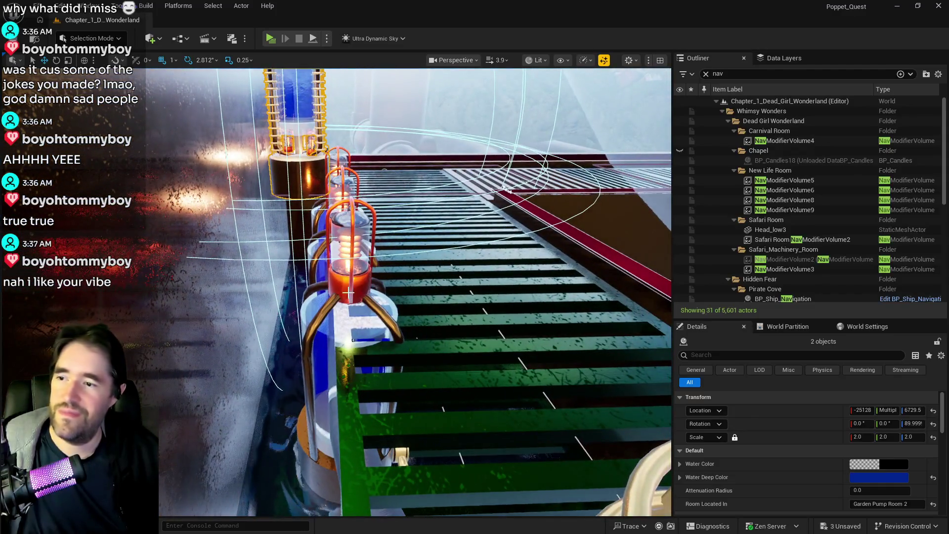
left_click(348, 293)
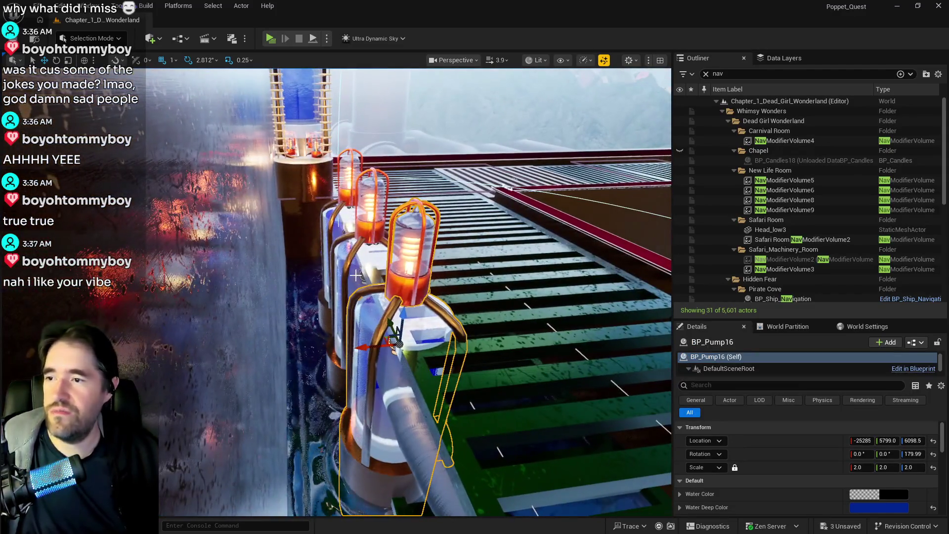
- Select the three pump columns beside the walkway and frame them up close
left_click(356, 276, "ctrl")
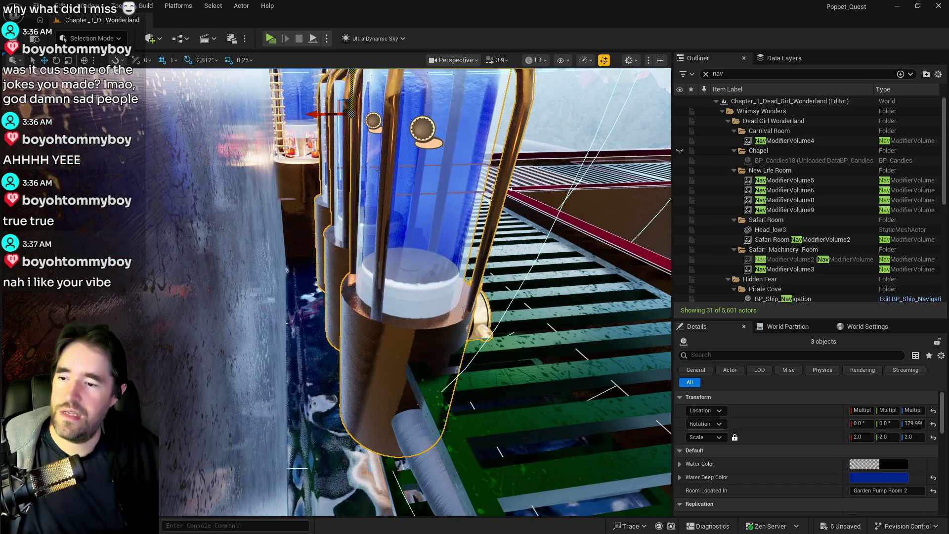
key("f")
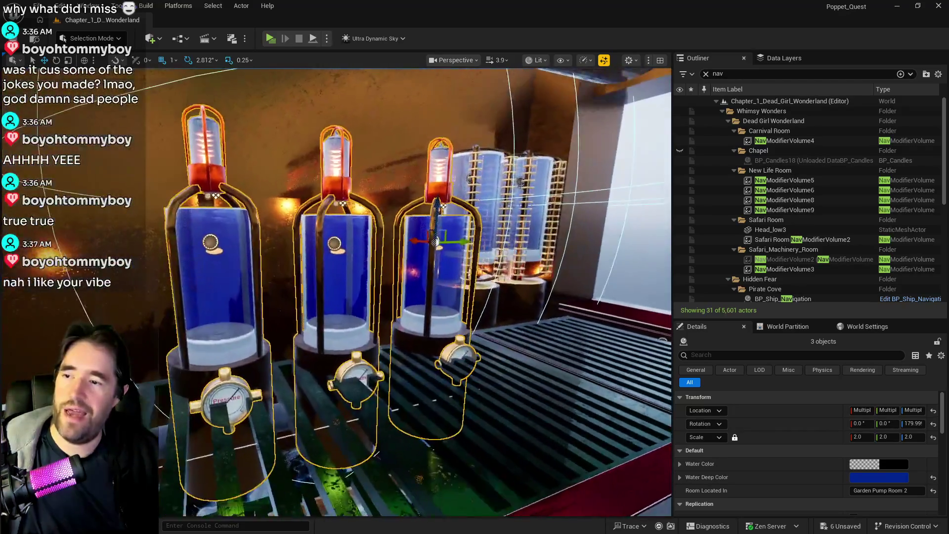
mouse_move(448, 201)
left_mouse_down()
mouse_move(474, 96)
mouse_move(483, 110)
mouse_move(426, 89)
mouse_move(449, 141)
mouse_move(520, 141)
left_mouse_up()
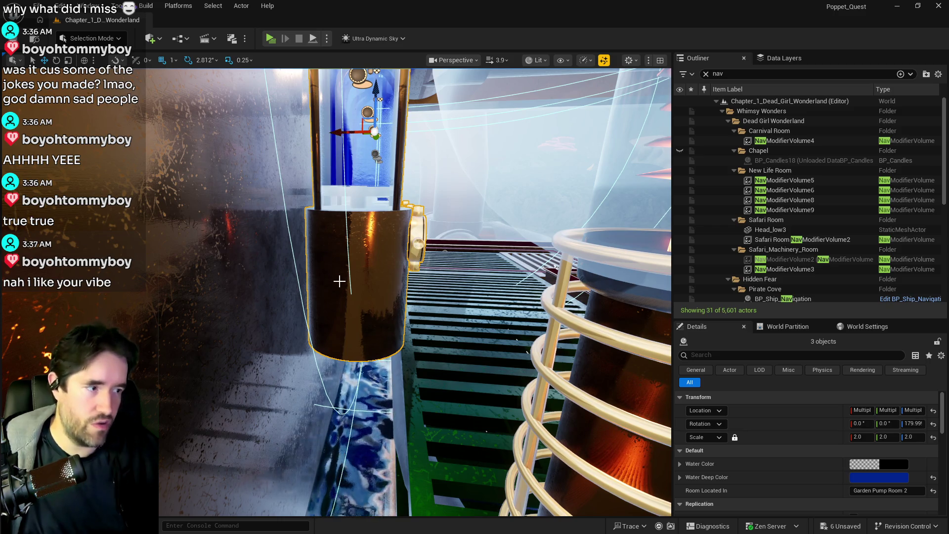
left_click_drag(338, 290, 338, 289)
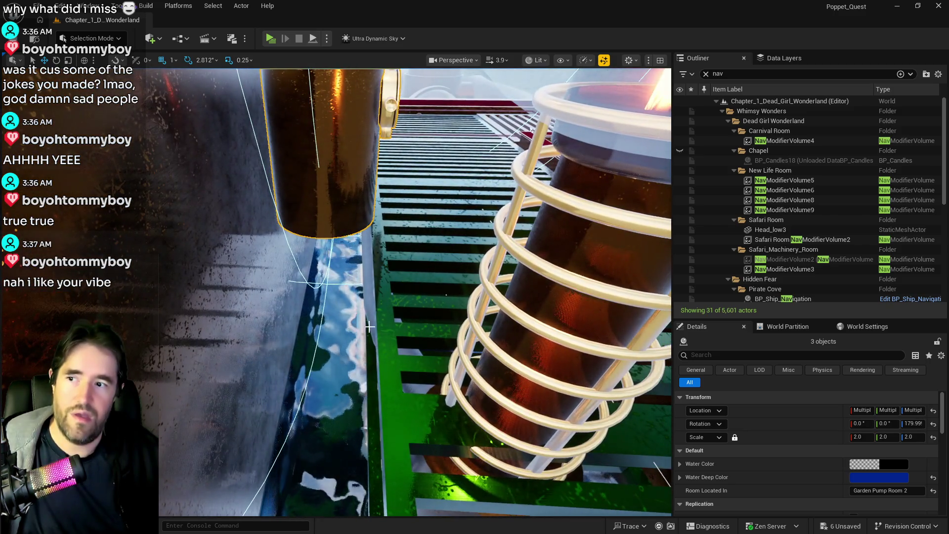
left_click(339, 289)
- Delete the stray BP_Cord_Spline10 cord from the grating
left_click_drag(338, 289, 361, 295)
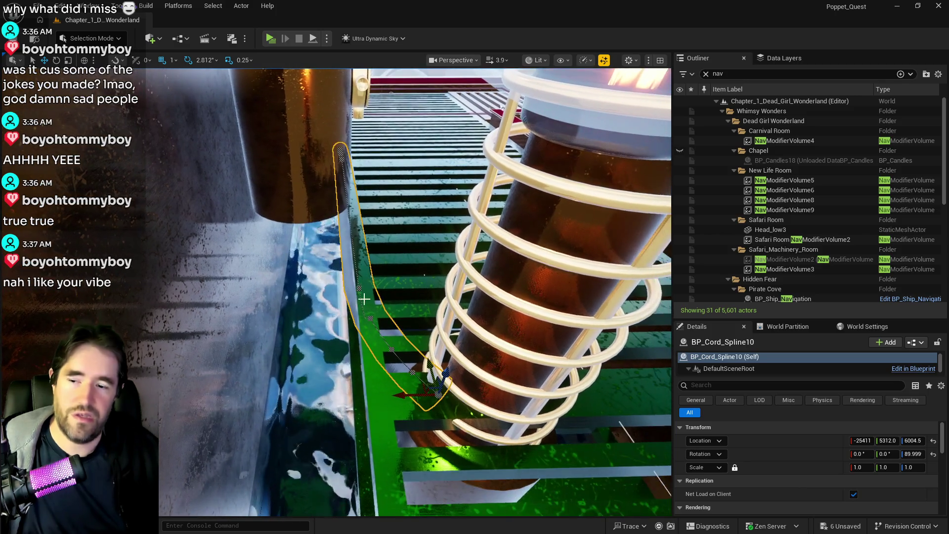
key("Delete")
mouse_move(488, 333)
left_mouse_down()
mouse_move(475, 349)
mouse_move(386, 321)
left_mouse_up()
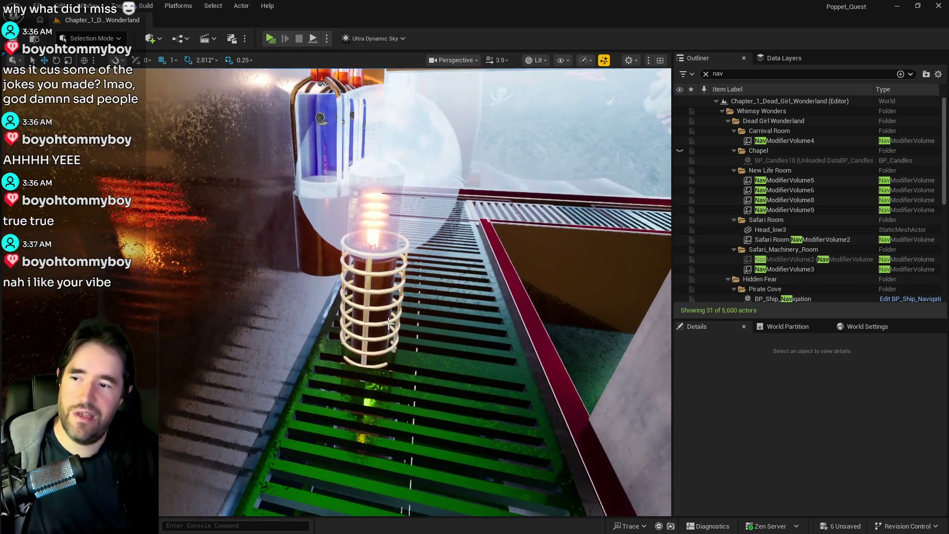
left_click(385, 321)
- Set BP_Tesla_Coil3 to scale 2.0, then raise it and shift it along X beside the walkway
mouse_move(497, 376)
left_mouse_down()
mouse_move(490, 349)
mouse_move(479, 349)
left_mouse_up()
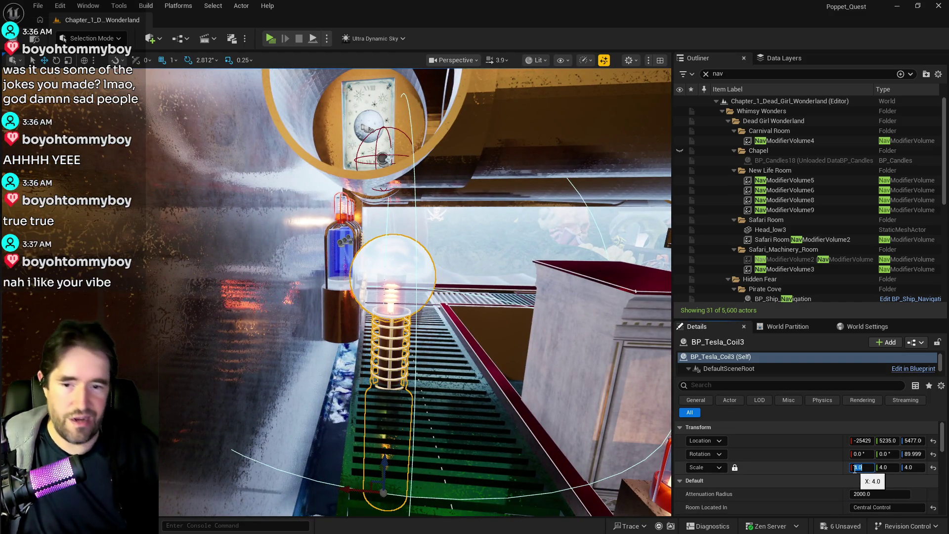
type("2")
key("Return")
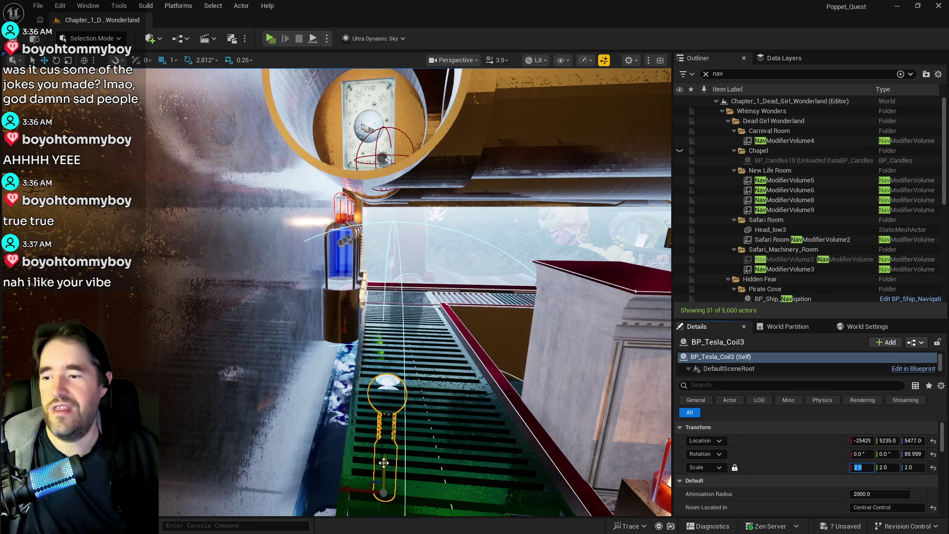
mouse_move(389, 443)
left_mouse_down()
mouse_move(407, 337)
mouse_move(410, 346)
left_mouse_up()
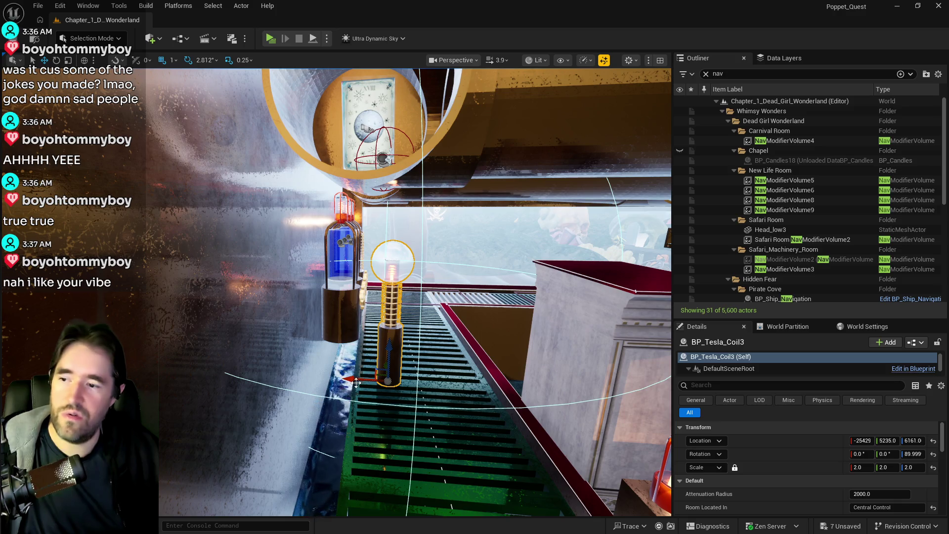
left_click_drag(356, 382, 295, 378)
left_click_drag(430, 443, 430, 443)
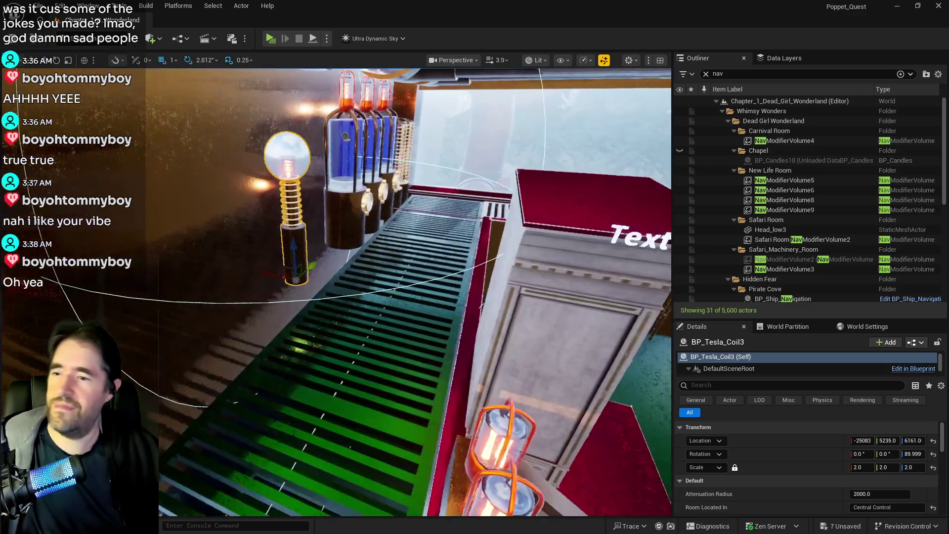
left_click_drag(429, 411, 429, 410)
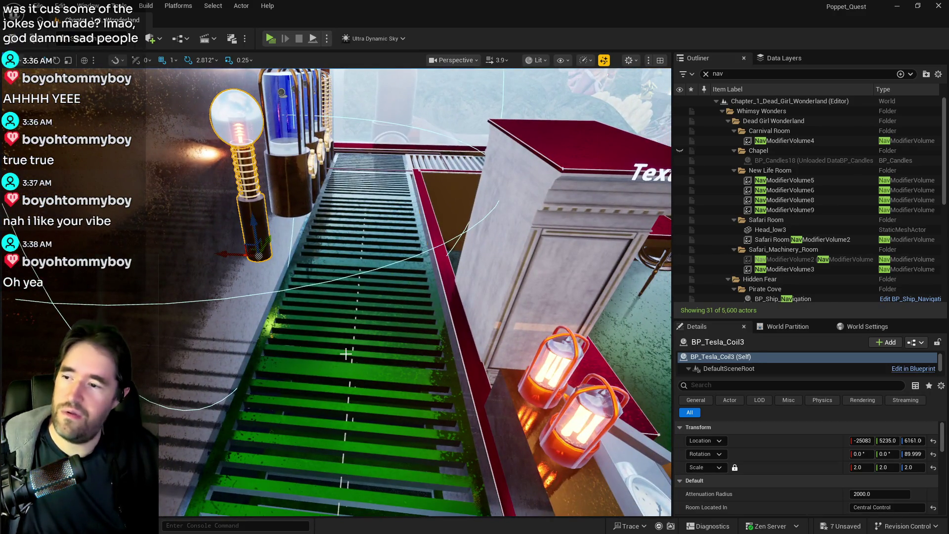
left_click(345, 355)
left_click_drag(346, 354, 297, 389)
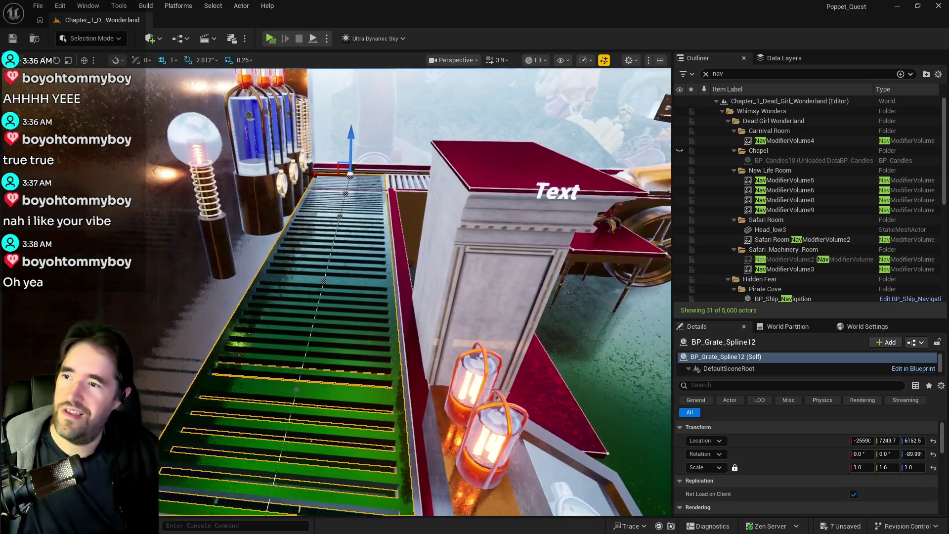
- Narrow the grating with the scale gizmo and duplicate a copy lined up beside it
left_click_drag(346, 351, 346, 351)
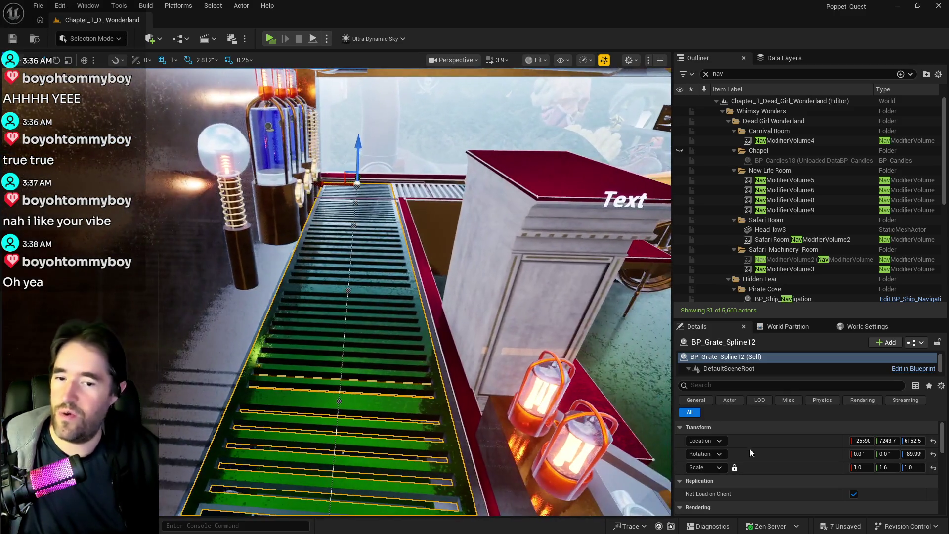
key("e")
key("r")
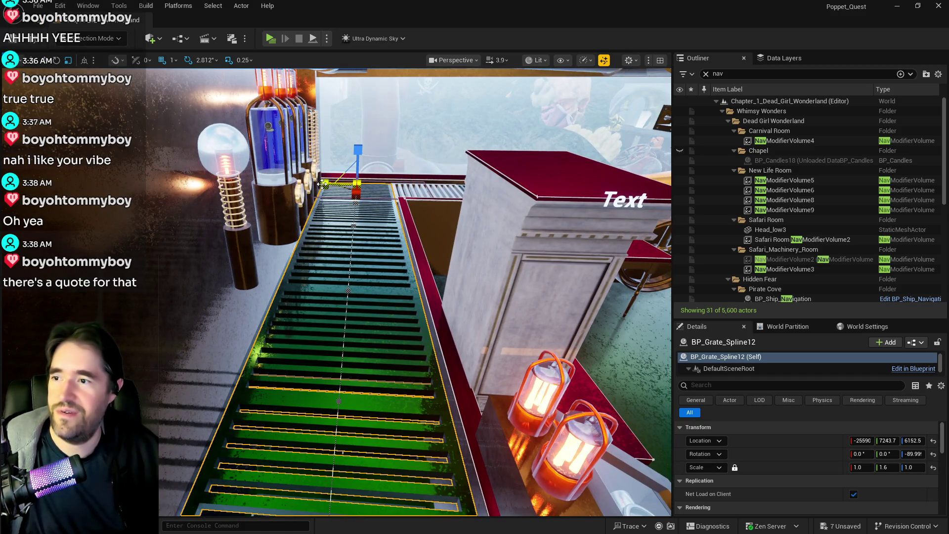
left_click_drag(325, 183, 349, 185)
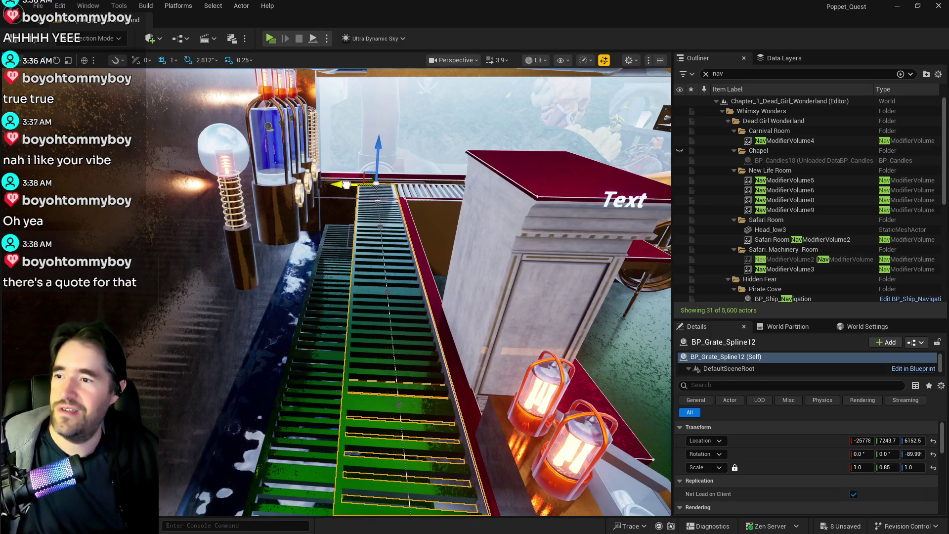
mouse_move(343, 184)
left_mouse_down()
mouse_move(300, 186)
mouse_move(309, 185)
left_mouse_up()
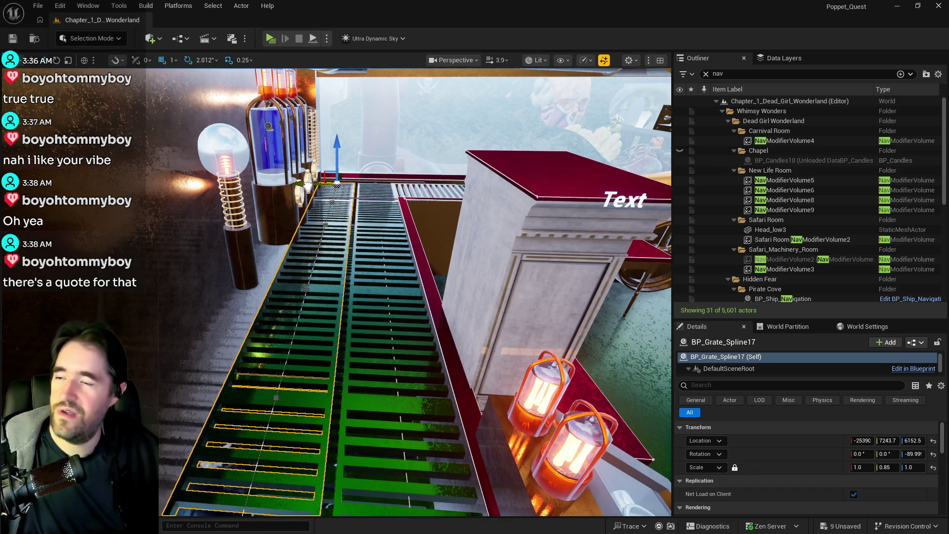
key("f")
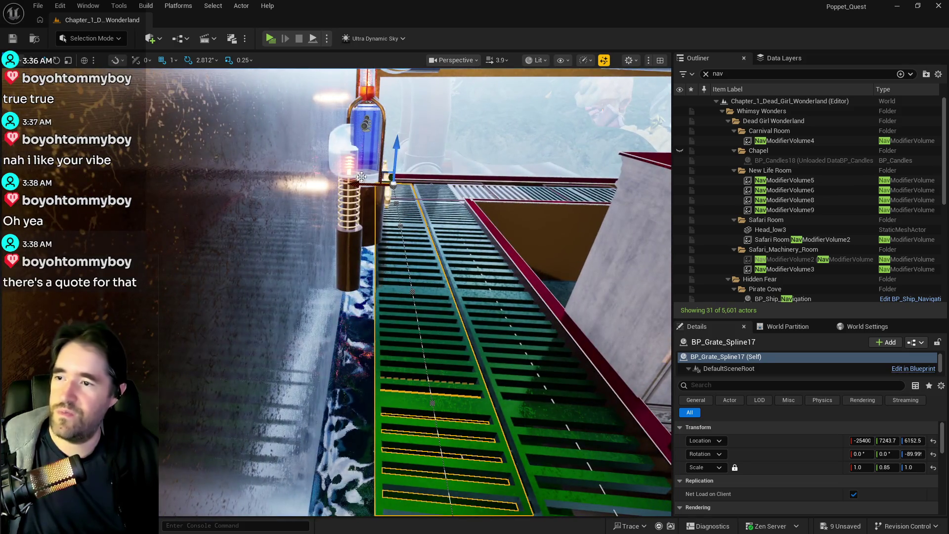
mouse_move(365, 185)
left_mouse_down()
mouse_move(348, 184)
mouse_move(357, 181)
left_mouse_up()
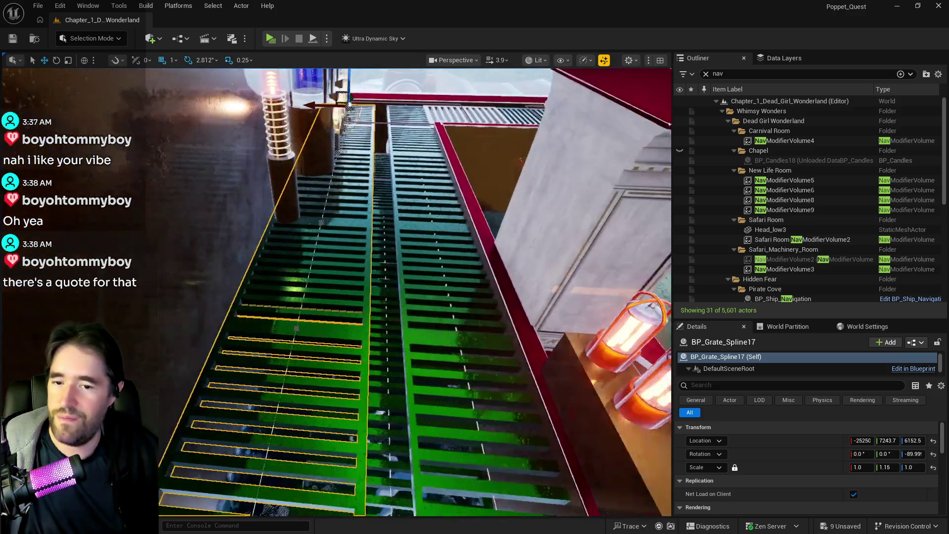
- Nudge BP_Grate_Spline12 against the copy and set its unlocked Y scale to 1.15
left_click(461, 332)
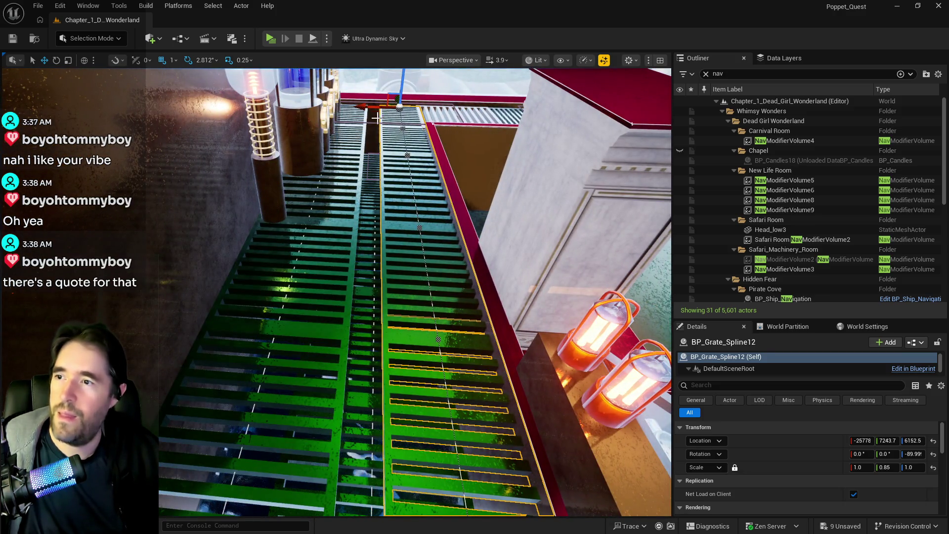
left_click_drag(372, 108, 363, 106)
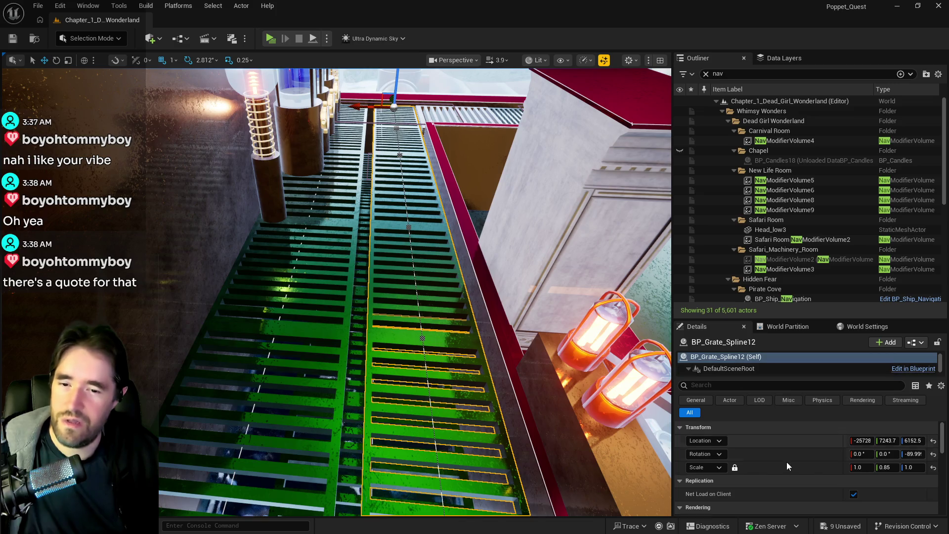
left_click(734, 467)
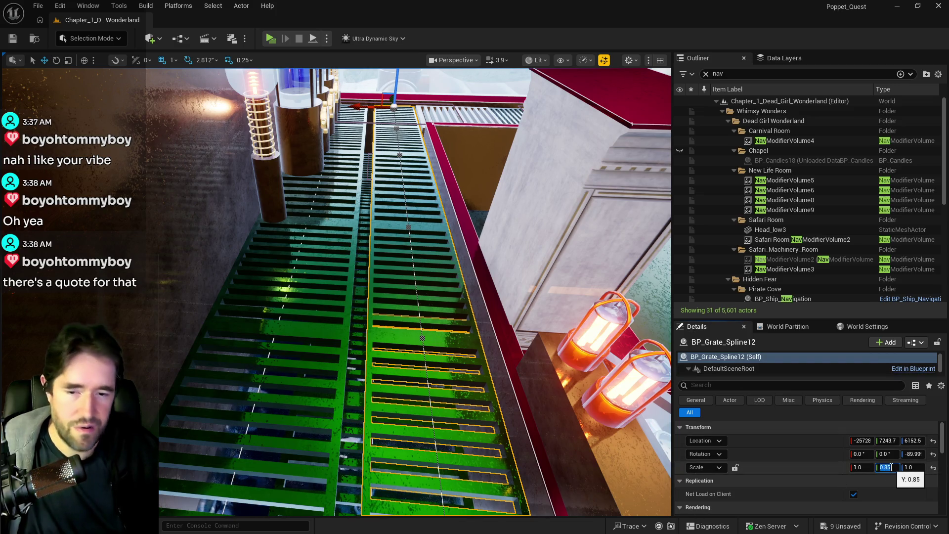
type("1.15")
key("Return")
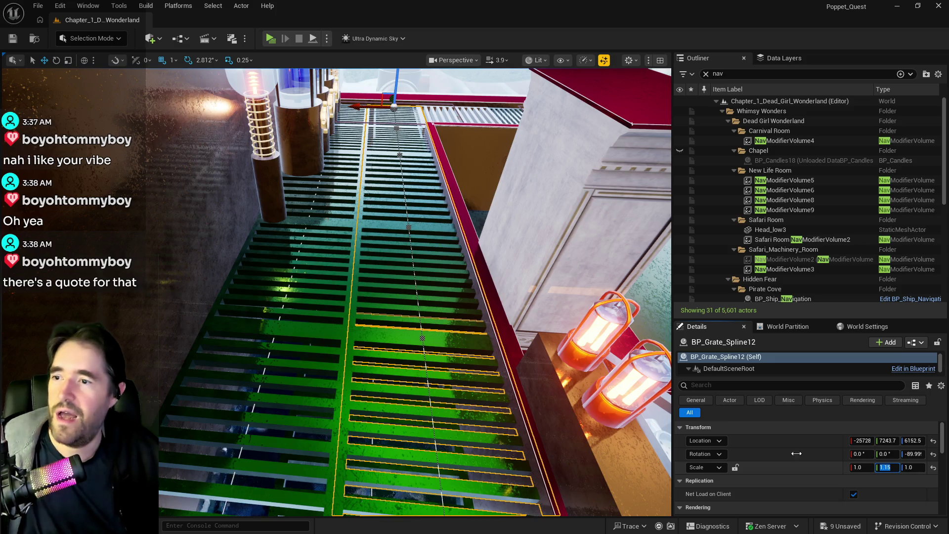
left_click_drag(469, 361, 469, 361)
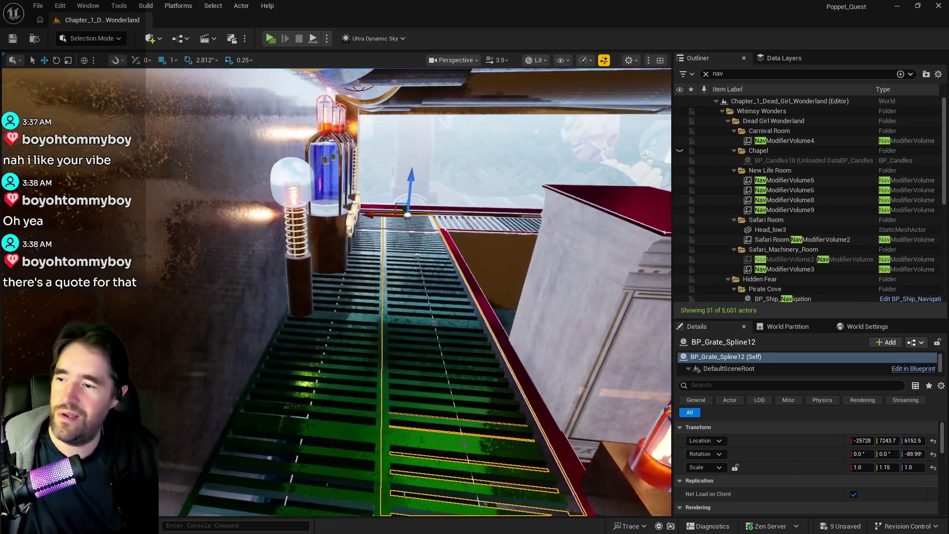
left_click_drag(472, 299, 421, 268)
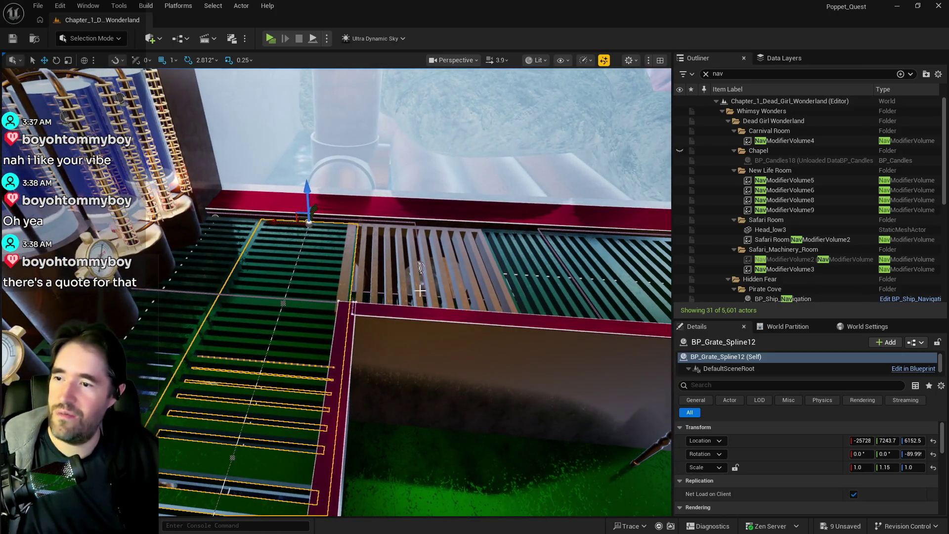
- Undo the duct vent's last move and slide it along X to sit between the green grates
left_click(322, 328)
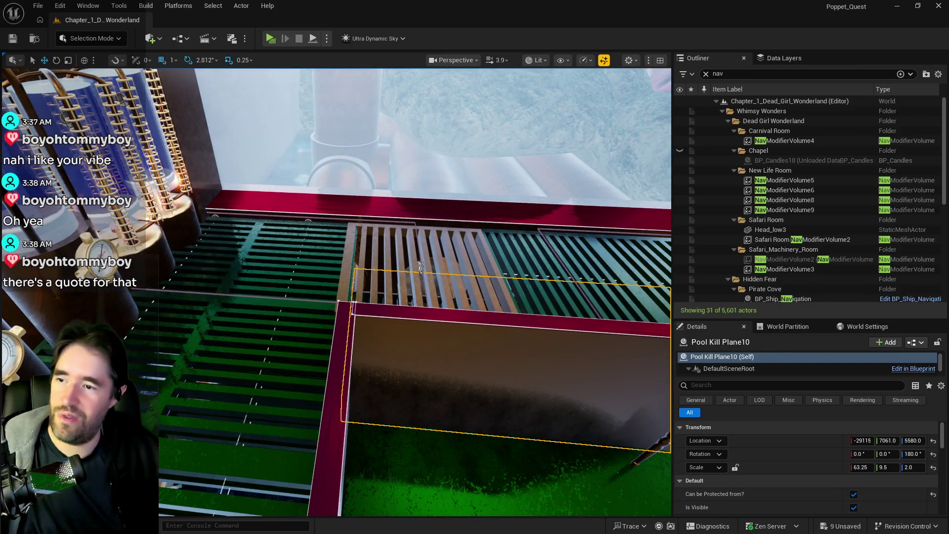
left_click(405, 280)
left_click_drag(404, 281, 407, 256)
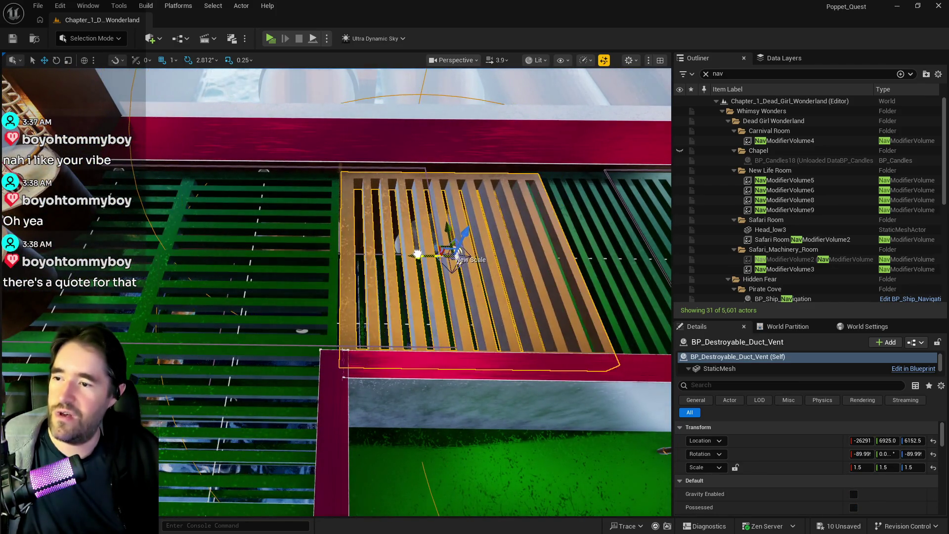
key("ctrl+z")
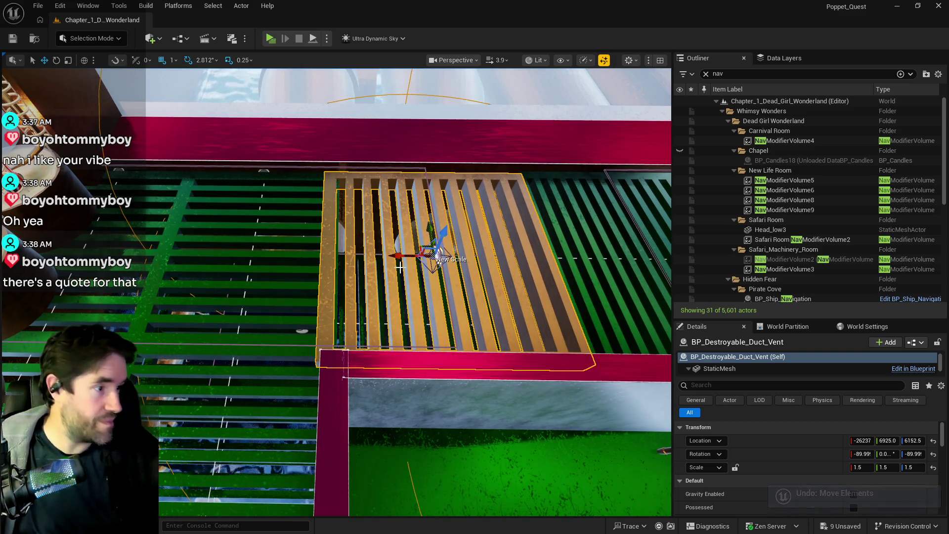
left_click_drag(340, 276, 304, 223)
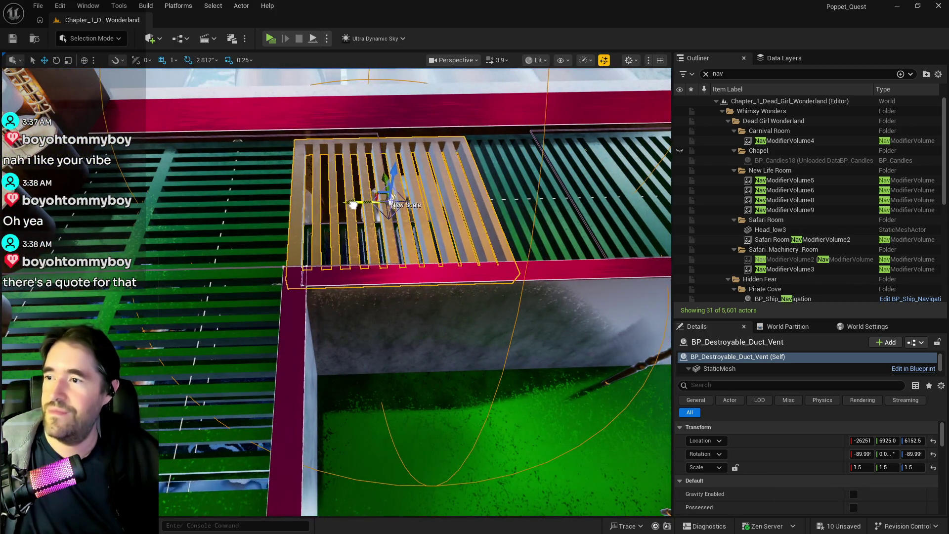
mouse_move(347, 205)
left_mouse_down()
mouse_move(369, 203)
mouse_move(312, 246)
left_mouse_up()
left_click(300, 246)
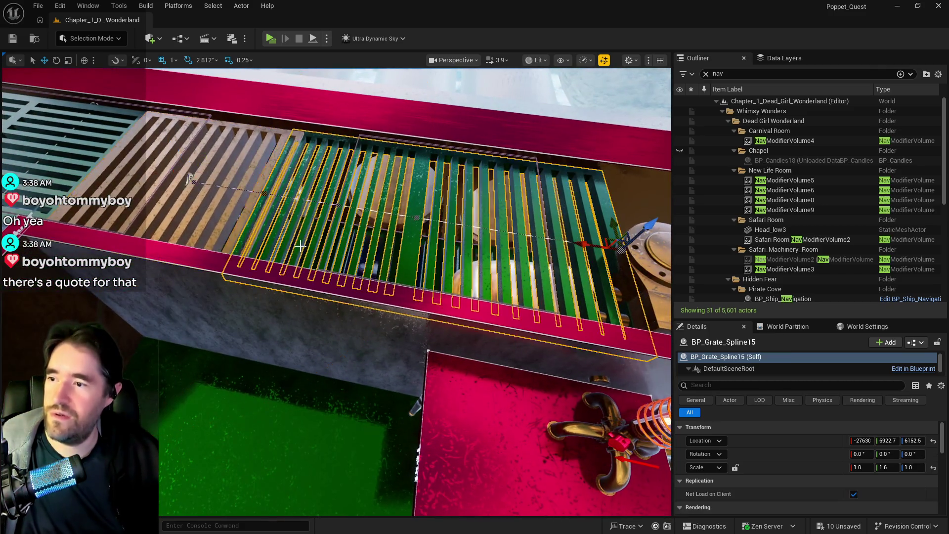
- Pull BP_Grate_Spline15's end spline point along X up against the wooden vent and check it from several angles
left_click(263, 196)
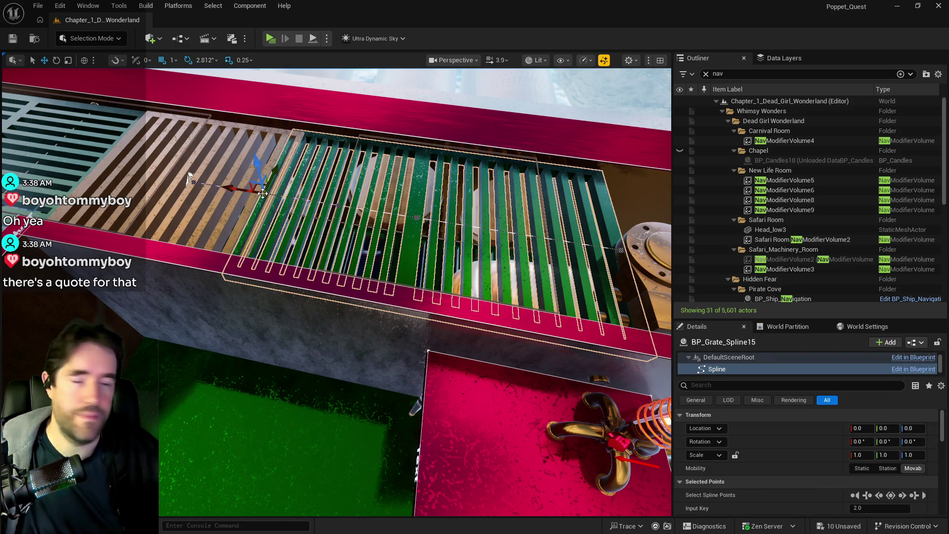
left_click_drag(239, 191, 249, 190)
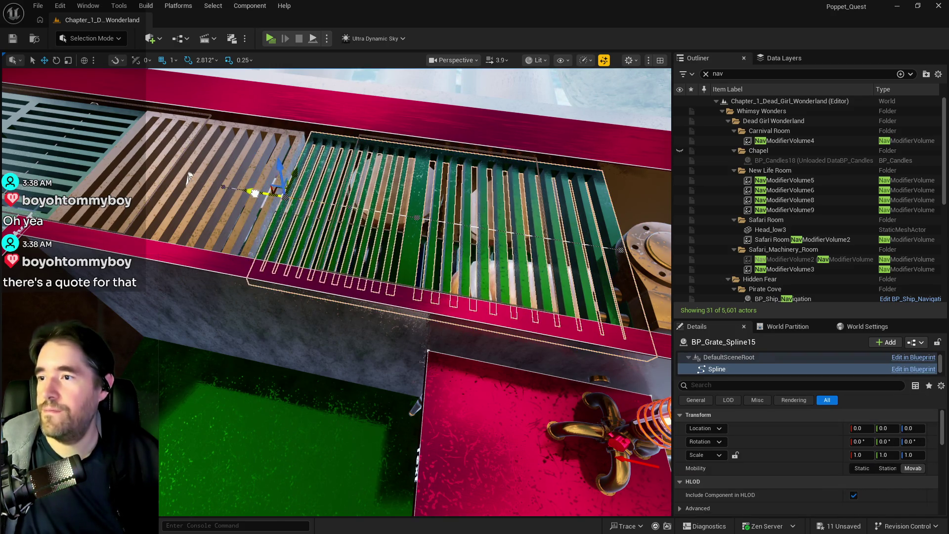
left_click_drag(188, 176, 282, 148)
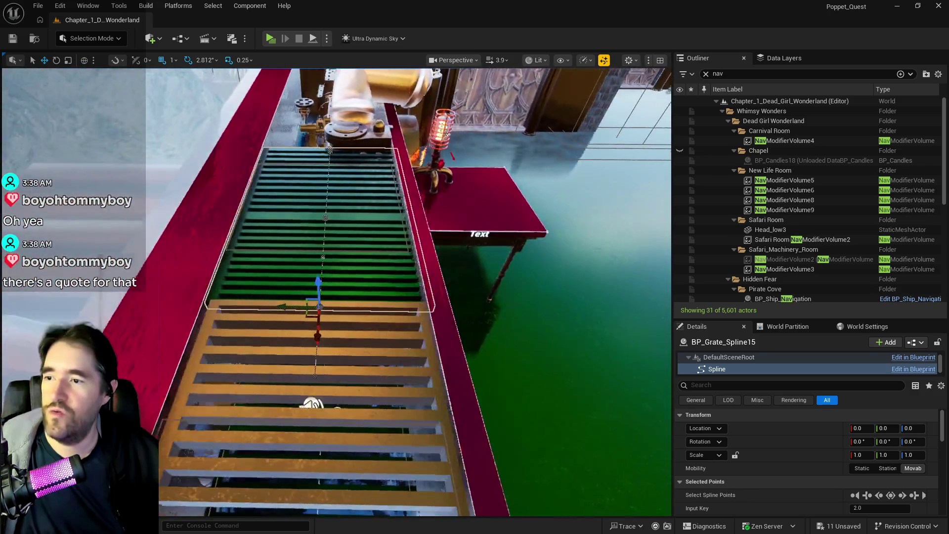
left_click_drag(297, 245, 358, 244)
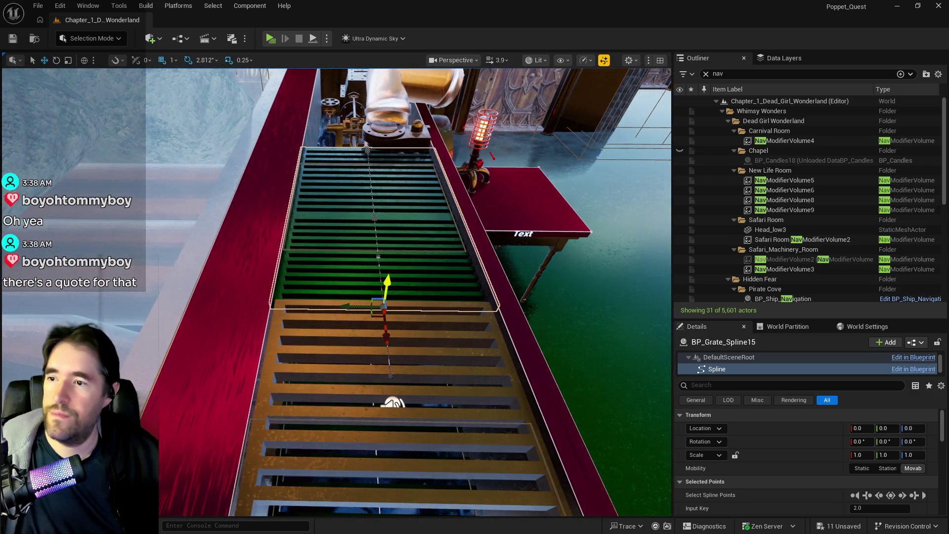
left_click_drag(394, 403, 327, 294)
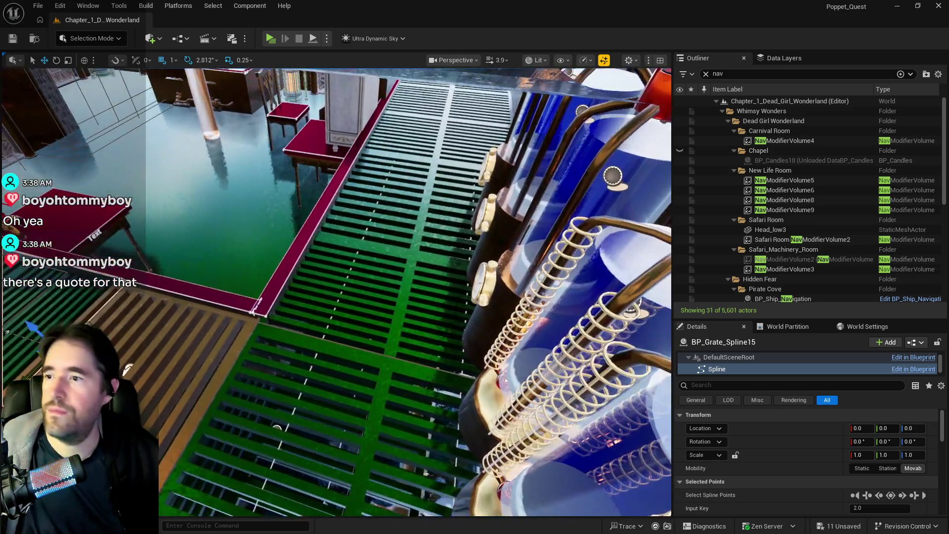
left_click_drag(305, 299, 310, 315)
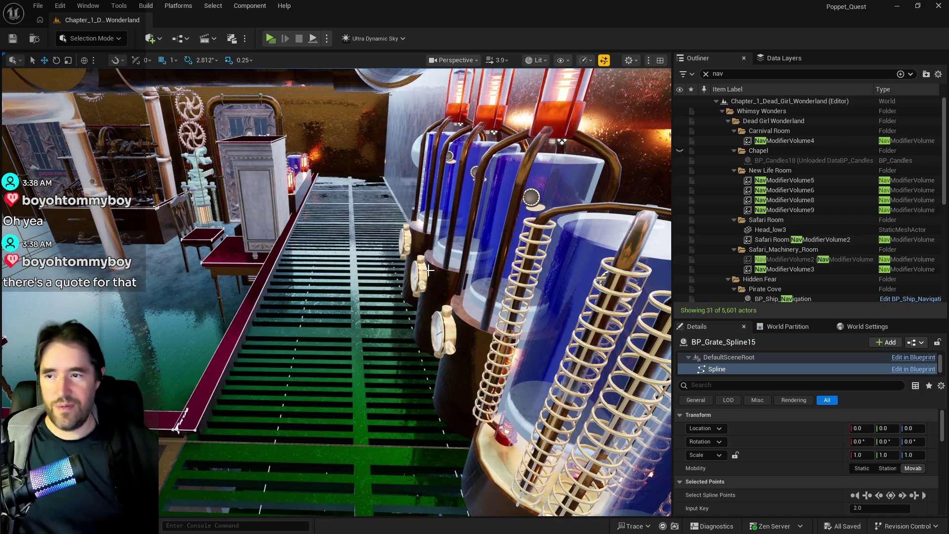
- Fly to the end of the walkway and show the navigation mesh over the grates
left_click_drag(429, 270, 430, 270)
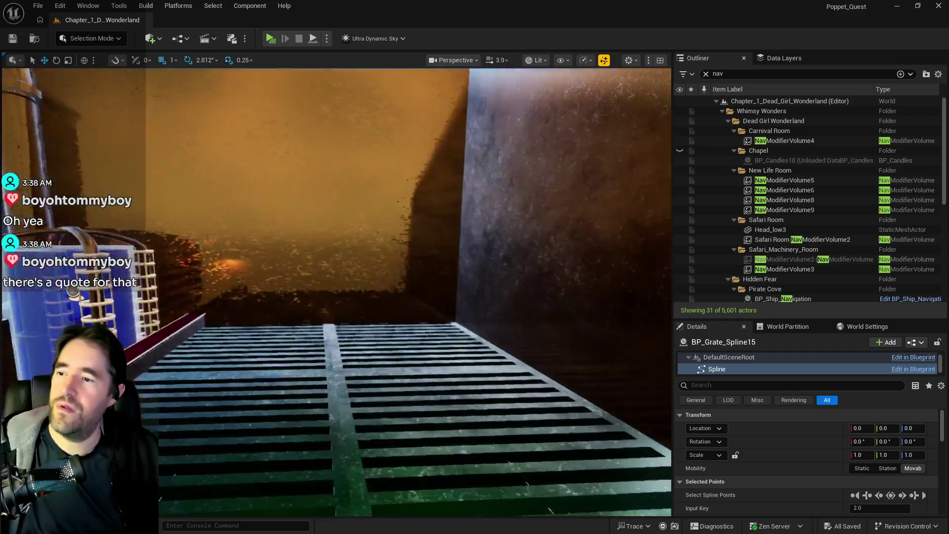
key("p")
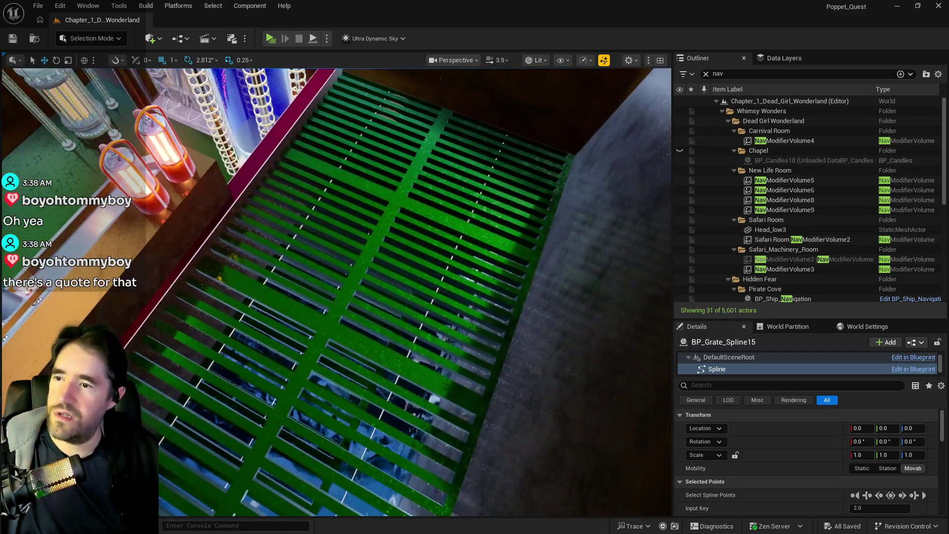
left_click_drag(431, 346, 432, 347)
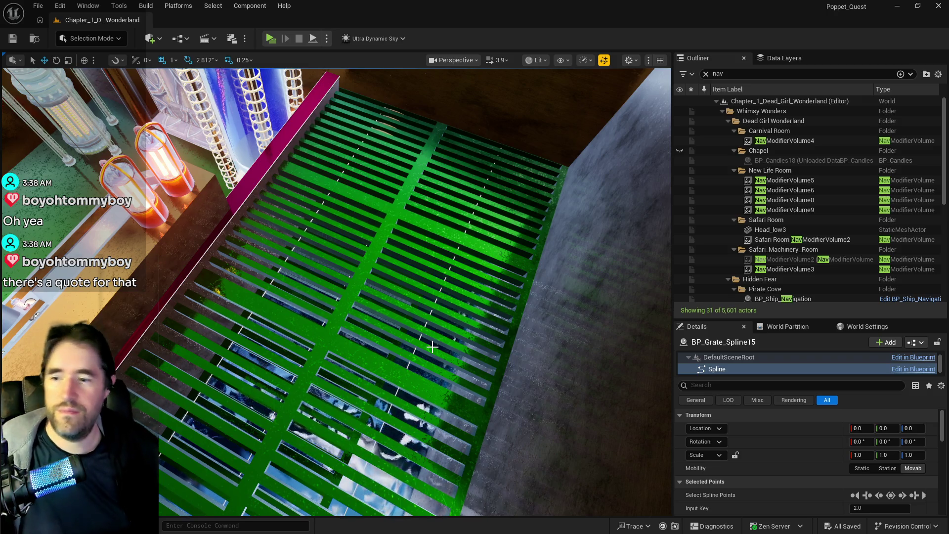
- Check the two end grates, then nudge the wooden duct vent slightly along X
left_click(366, 347)
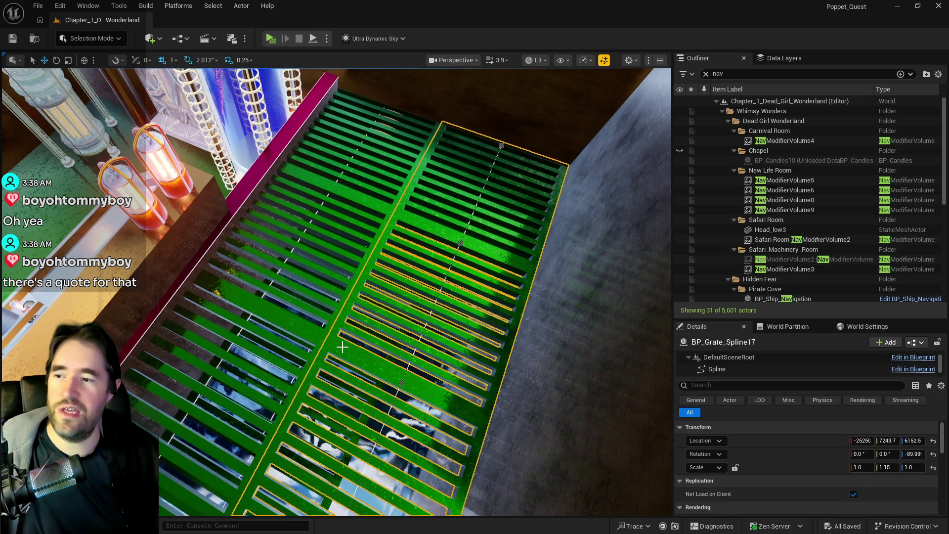
left_click(305, 335, "ctrl")
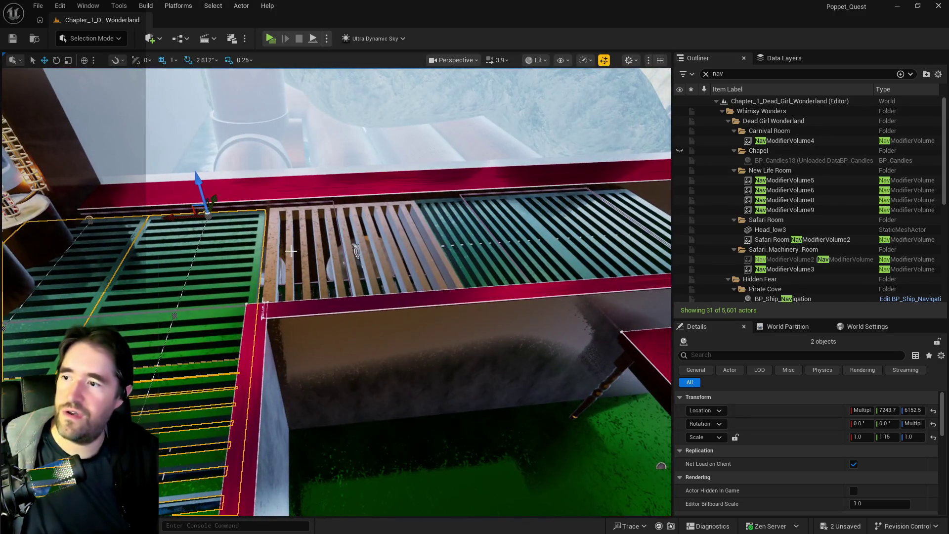
left_click(355, 251)
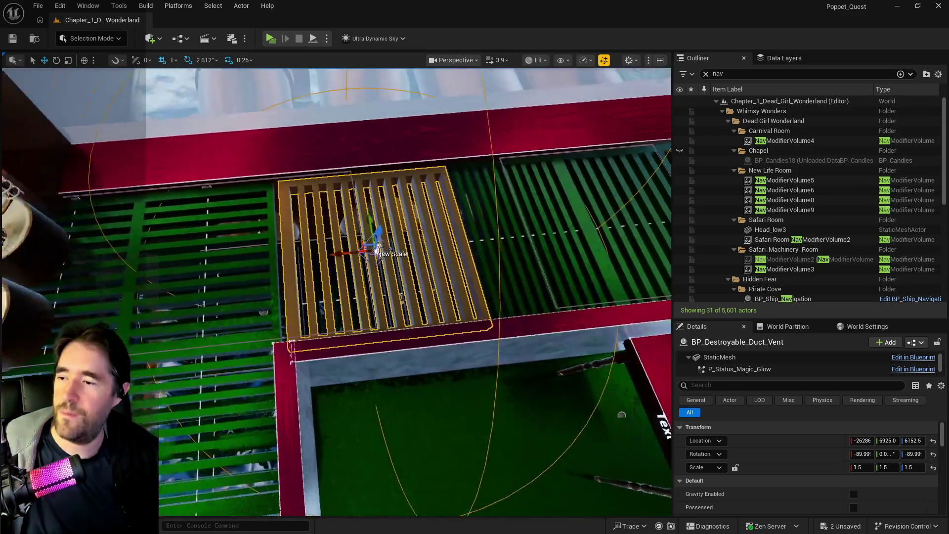
left_click_drag(344, 255, 339, 255)
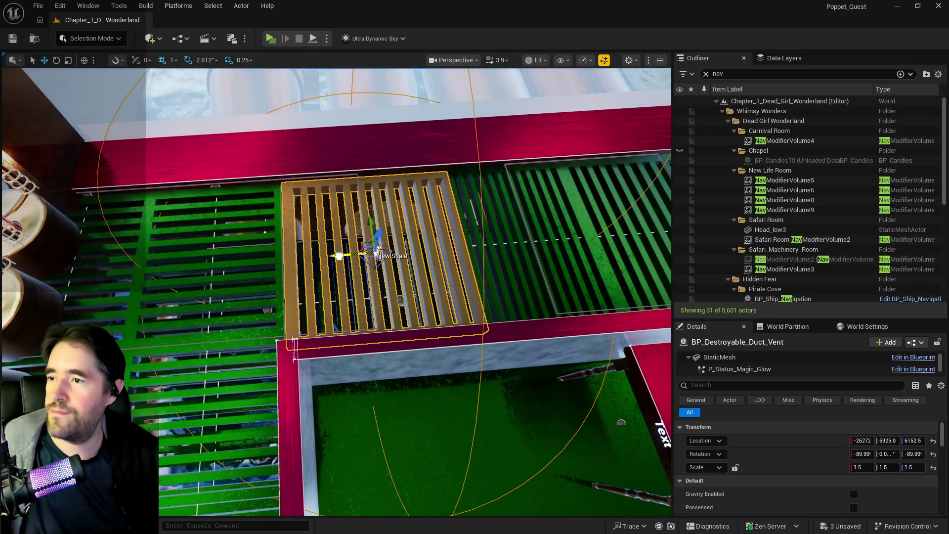
left_click_drag(339, 255, 343, 255)
- Move a BP_Grate_Spline15 spline point right to refit the grate against the vent, and save
left_click(475, 245)
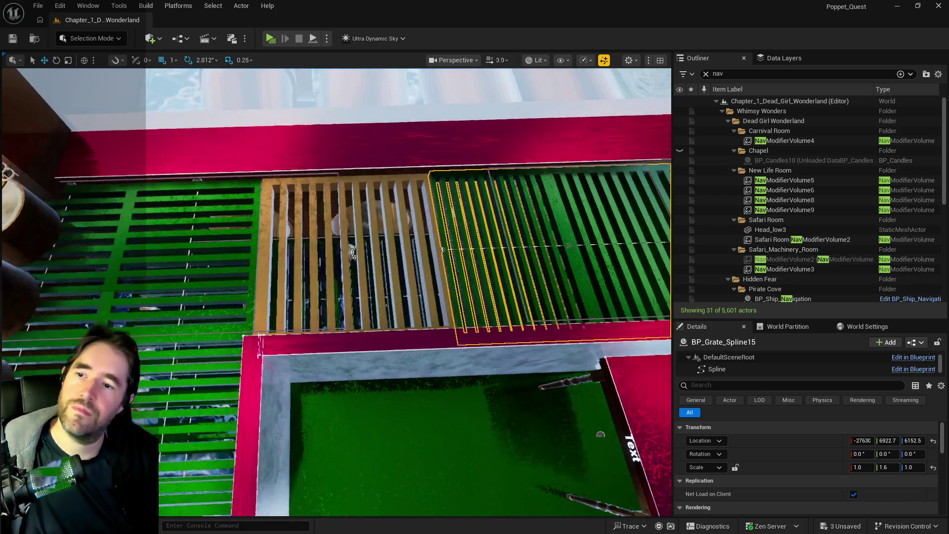
scroll(413, 208, "up", 5)
left_click(412, 208)
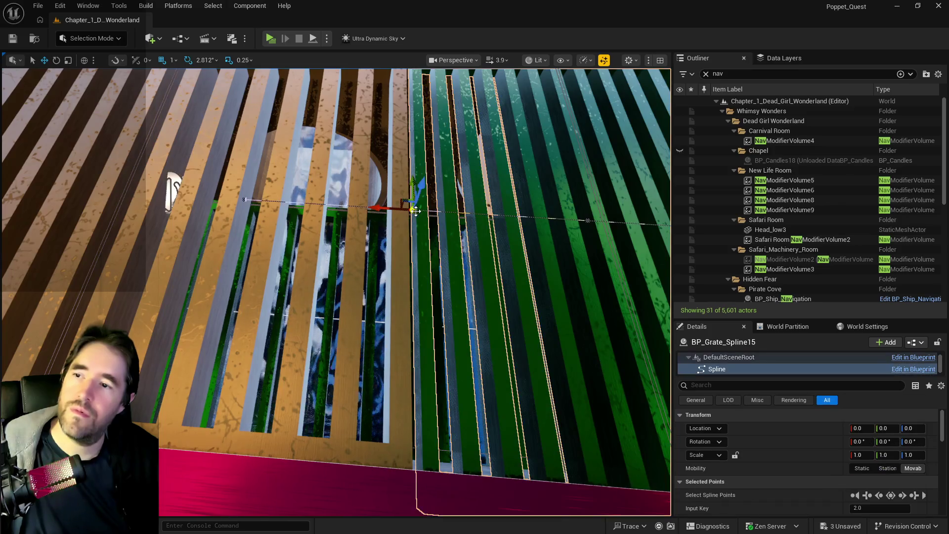
scroll(390, 209, "down", 2)
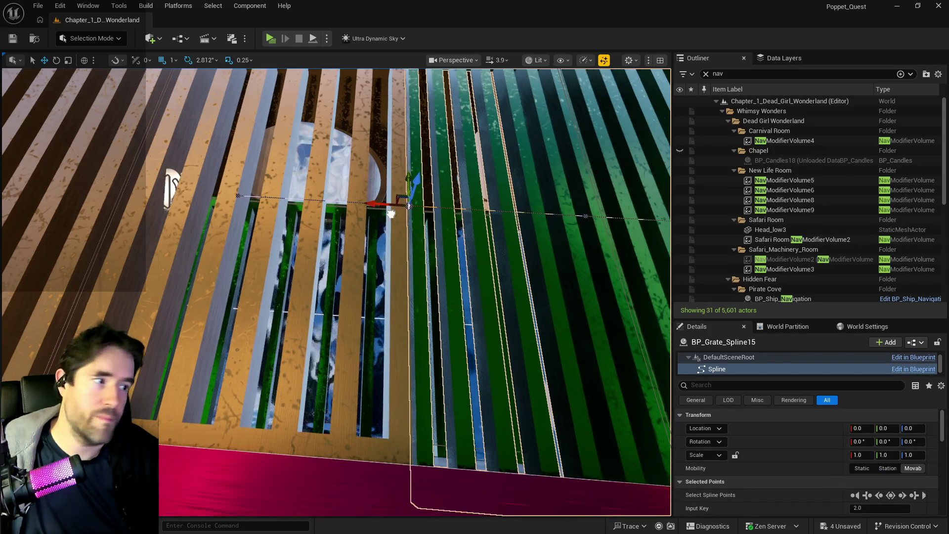
scroll(415, 222, "down", 3)
scroll(445, 233, "down", 2)
left_click(294, 256)
left_click_drag(277, 252, 291, 257)
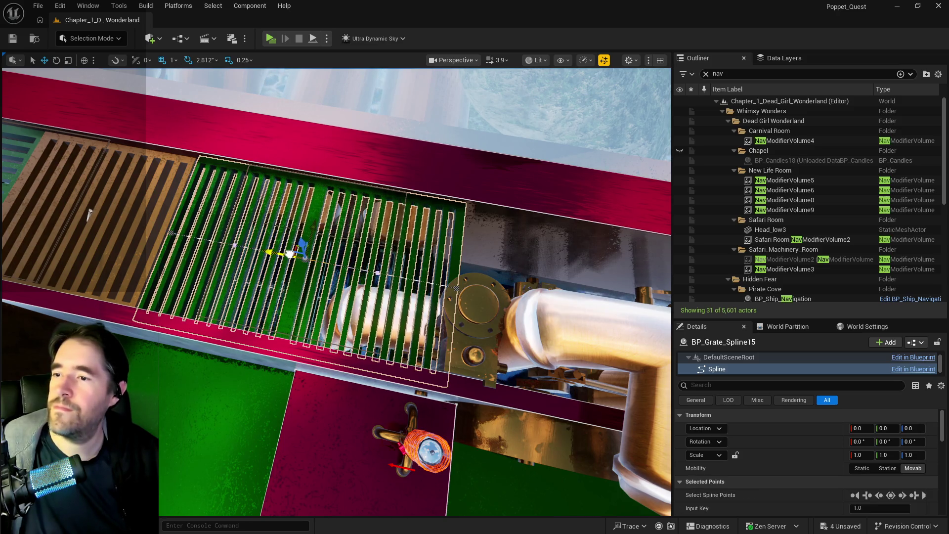
key("ctrl+s")
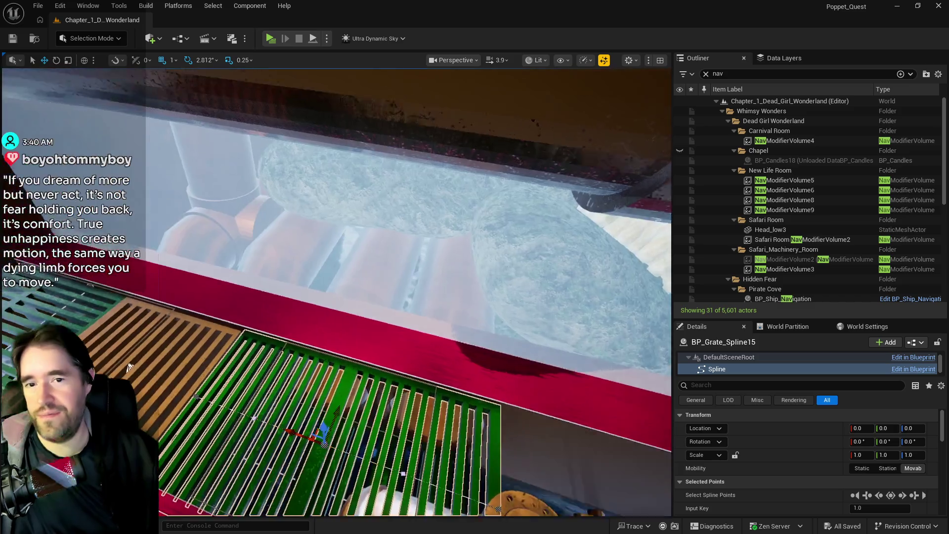
- Look along the grate toward the blue tanks after saving the level
mouse_move(182, 181)
left_mouse_down()
mouse_move(346, 320)
mouse_move(205, 246)
left_mouse_up()
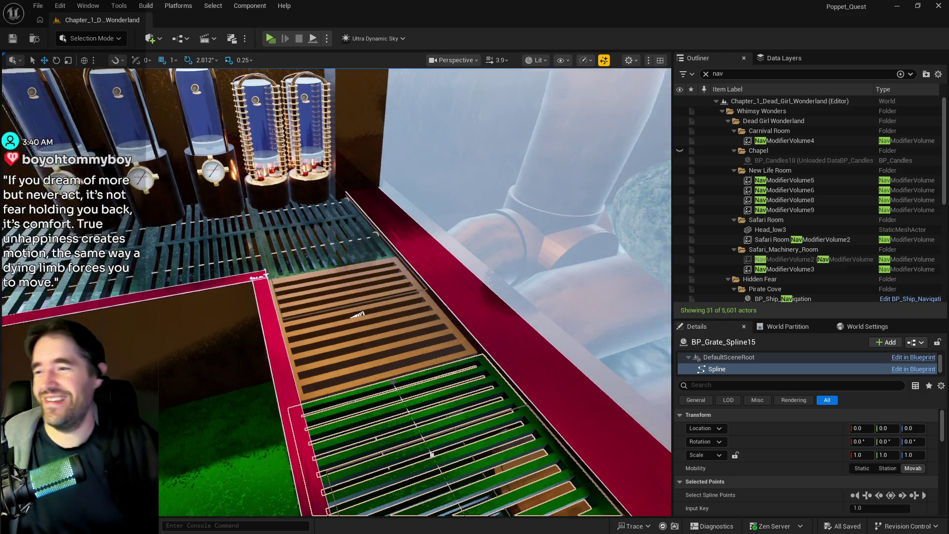
left_click_drag(205, 245, 204, 223)
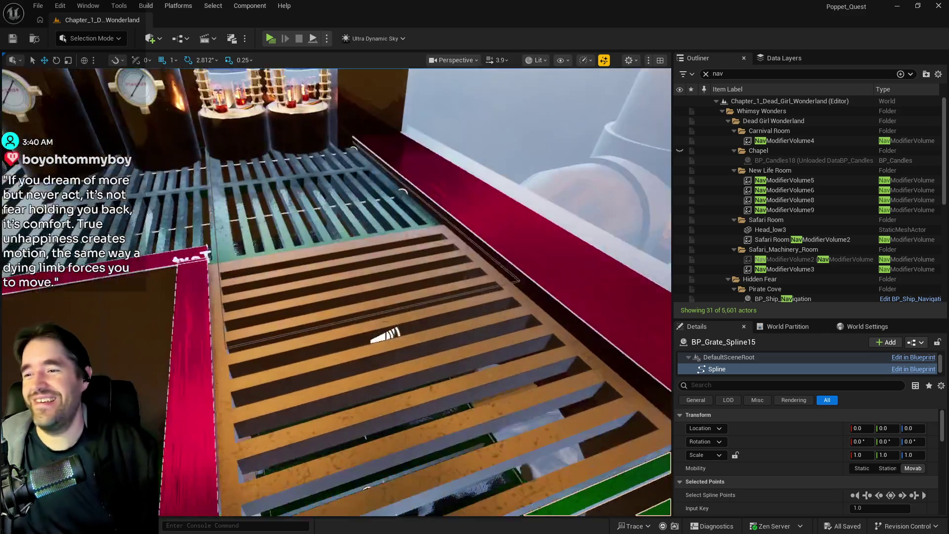
left_click_drag(415, 297, 475, 296)
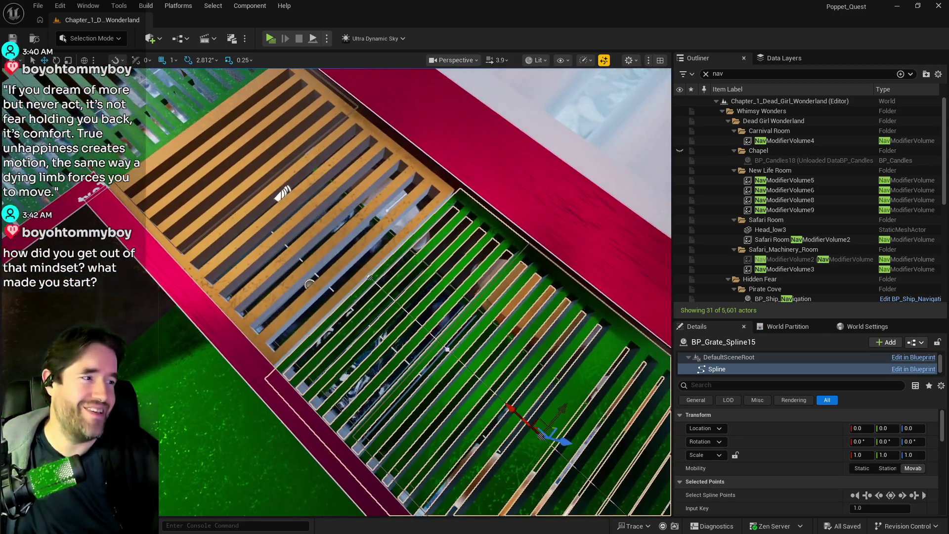
mouse_move(416, 297)
left_mouse_down()
mouse_move(416, 267)
mouse_move(414, 341)
mouse_move(446, 352)
left_mouse_up()
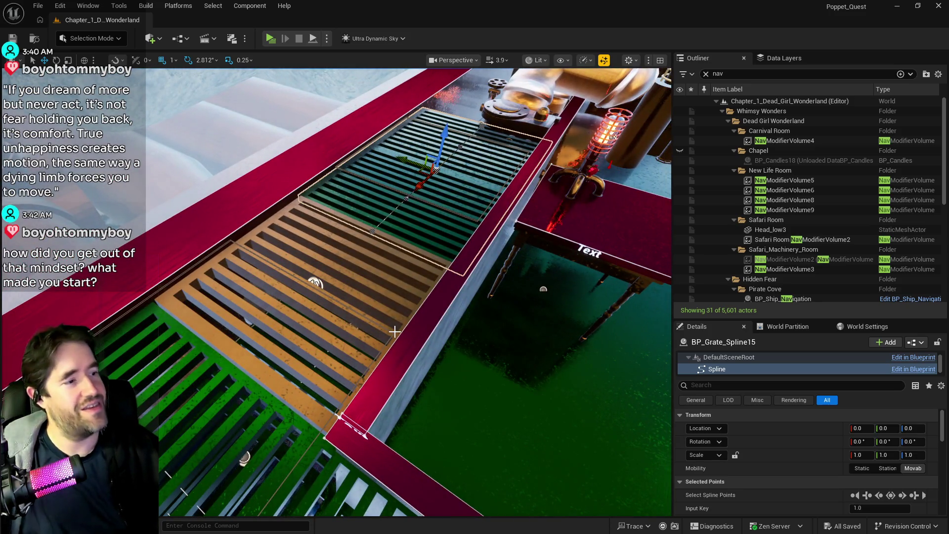
left_click_drag(395, 331, 427, 348)
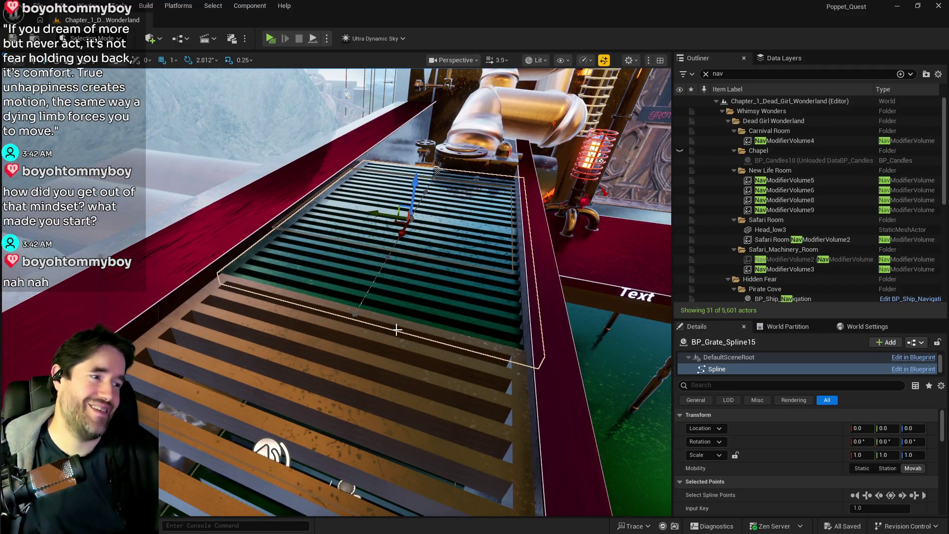
mouse_move(407, 348)
left_mouse_down()
mouse_move(418, 340)
mouse_move(370, 341)
mouse_move(400, 340)
left_mouse_up()
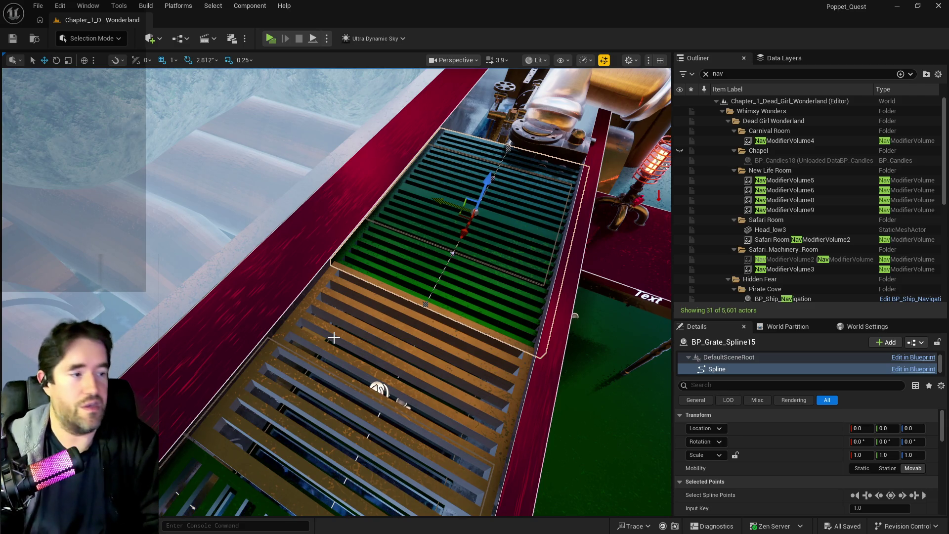
- Frame BP_Grate_Spline15 and its surrounding machinery in the viewport
key("f")
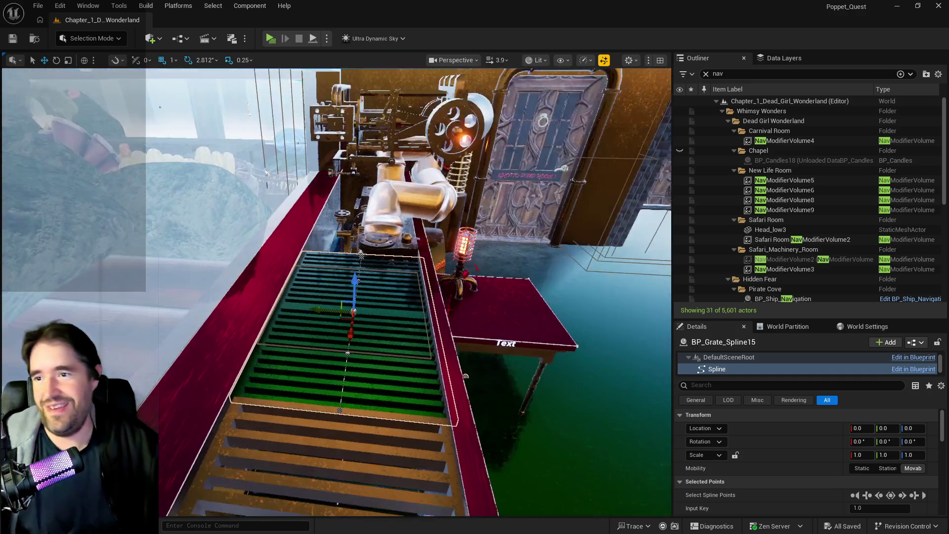
- Pull back across the room, refocus on the grate, then look up to the ceiling and rooftop sky
left_click_drag(320, 319, 321, 250)
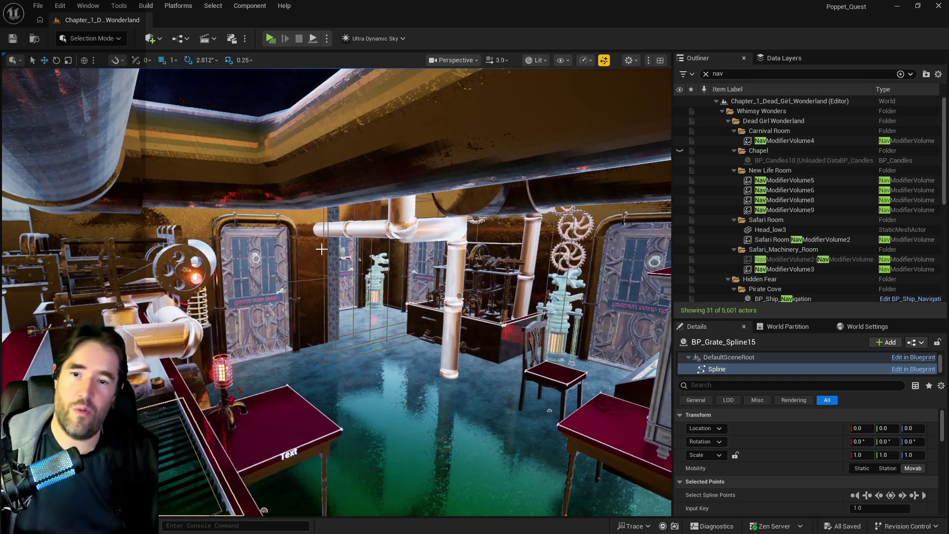
key("f")
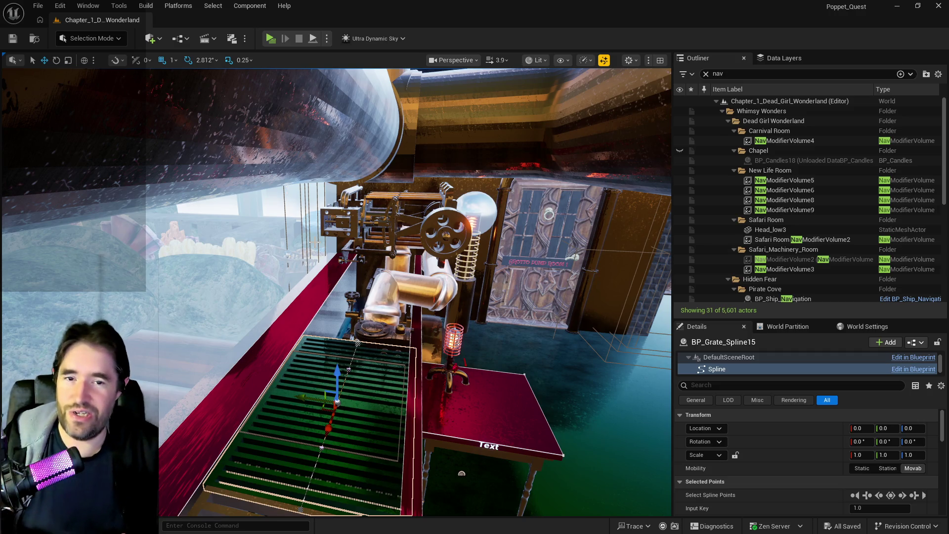
mouse_move(335, 294)
left_mouse_down()
mouse_move(335, 185)
mouse_move(334, 245)
left_mouse_up()
mouse_move(406, 355)
left_mouse_down()
mouse_move(373, 294)
mouse_move(690, 136)
left_mouse_up()
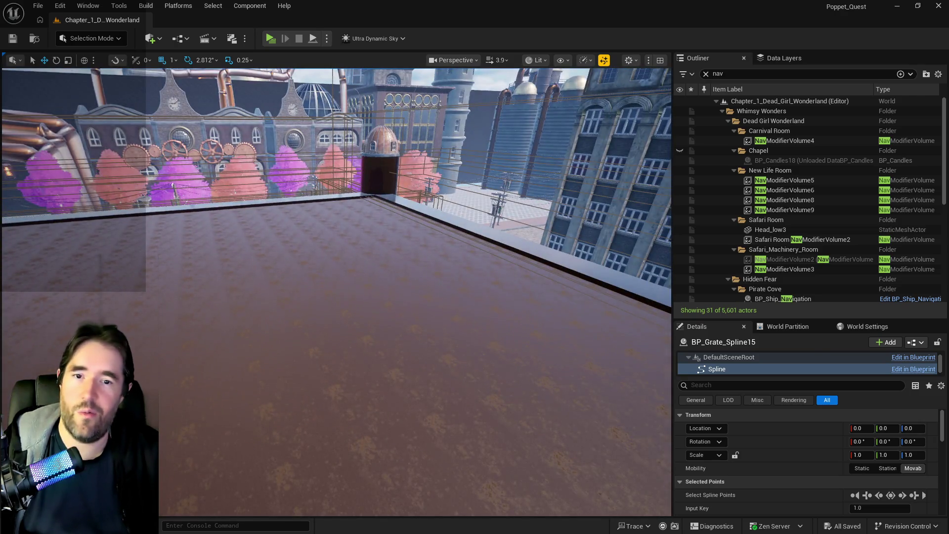
- Fly around the rooftop platform past the gears and railing, then down toward the pink-tree garden
left_click_drag(504, 206, 505, 207)
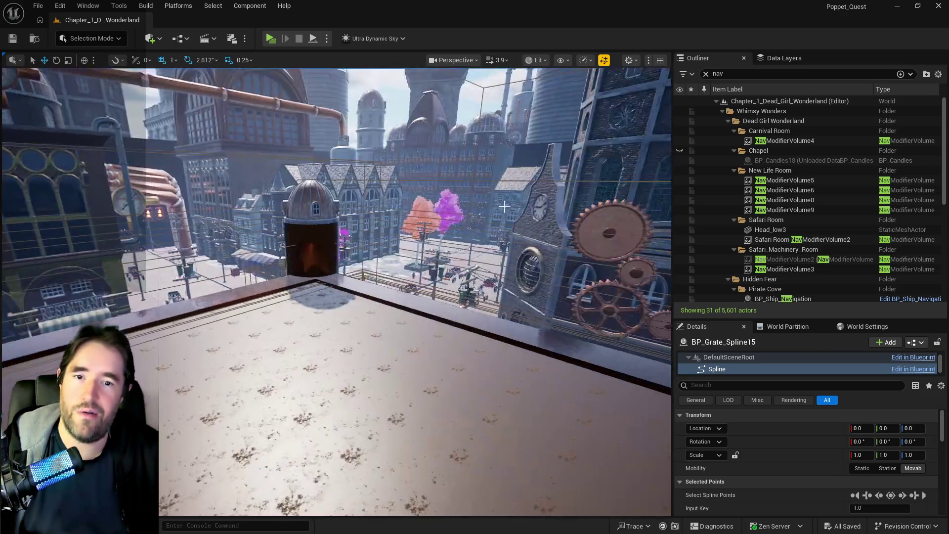
left_click_drag(337, 304, 509, 258)
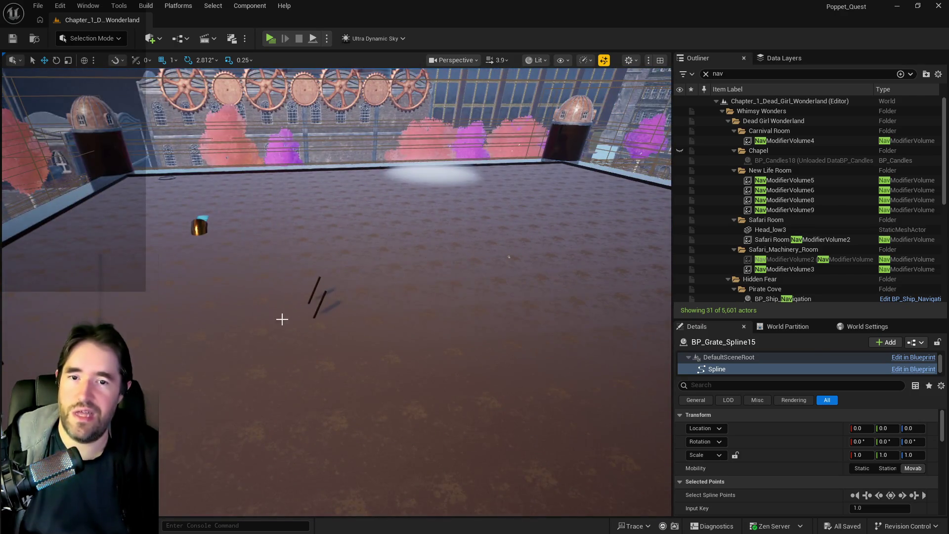
left_click_drag(282, 318, 311, 296)
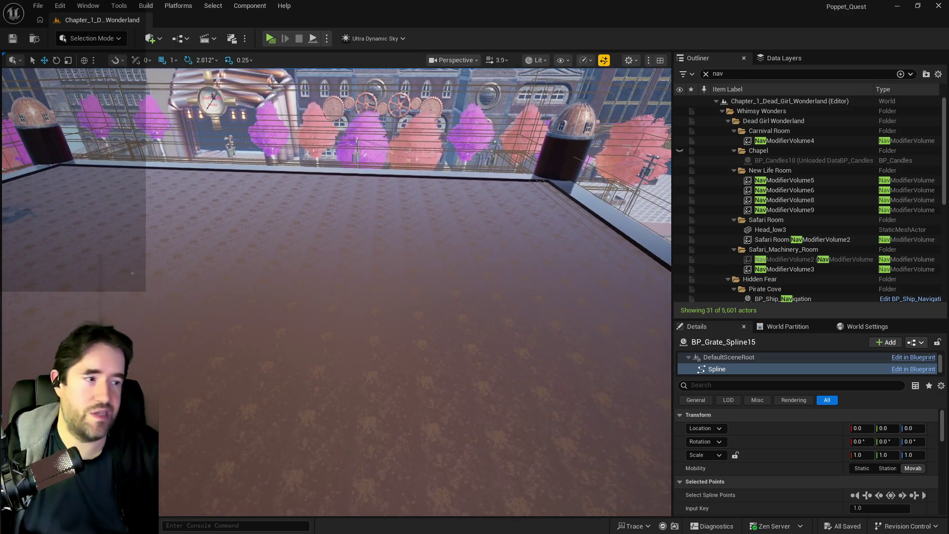
mouse_move(198, 297)
left_mouse_down()
mouse_move(251, 328)
mouse_move(255, 385)
mouse_move(244, 298)
left_mouse_up()
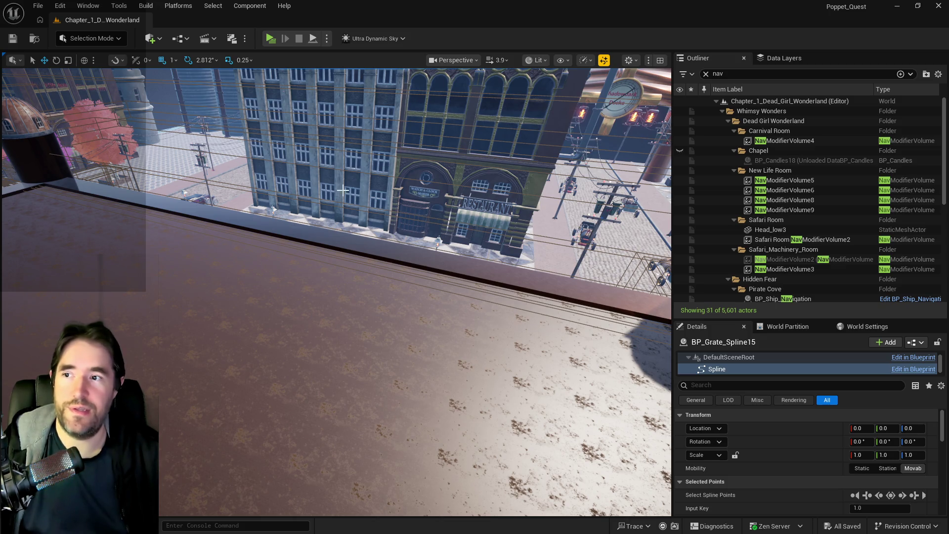
left_click_drag(344, 190, 401, 215)
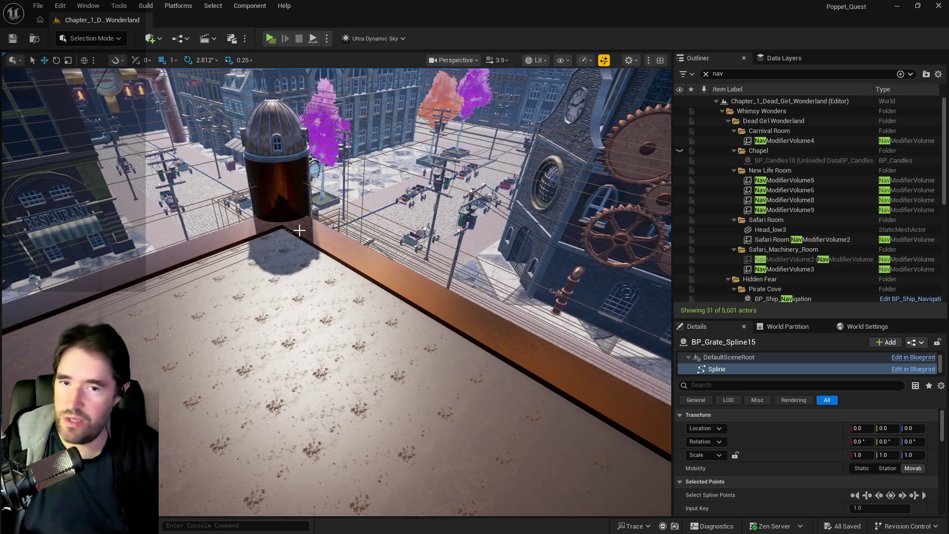
mouse_move(298, 228)
left_mouse_down()
mouse_move(299, 296)
mouse_move(312, 252)
mouse_move(371, 223)
mouse_move(378, 293)
mouse_move(374, 267)
mouse_move(299, 219)
left_mouse_up()
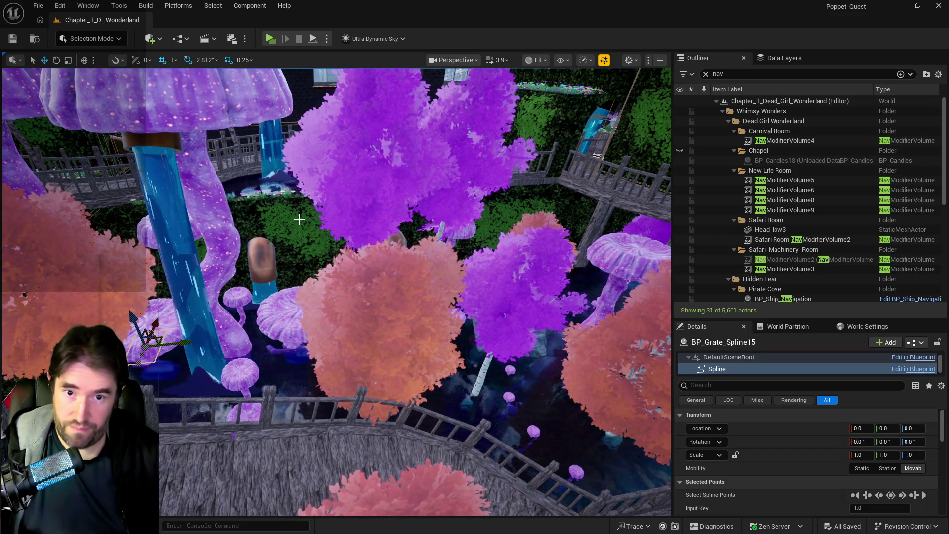
- Orbit the garden walkway among the trees, then level the view back across the rooftop
left_click_drag(299, 219, 215, 227)
left_click_drag(335, 211, 355, 220)
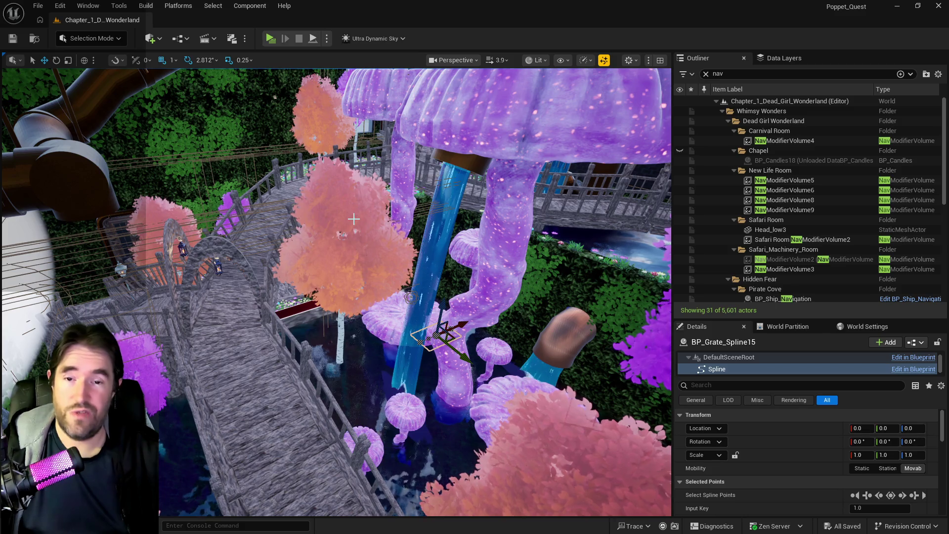
left_click_drag(354, 220, 347, 205)
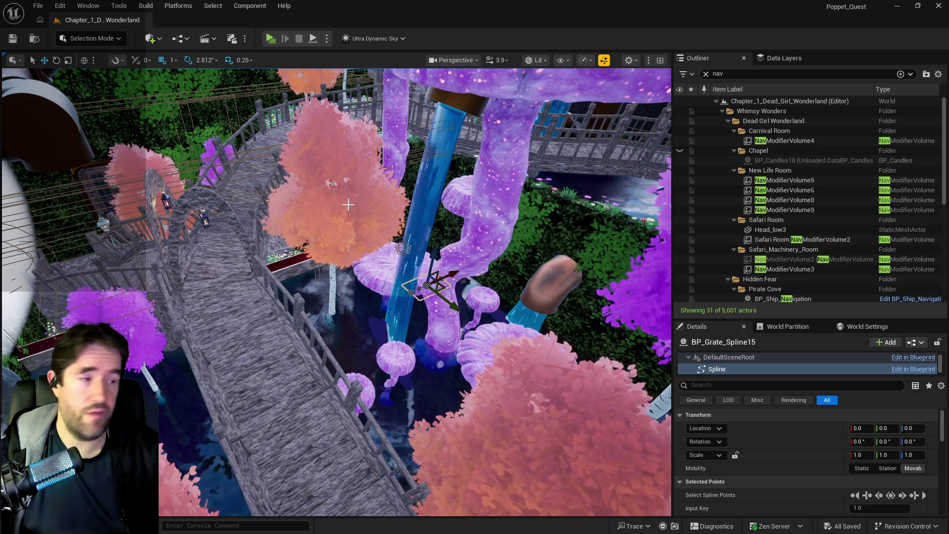
left_click_drag(348, 204, 345, 198)
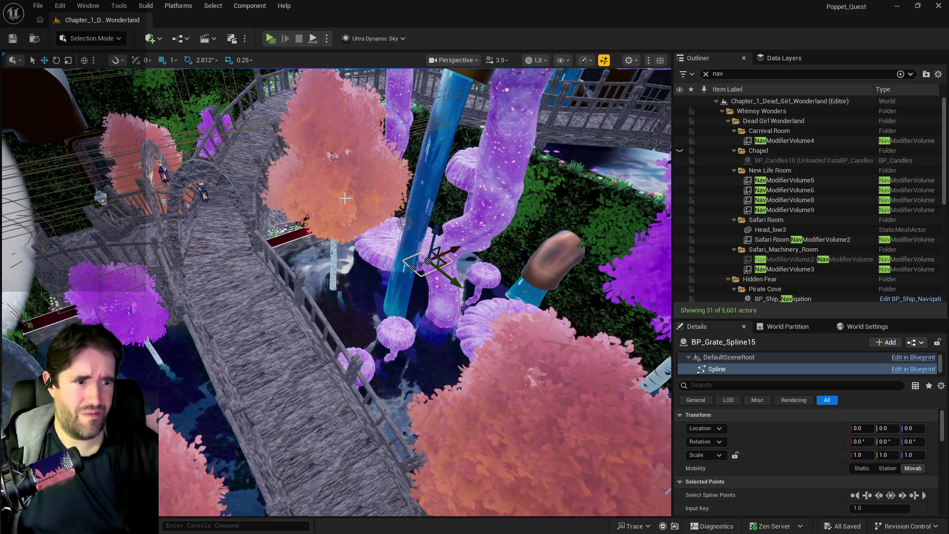
mouse_move(358, 216)
left_mouse_down()
mouse_move(359, 148)
mouse_move(482, 90)
mouse_move(445, 223)
mouse_move(222, 223)
left_mouse_up()
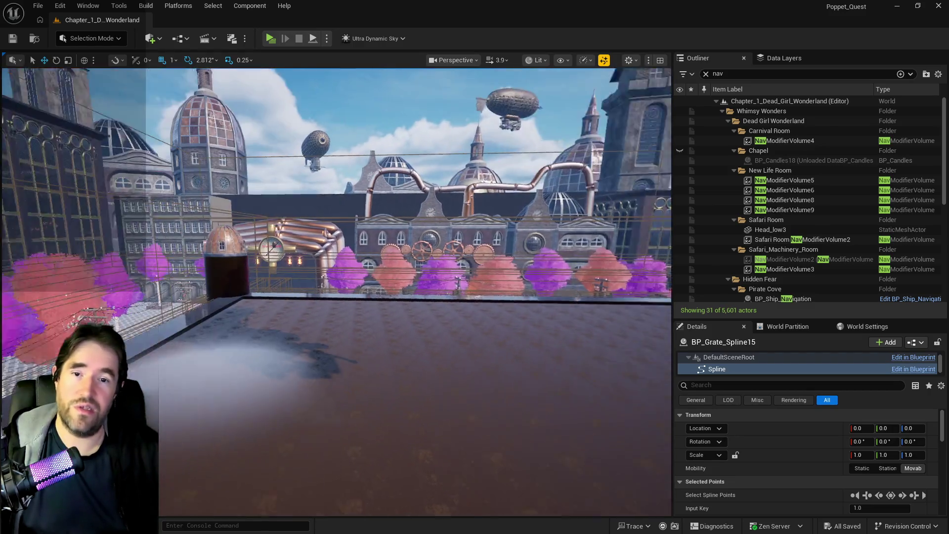
- Survey the rooftop trees, street and airships, then descend the rusty building wall to the floor
mouse_move(222, 223)
left_mouse_down()
mouse_move(111, 223)
mouse_move(155, 215)
left_mouse_up()
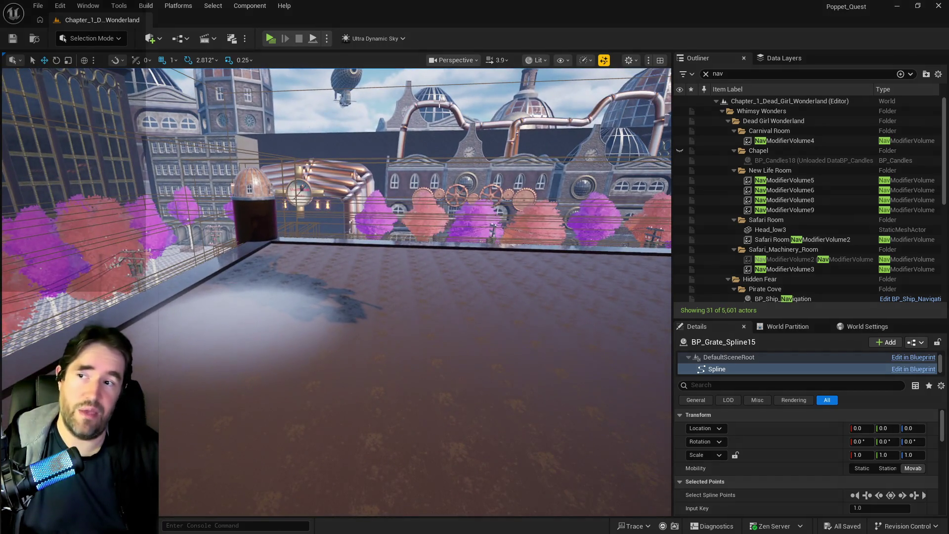
mouse_move(431, 253)
left_mouse_down()
mouse_move(178, 486)
mouse_move(223, 512)
mouse_move(296, 445)
left_mouse_up()
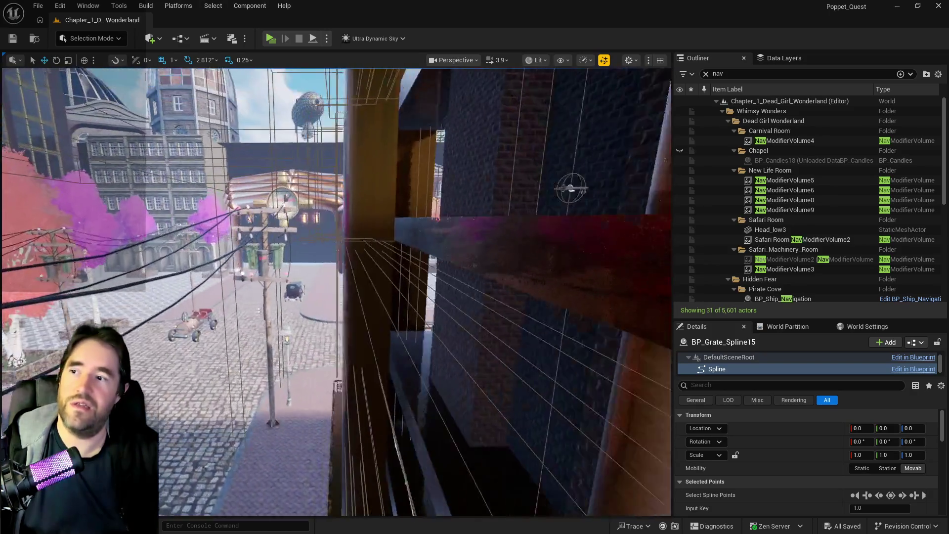
left_click_drag(297, 445, 326, 445)
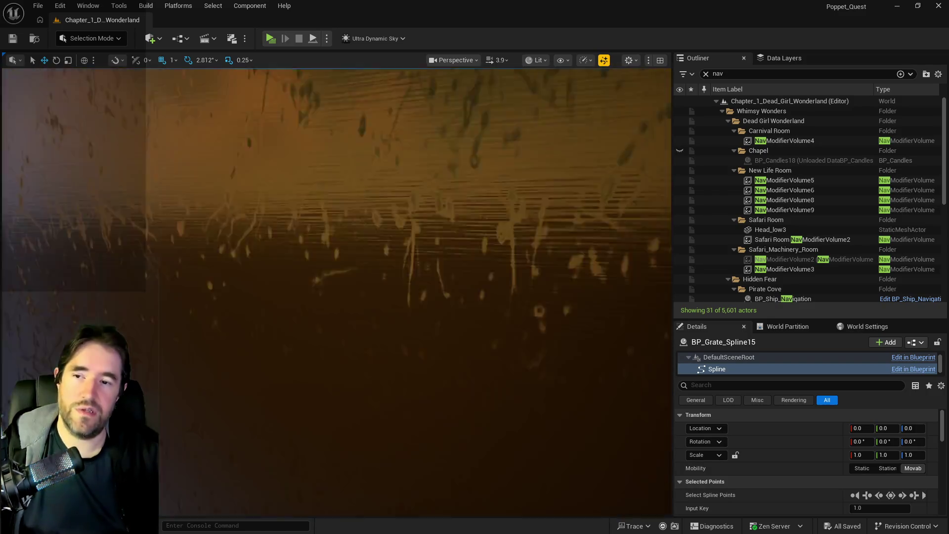
left_click_drag(327, 446, 341, 445)
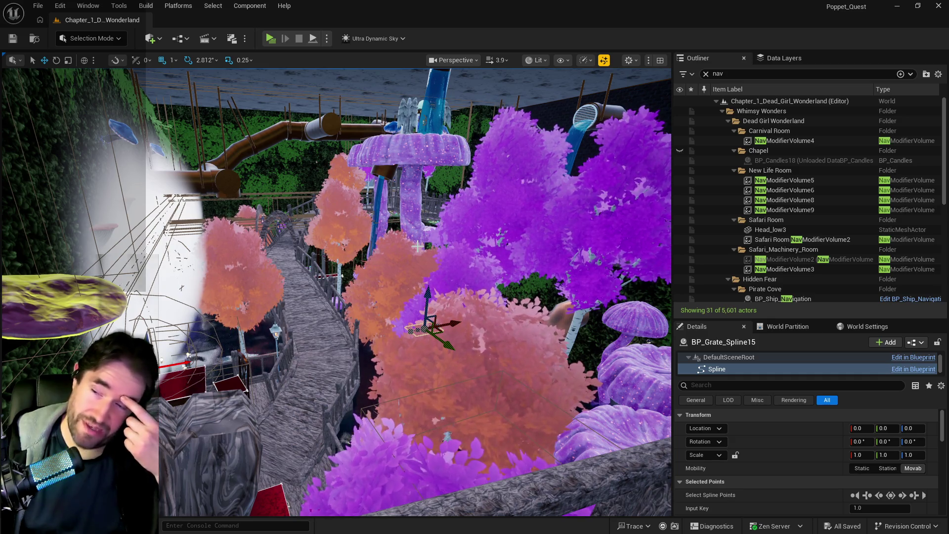
- Fly over the garden boardwalk past the lantern post to a side view of the green grate spline
mouse_move(418, 246)
left_mouse_down()
mouse_move(370, 223)
mouse_move(281, 424)
mouse_move(217, 463)
left_mouse_up()
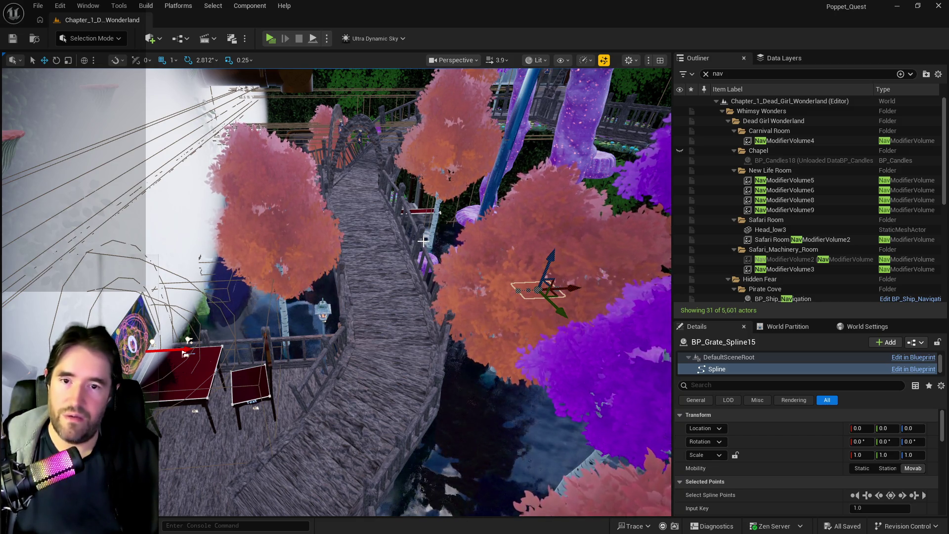
left_click_drag(219, 468, 219, 469)
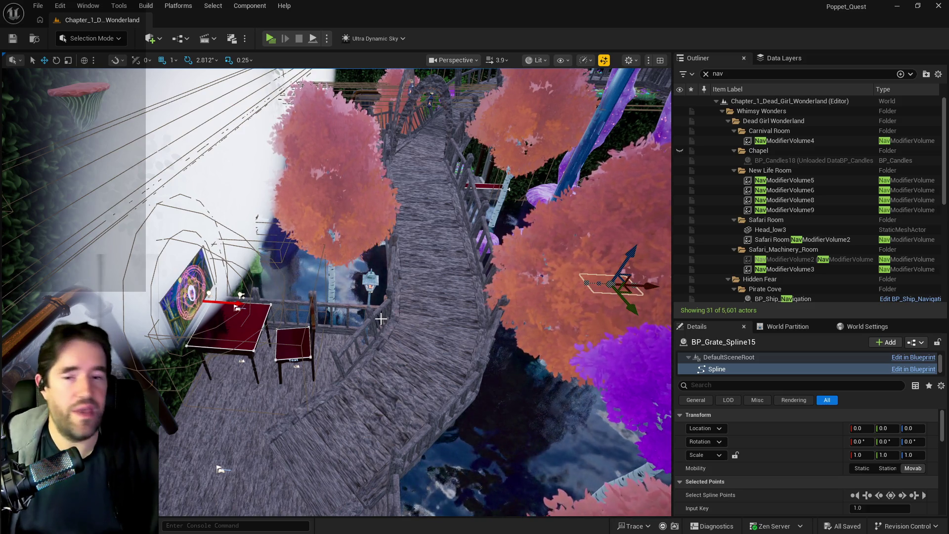
left_click_drag(402, 322, 401, 322)
mouse_move(387, 422)
left_mouse_down()
mouse_move(155, 308)
mouse_move(88, 252)
mouse_move(285, 257)
mouse_move(226, 230)
mouse_move(464, 218)
mouse_move(641, 278)
left_mouse_up()
scroll(336, 291, "up", 3)
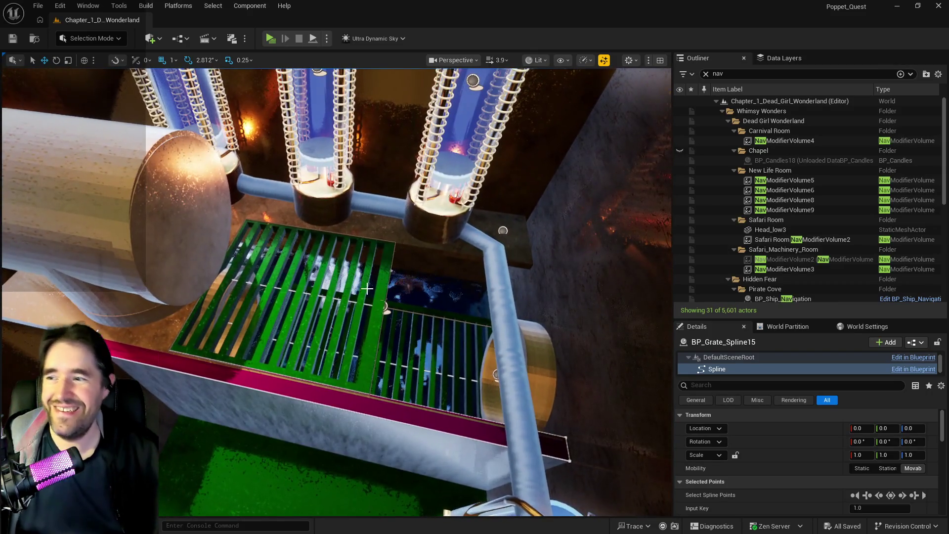
- Look down over the grates and pool, select BlockingVolume4 and frame it in view
left_click(347, 300)
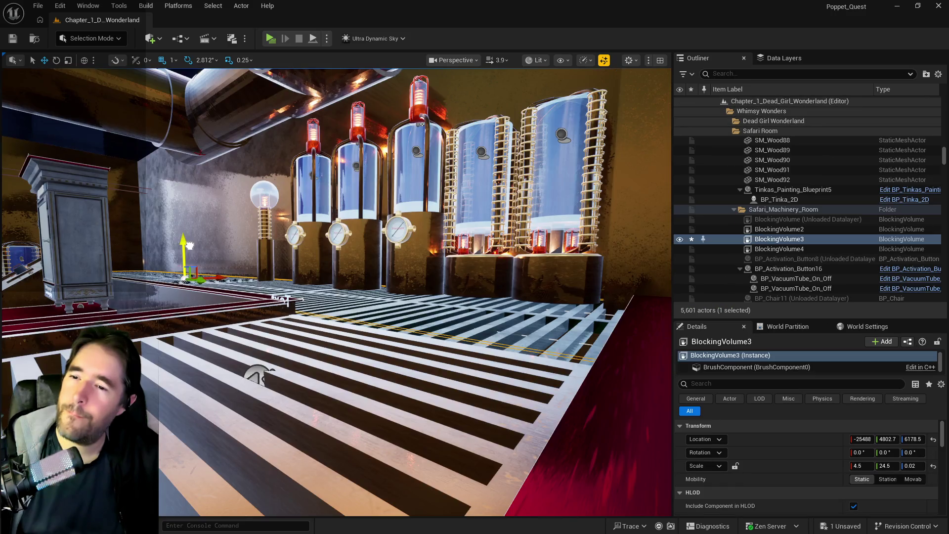
left_click_drag(282, 300, 278, 318)
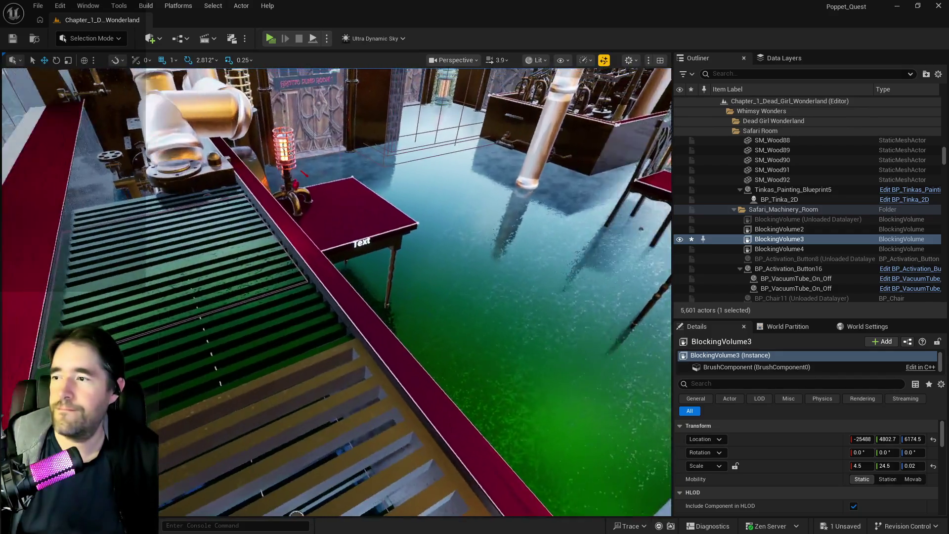
left_click_drag(278, 318, 397, 255)
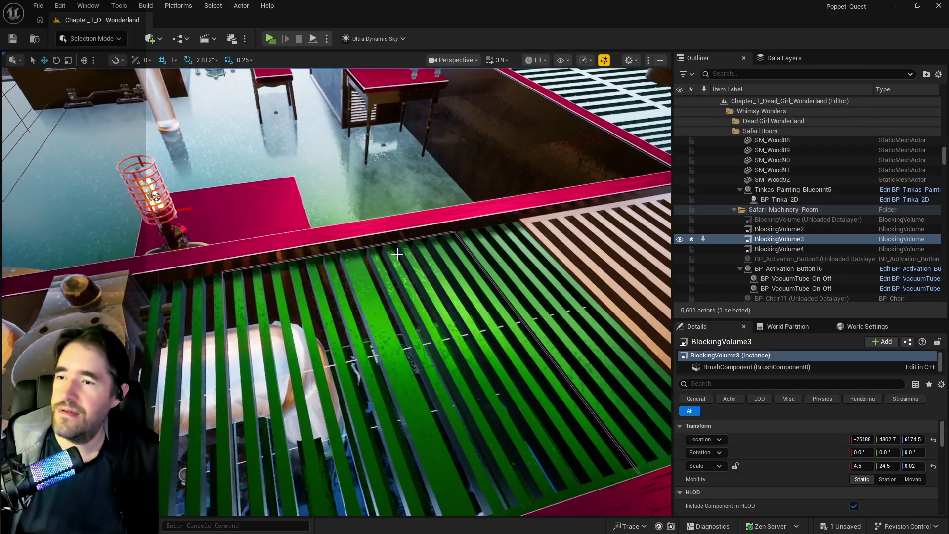
left_click(452, 234)
key("f")
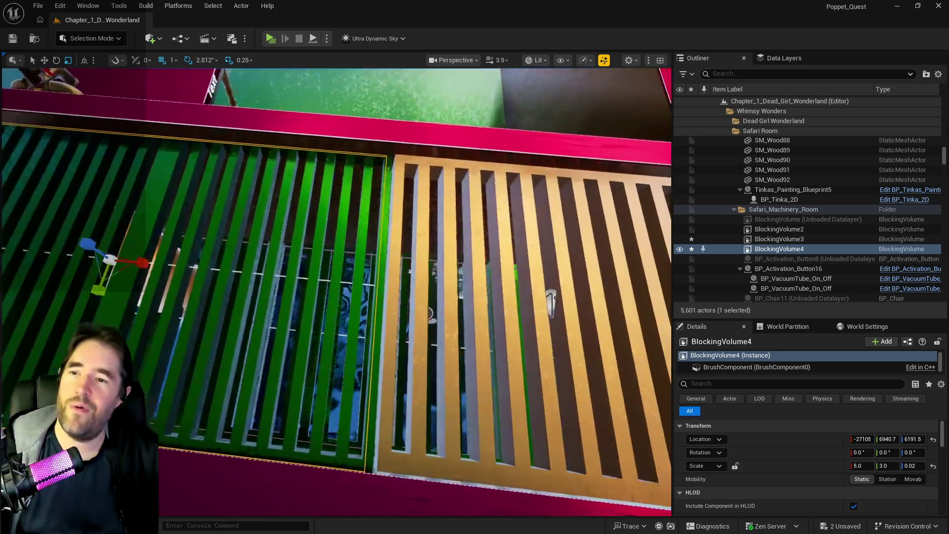
- Lower BlockingVolume4 and nudge it along Y, then stretch its Y scale to 3.25
left_click_drag(295, 479, 295, 478)
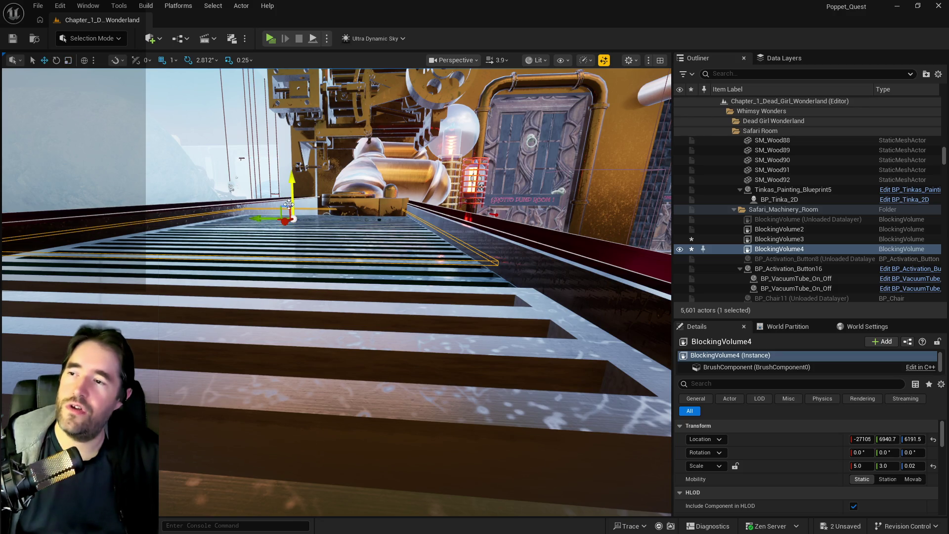
left_click_drag(292, 181, 299, 193)
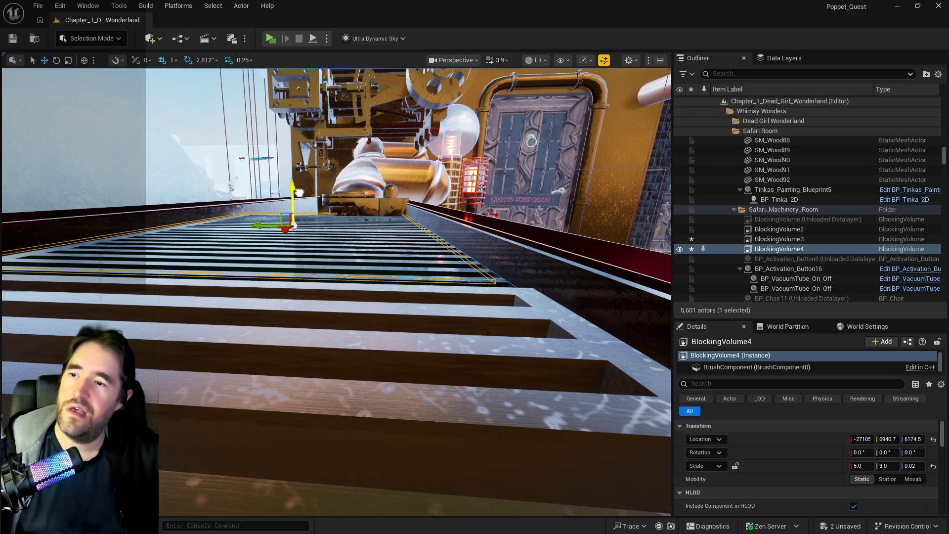
left_click_drag(336, 291, 336, 267)
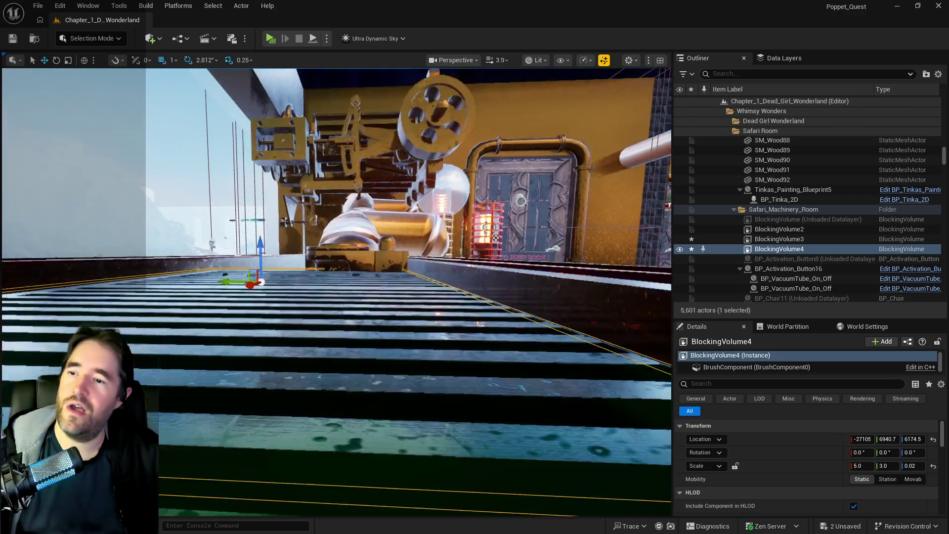
scroll(286, 195, "down", 5)
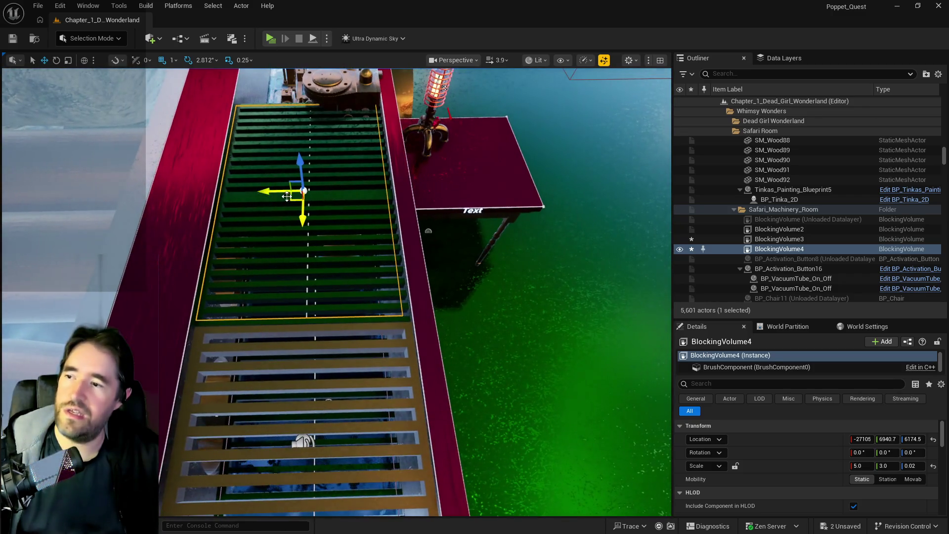
left_click_drag(265, 192, 269, 192)
key("r")
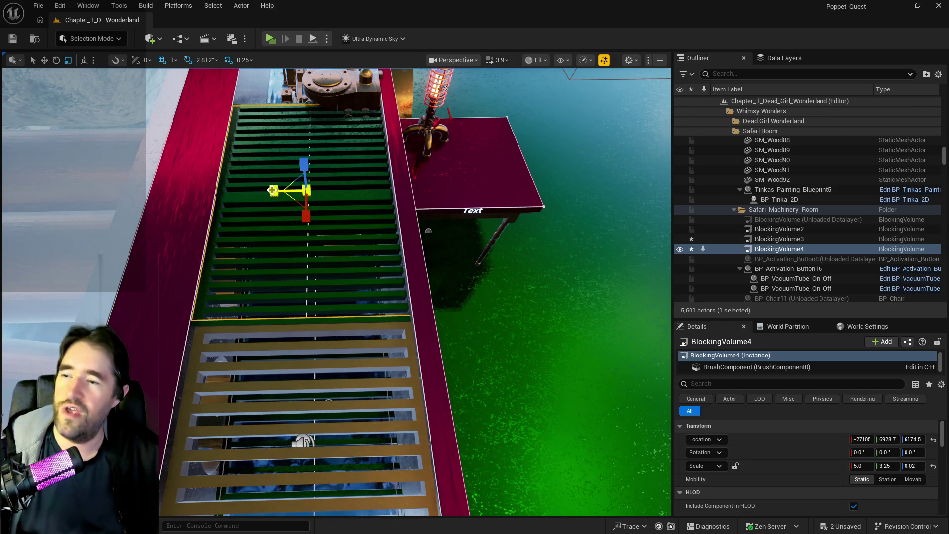
scroll(274, 191, "down", 3)
scroll(274, 192, "down", 3)
scroll(274, 191, "down", 3)
scroll(317, 419, "down", 3)
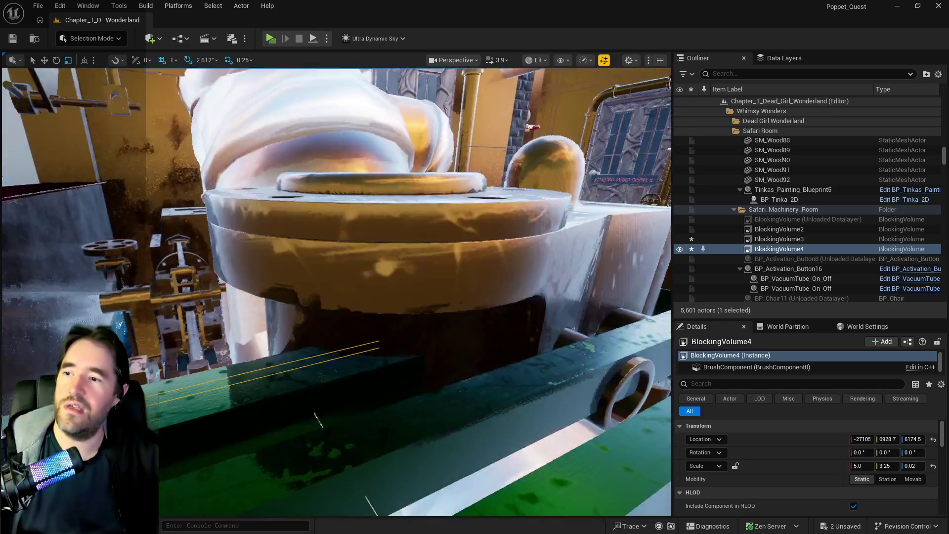
scroll(318, 419, "up", 3)
scroll(318, 418, "up", 3)
scroll(317, 419, "up", 2)
scroll(318, 419, "up", 3)
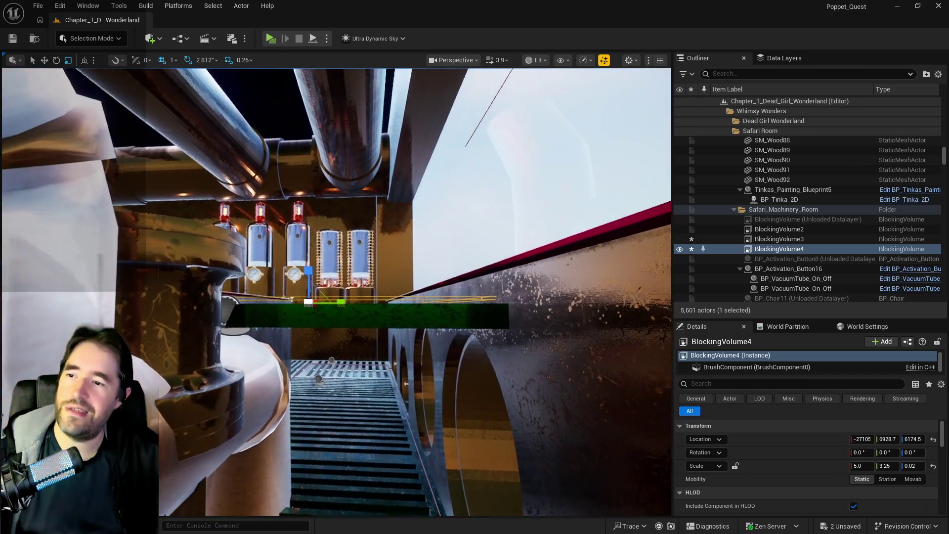
- Lower BlockingVolume4 further to Z 6168.5 under the grate and select BlockingVolume3
key("w")
left_click_drag(308, 273, 309, 277)
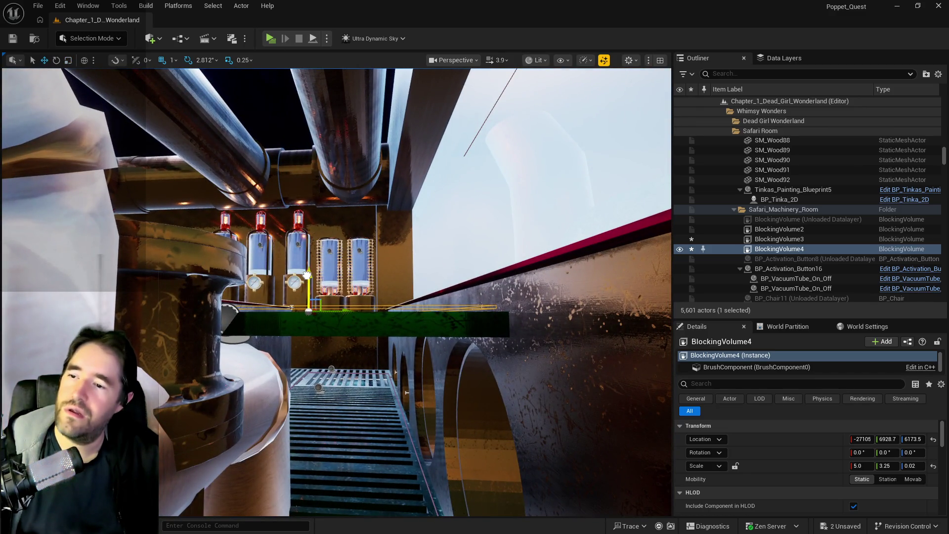
scroll(308, 277, "up", 2)
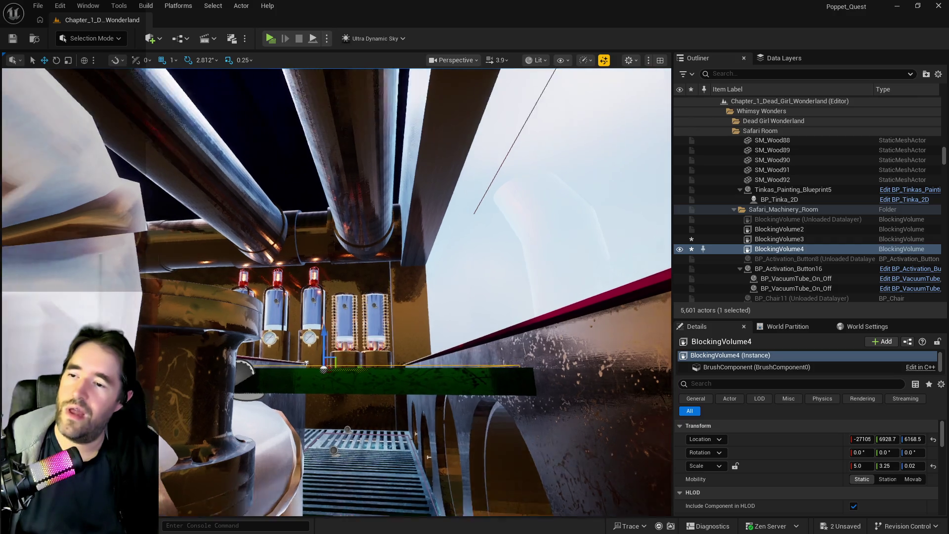
scroll(308, 277, "up", 2)
scroll(309, 277, "up", 2)
scroll(309, 276, "up", 2)
mouse_move(612, 377)
left_mouse_down()
mouse_move(614, 512)
mouse_move(229, 345)
left_mouse_up()
left_click(200, 314)
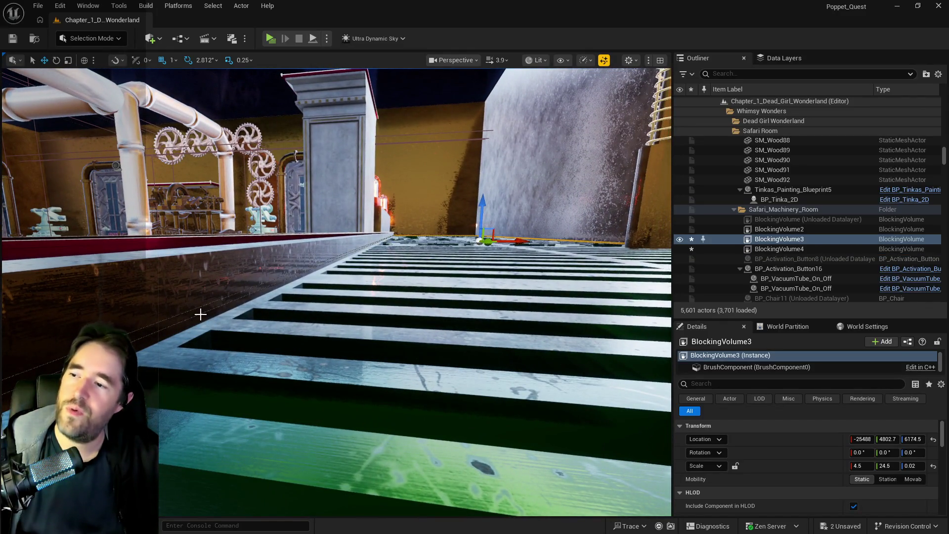
scroll(200, 314, "up", 2)
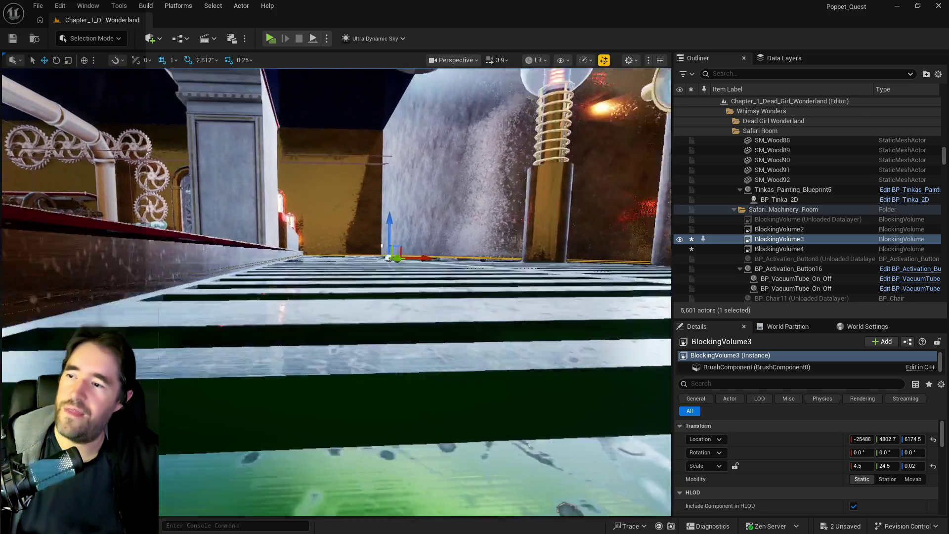
scroll(338, 229, "up", 3)
scroll(338, 229, "down", 2)
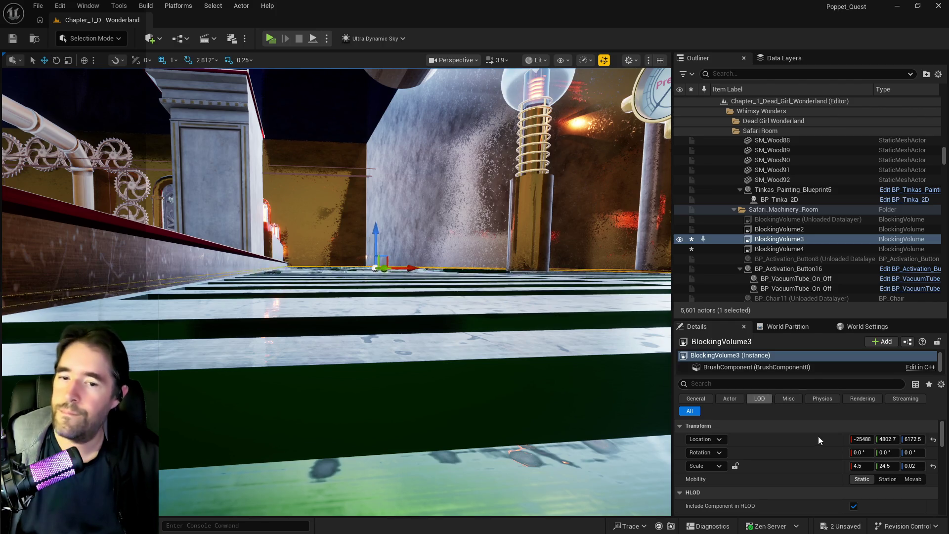
- Check BlockingVolume3 at Z 6172.5 from around the machinery and select a grate by the red beam
mouse_move(430, 362)
left_mouse_down()
mouse_move(390, 397)
mouse_move(415, 370)
mouse_move(401, 356)
mouse_move(388, 398)
left_mouse_up()
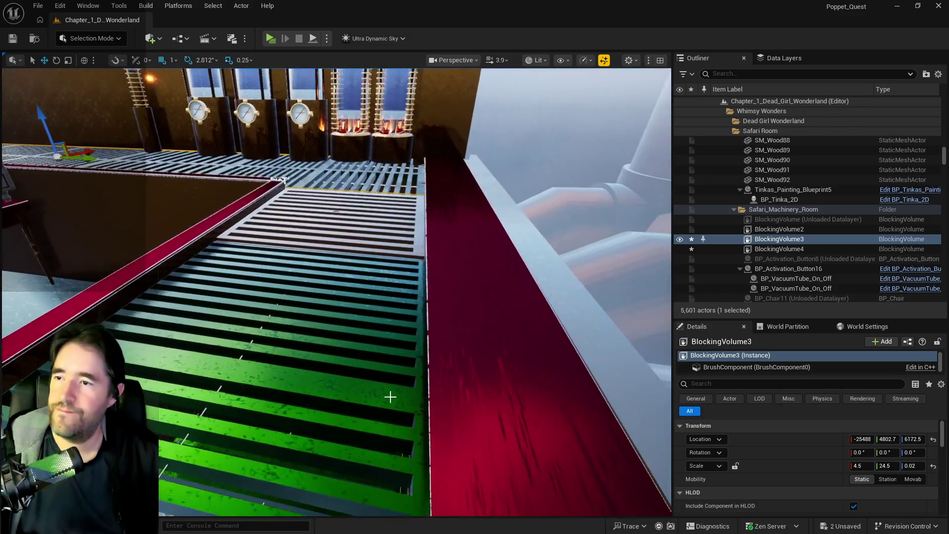
mouse_move(347, 355)
left_mouse_down()
mouse_move(370, 359)
mouse_move(391, 319)
mouse_move(454, 401)
mouse_move(360, 375)
left_mouse_up()
left_click(370, 358)
- Select BP_Grate_Spline12 and add BP_Grate_Spline17 to the selection in the Outliner
left_click(391, 319, "ctrl")
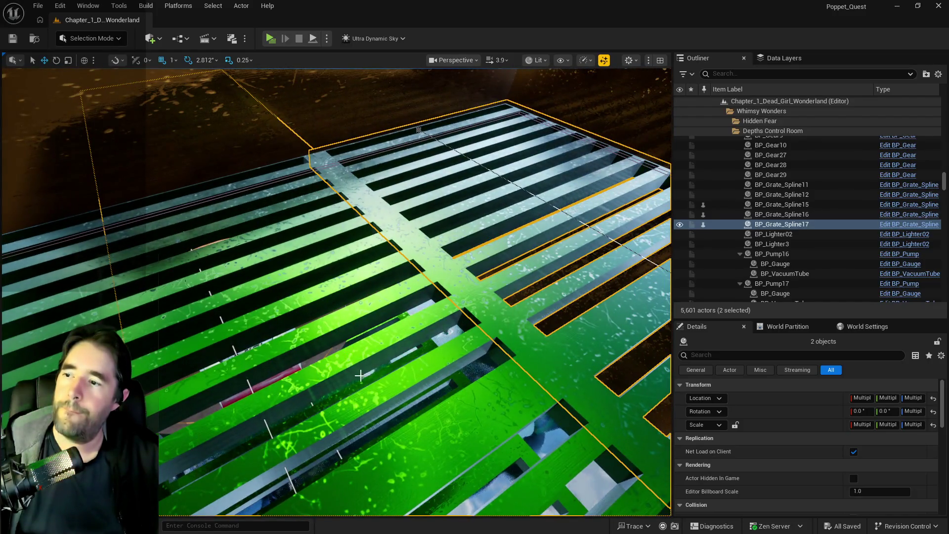
left_click(360, 376)
left_click(512, 320, "ctrl")
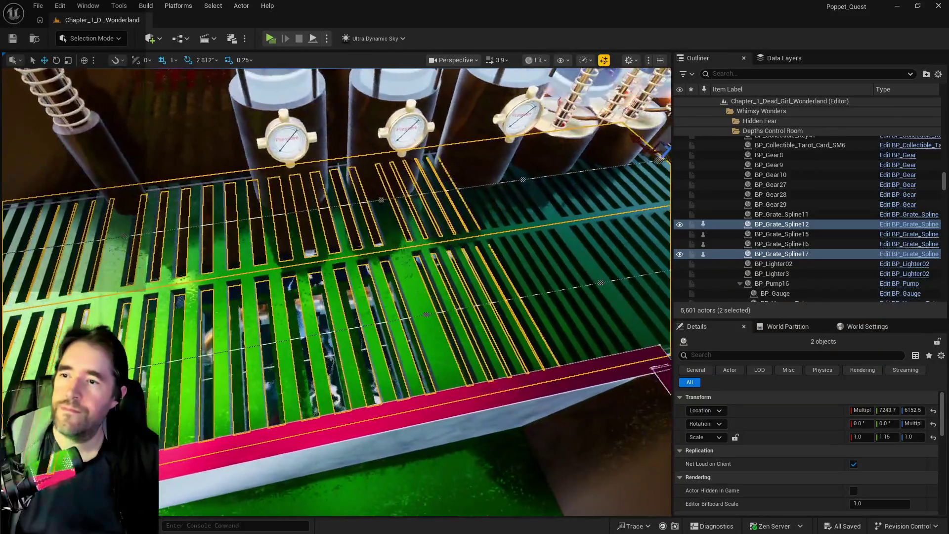
- Orbit around the two selected grates and frame them to check their alignment
left_click_drag(336, 290, 336, 289)
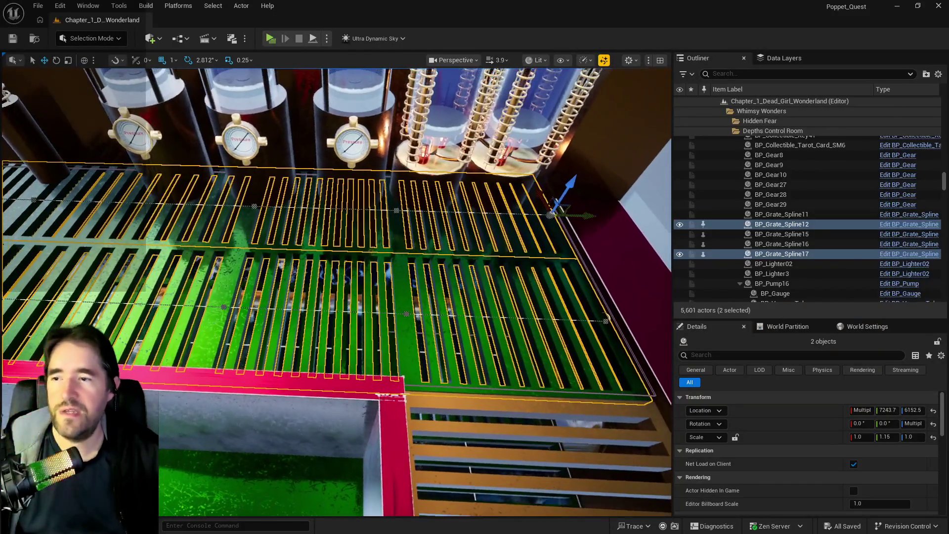
left_click_drag(495, 379, 571, 380)
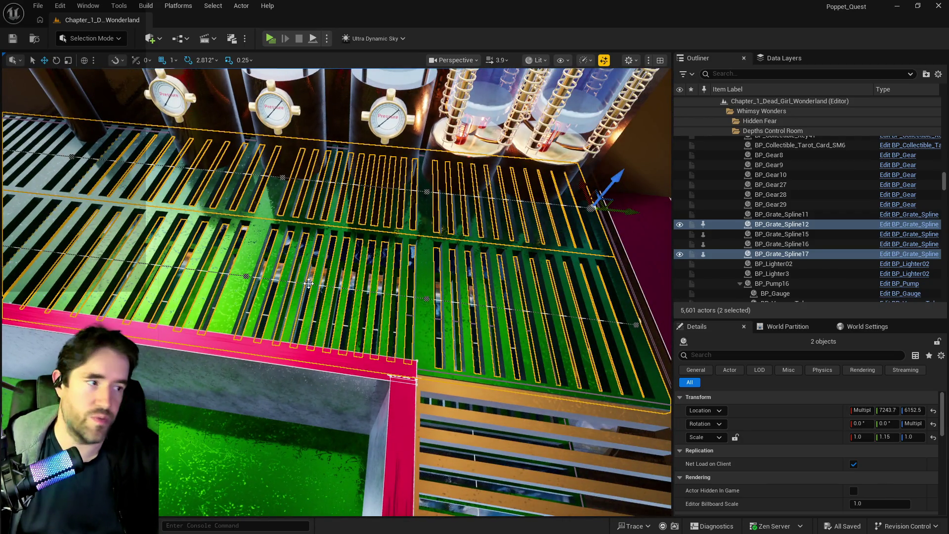
left_click_drag(309, 283, 280, 272)
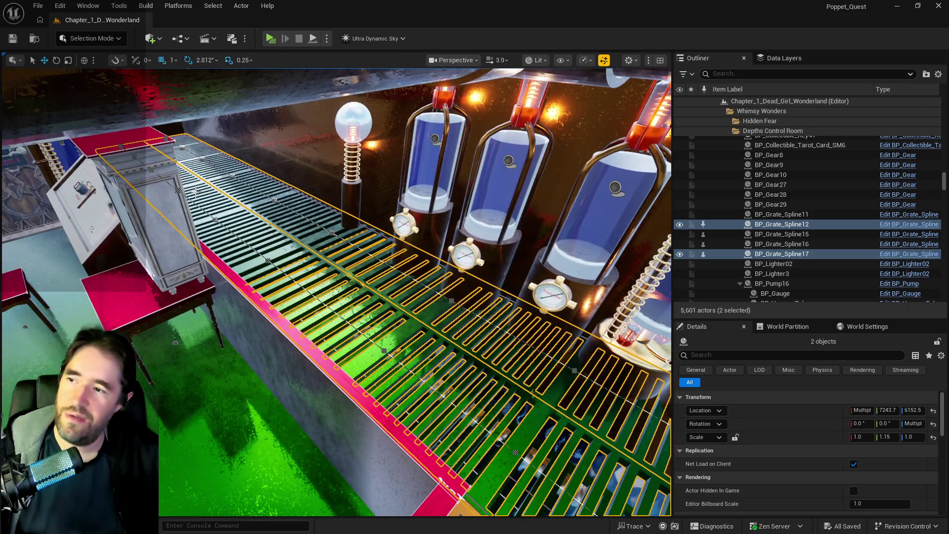
left_click_drag(305, 234, 619, 254)
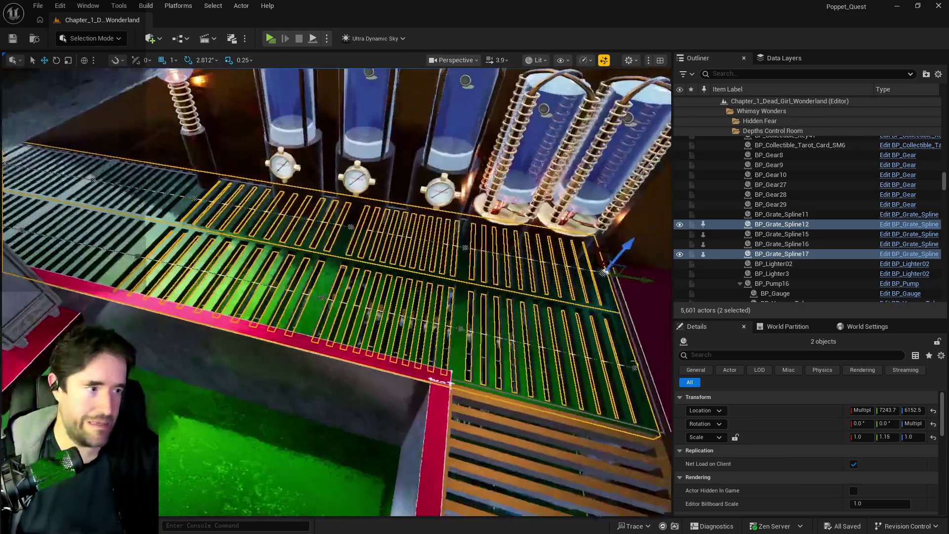
scroll(618, 255, "up", 5)
scroll(336, 291, "down", 5)
left_click_drag(335, 291, 386, 292)
scroll(336, 291, "up", 5)
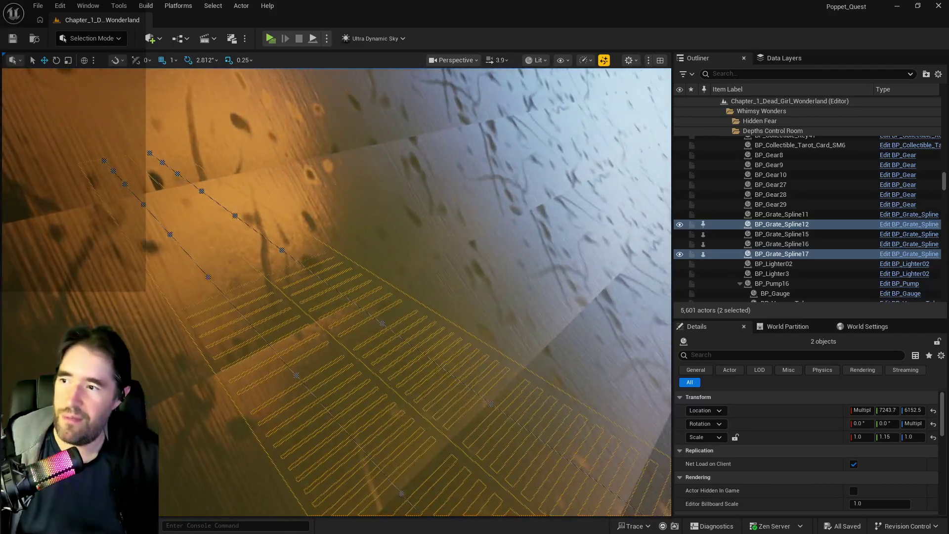
scroll(336, 292, "down", 5)
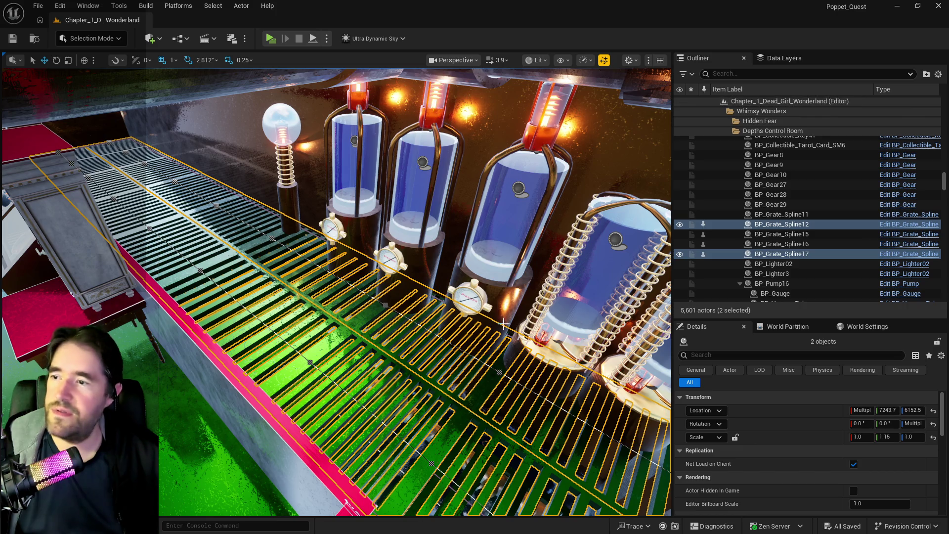
left_click_drag(444, 286, 401, 222)
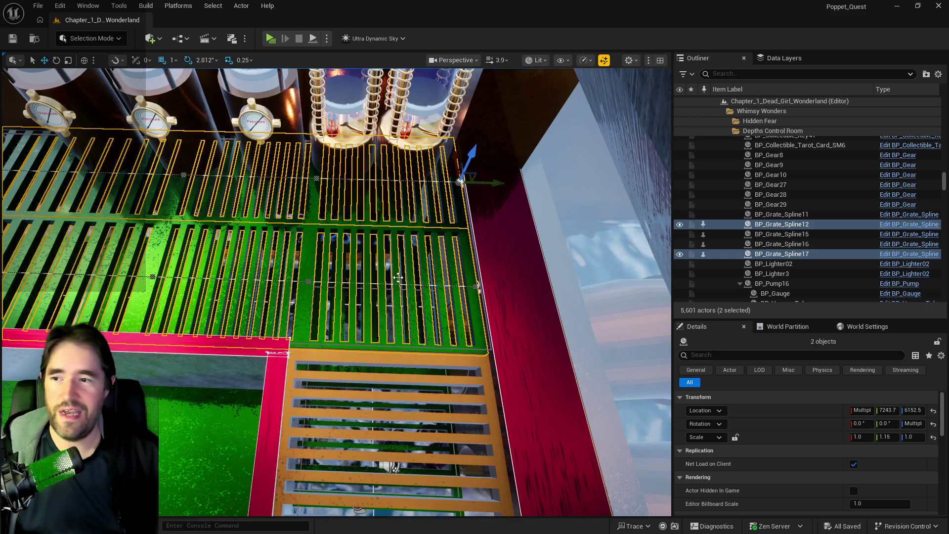
key("f")
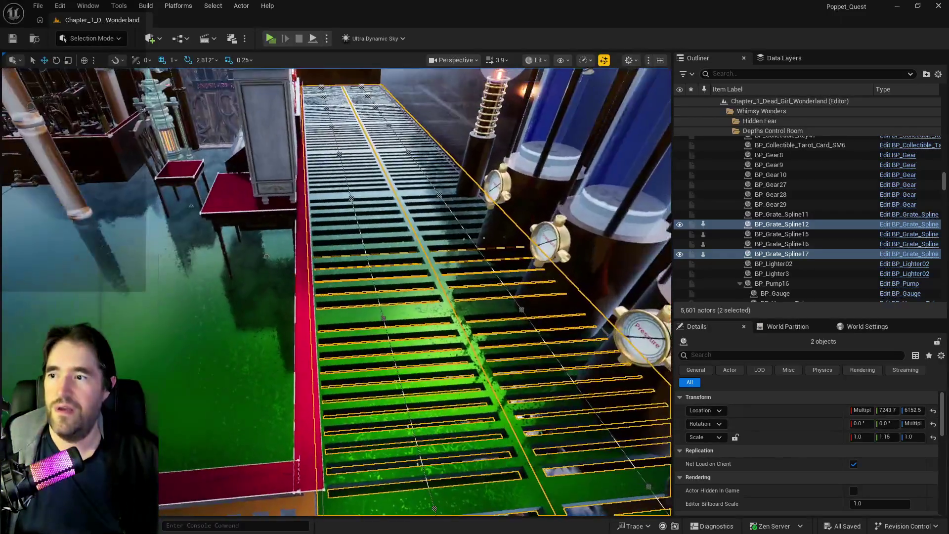
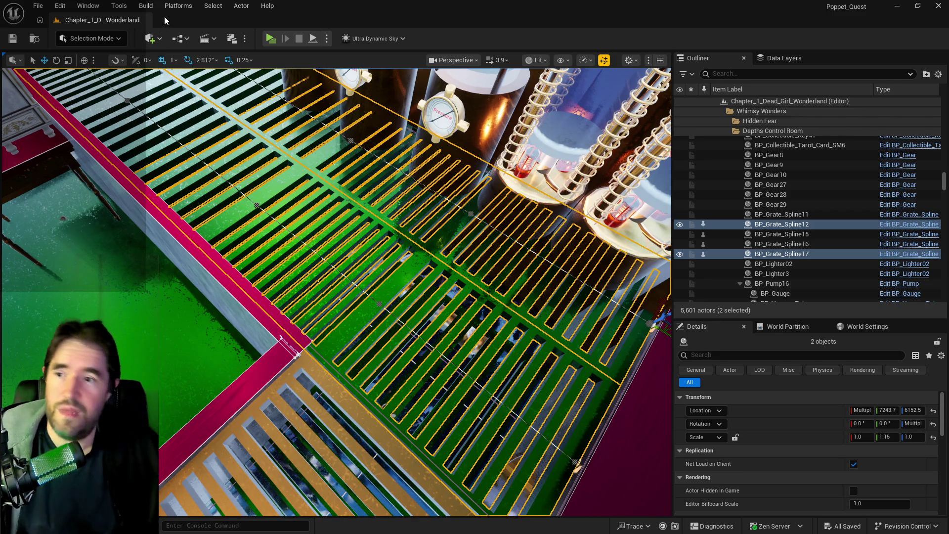
- Start Merge Actors on the two grate splines and begin browsing the 2DSideScrollerBP folder for a save location
left_click(117, 7)
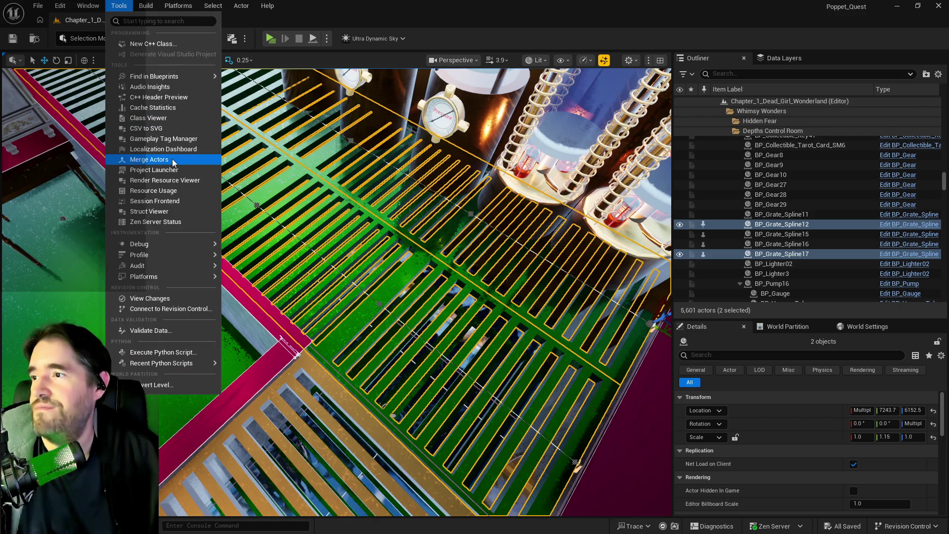
left_click(148, 159)
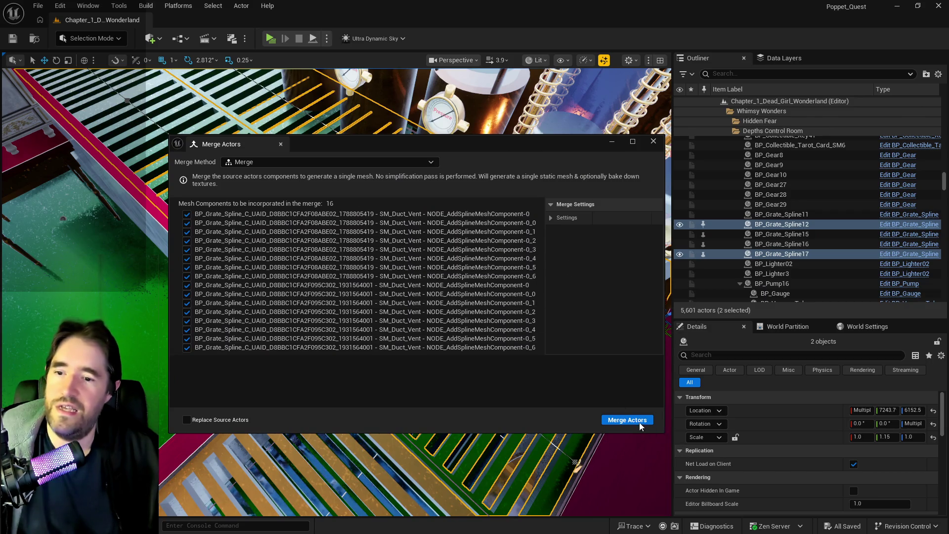
left_click(626, 419)
left_click(204, 188)
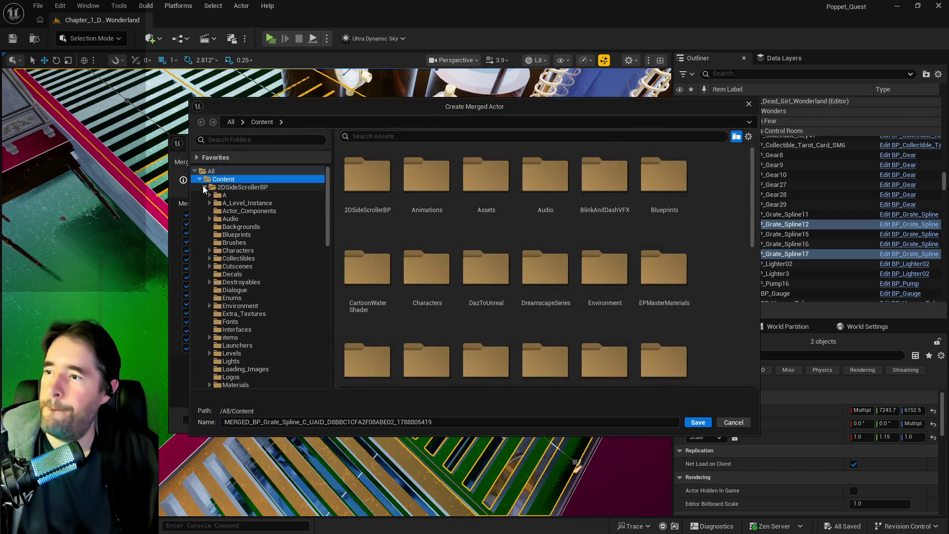
- Create a new Depths_Control_Room folder under Content > 2DSideScrollerBP > A
left_click(210, 195)
scroll(225, 238, "down", 5)
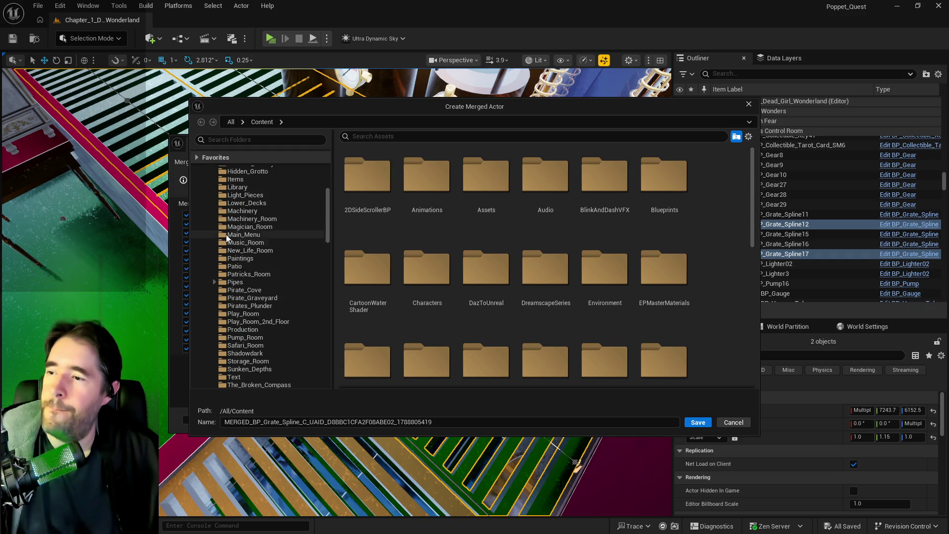
scroll(247, 274, "up", 3)
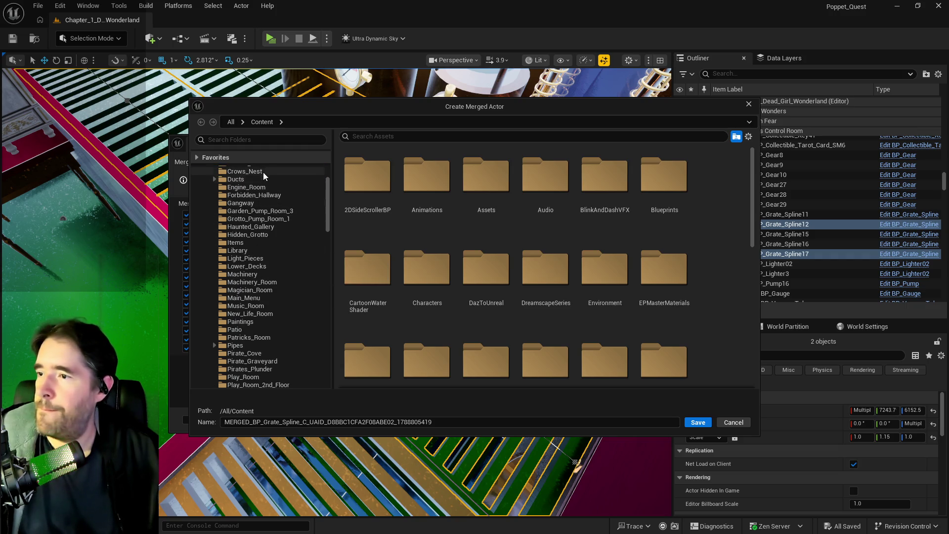
scroll(230, 190, "up", 3)
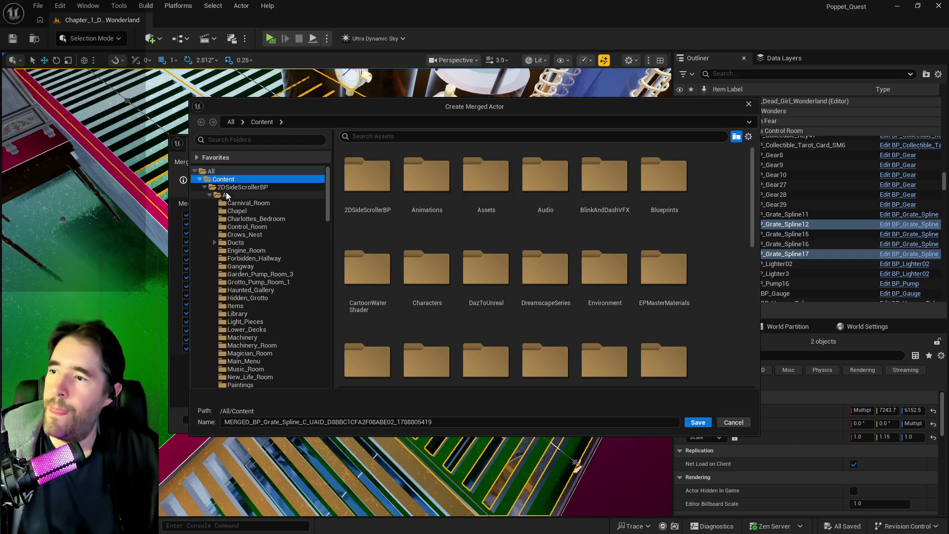
right_click(226, 194)
left_click(265, 214)
type("Depths Con")
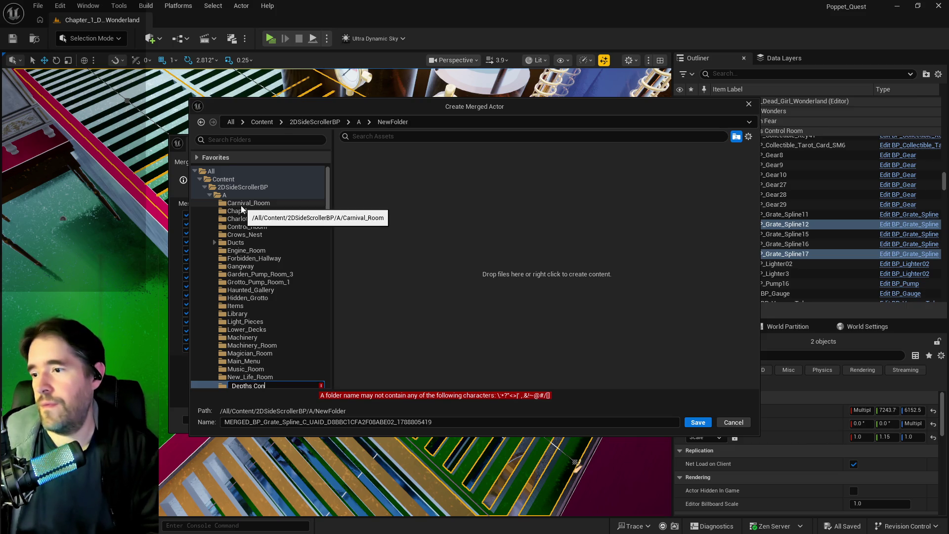
key("BackSpace")
key("BackSpace")
key("BackSpace")
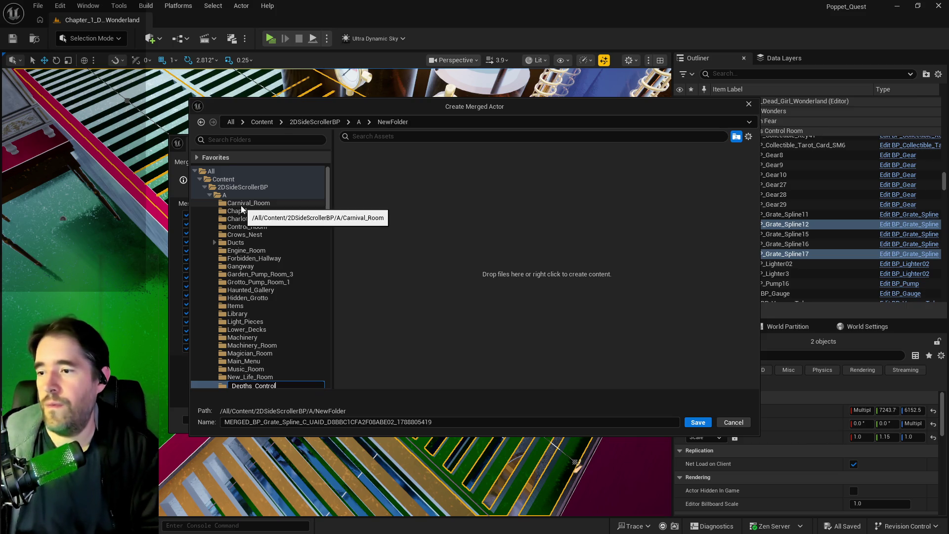
type("_Room")
key("Return")
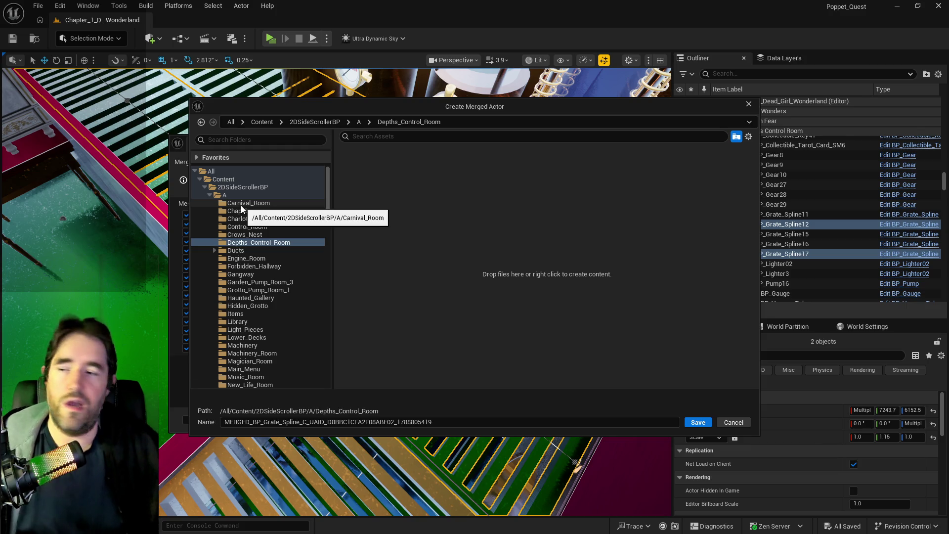
scroll(252, 245, "down", 1)
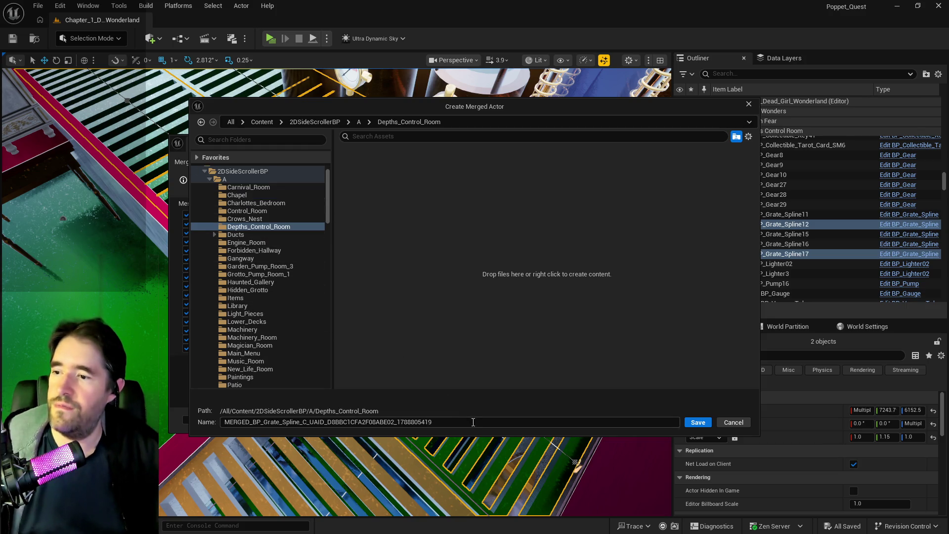
- Name the merged mesh Depths_Control_Large_Grates and save it in that folder
left_click_drag(456, 421, 195, 406)
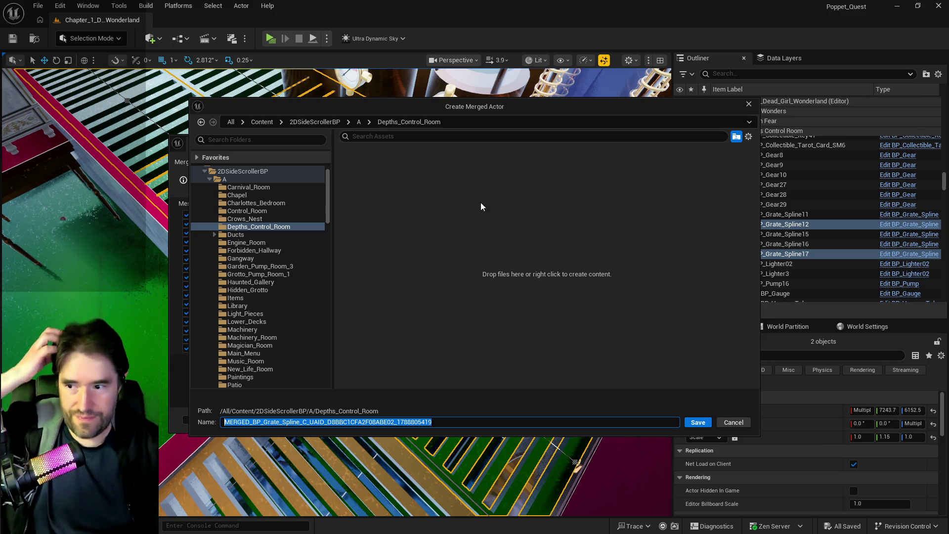
type("Depths_Control_Large_Grates")
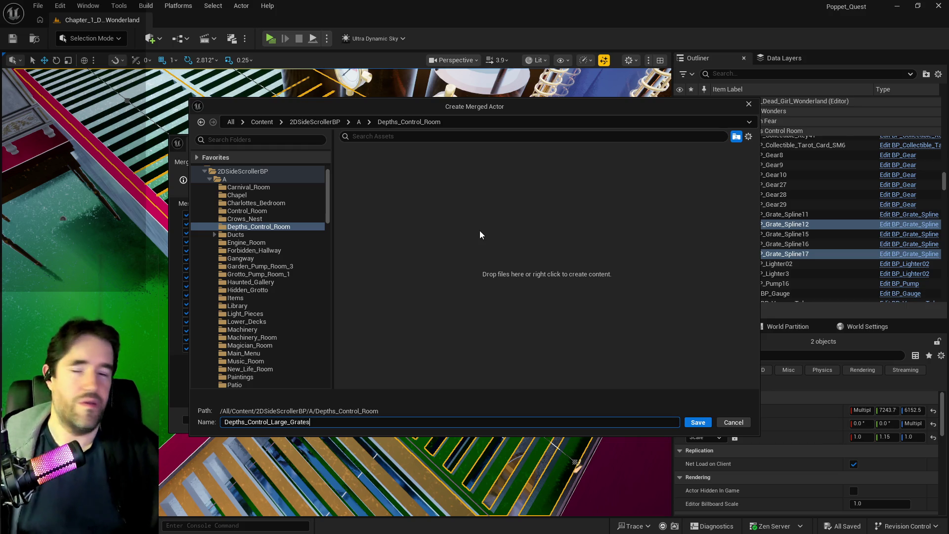
left_click(697, 421)
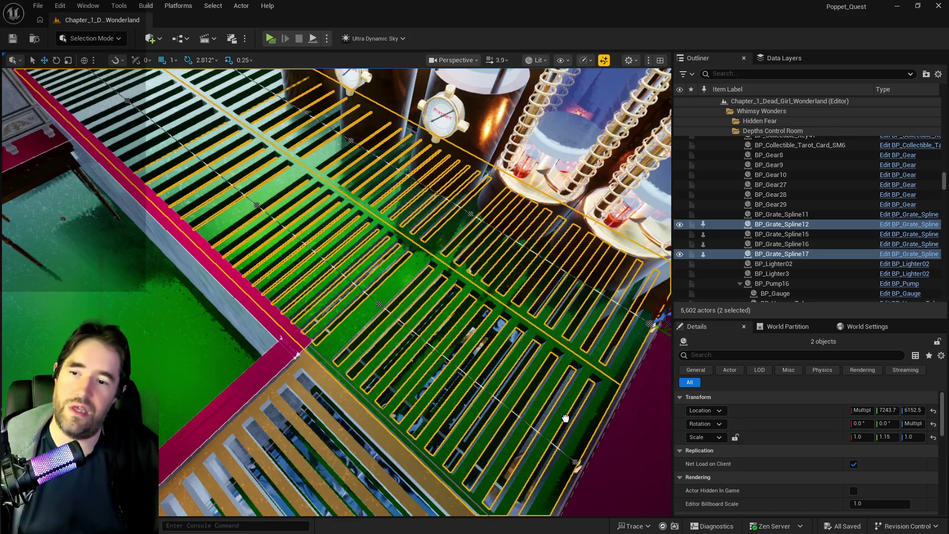
- Delete the original BP_Grate_Spline12 and BP_Grate_Spline17 actors from the Outliner
left_click(576, 467)
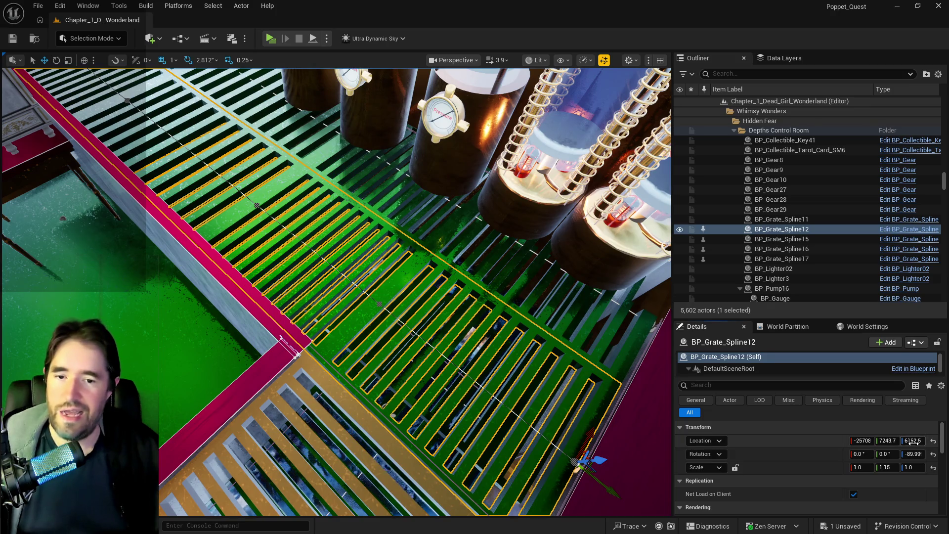
left_click(614, 365, "ctrl")
key("Delete")
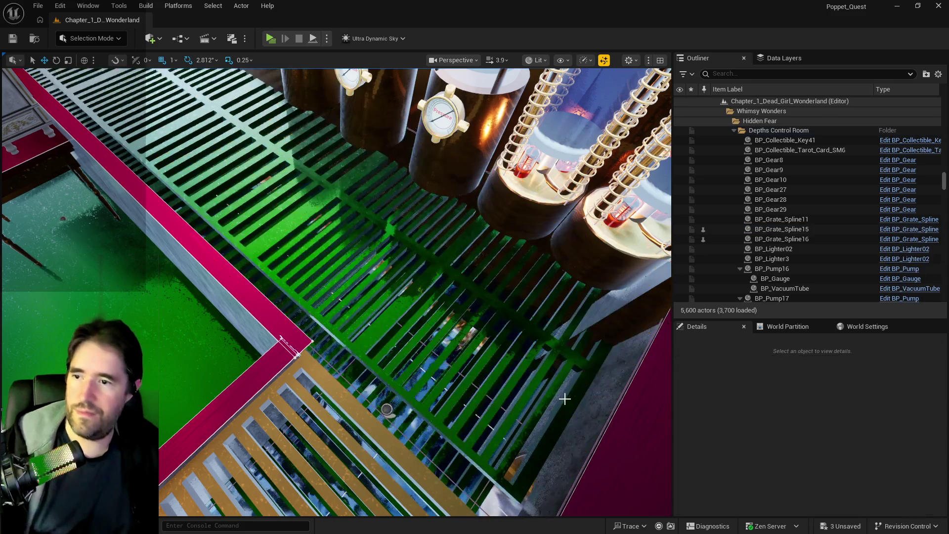
- Adjust the merged large grate's height and inspect its gaps against the pipes and floor
left_click(562, 396)
left_click_drag(576, 349, 383, 252)
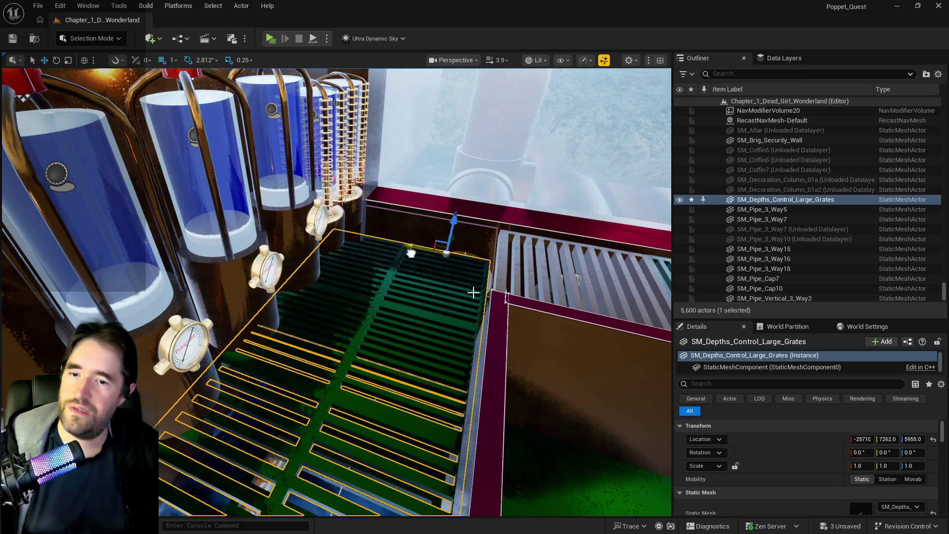
type("5975")
key("Return")
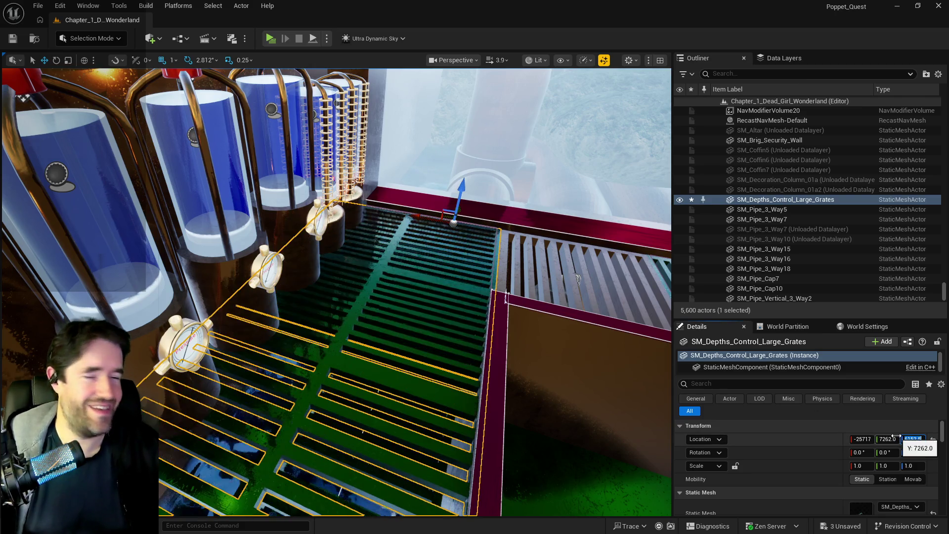
left_click_drag(371, 297, 371, 223)
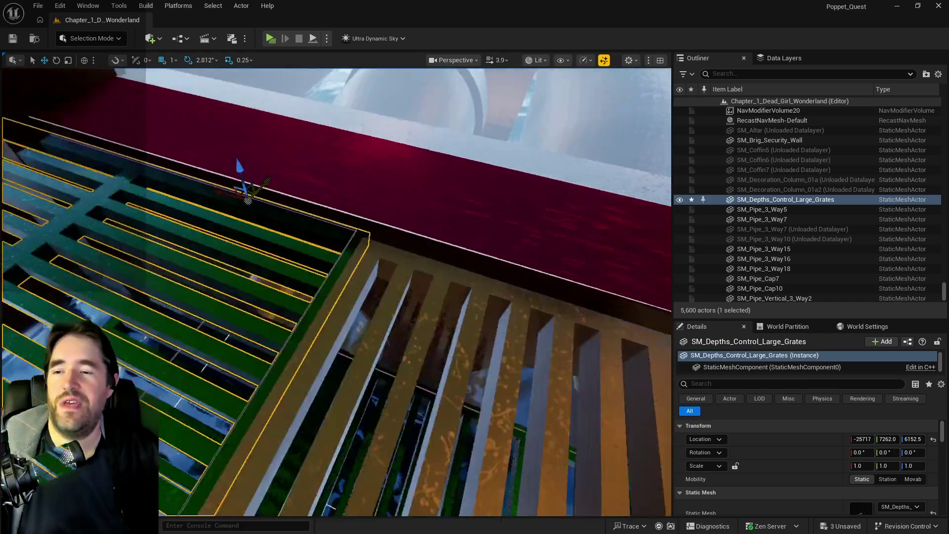
left_click_drag(334, 297, 408, 260)
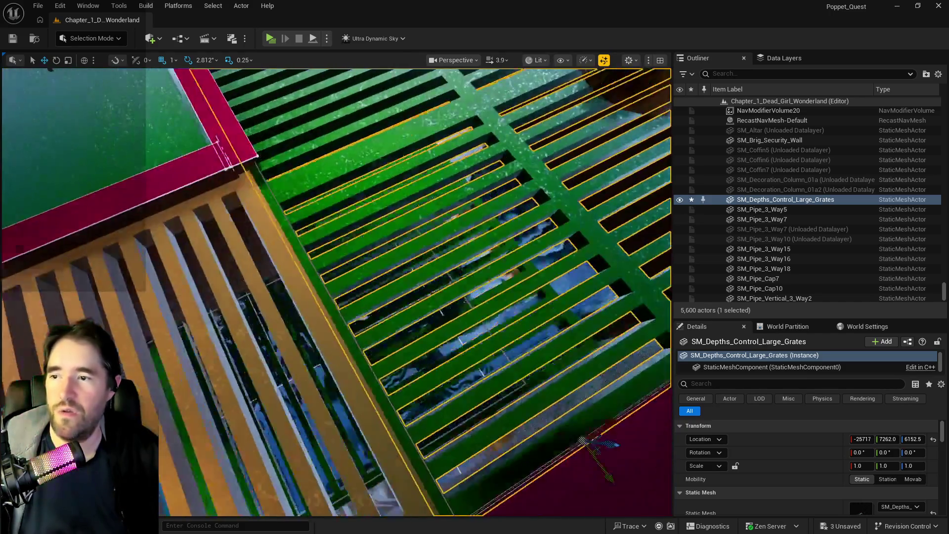
mouse_move(334, 296)
left_mouse_down()
mouse_move(408, 253)
mouse_move(349, 282)
mouse_move(393, 252)
left_mouse_up()
left_click_drag(326, 357, 372, 418)
- Delete BP_Grate_Spline16 from the viewport and look toward the pump room
left_click(345, 401)
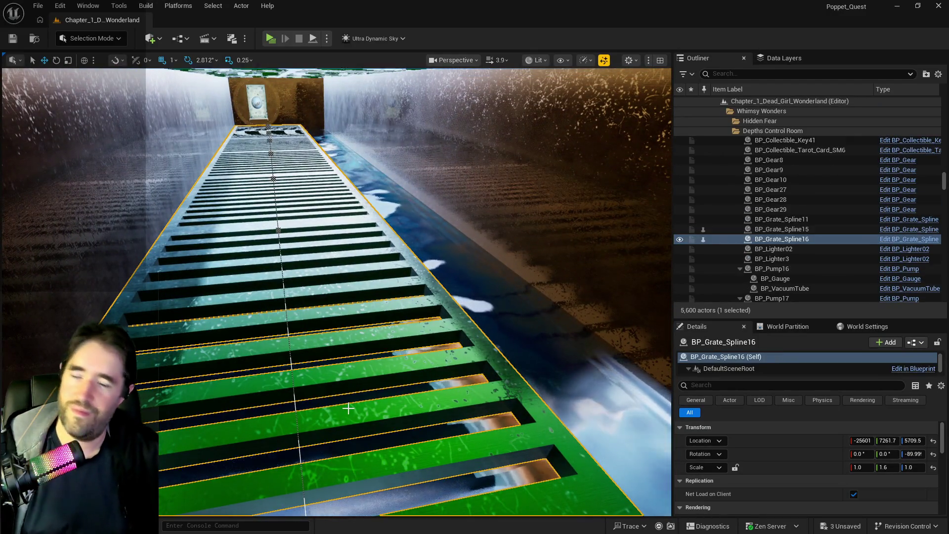
key("Delete")
left_click_drag(345, 401, 378, 379)
left_click_drag(410, 295, 410, 296)
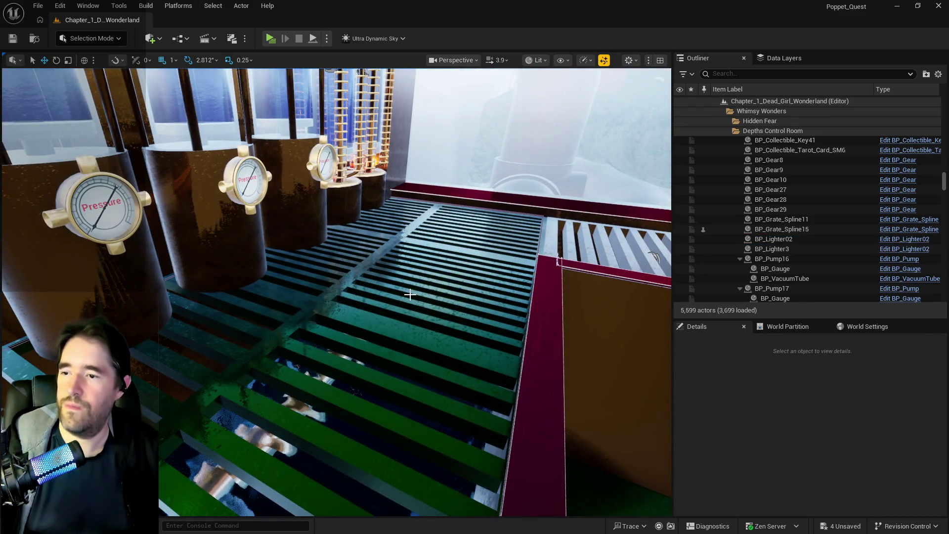
- Alt-drag a duplicate of the merged grate downward, undoing and restoring the original's height
left_click(449, 235)
left_click_drag(496, 185, 496, 191, "alt")
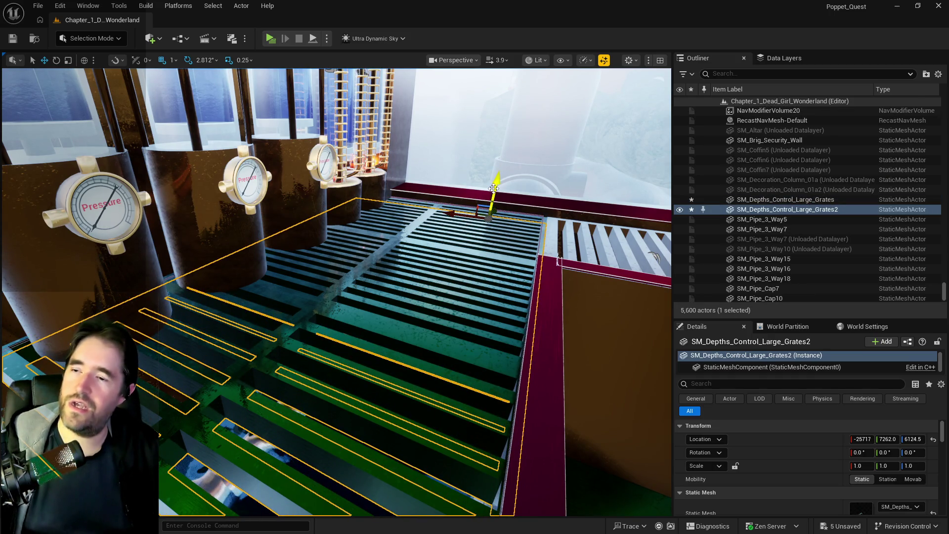
key("ctrl+z")
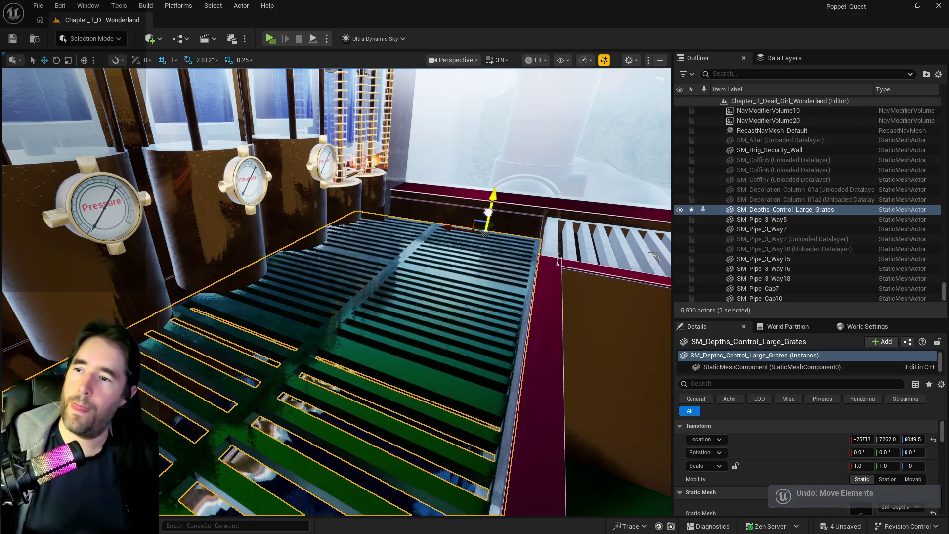
left_click_drag(492, 200, 441, 228)
scroll(498, 223, "down", 5)
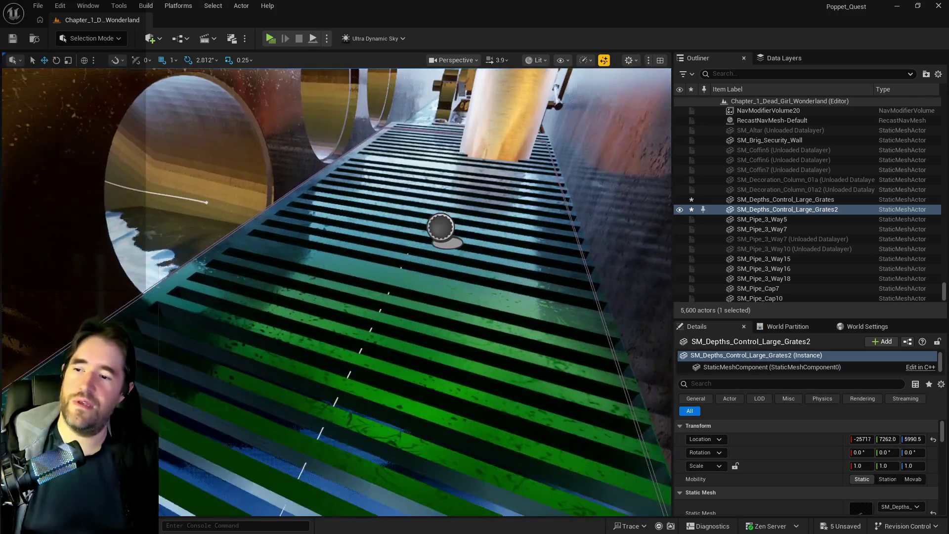
- Set BP_Grate_Spline11 and the duplicate large grate to Location Z 5709.5
left_click(390, 345)
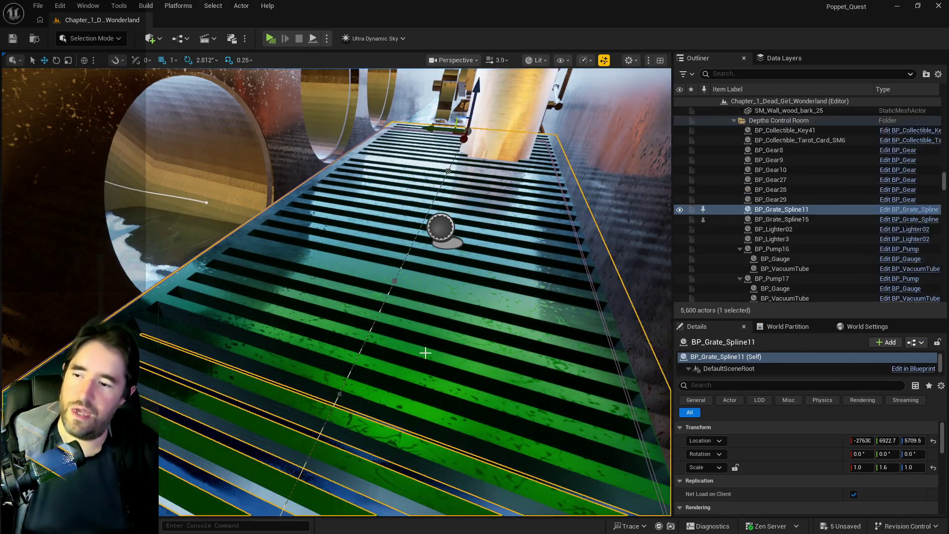
left_click(899, 439)
type("5709.5")
key("Return")
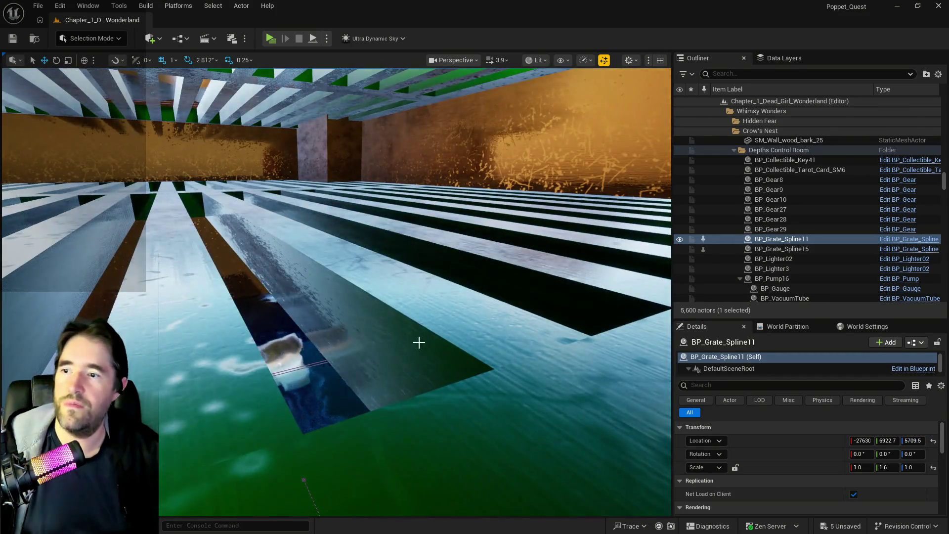
left_click(419, 341)
left_click(912, 439)
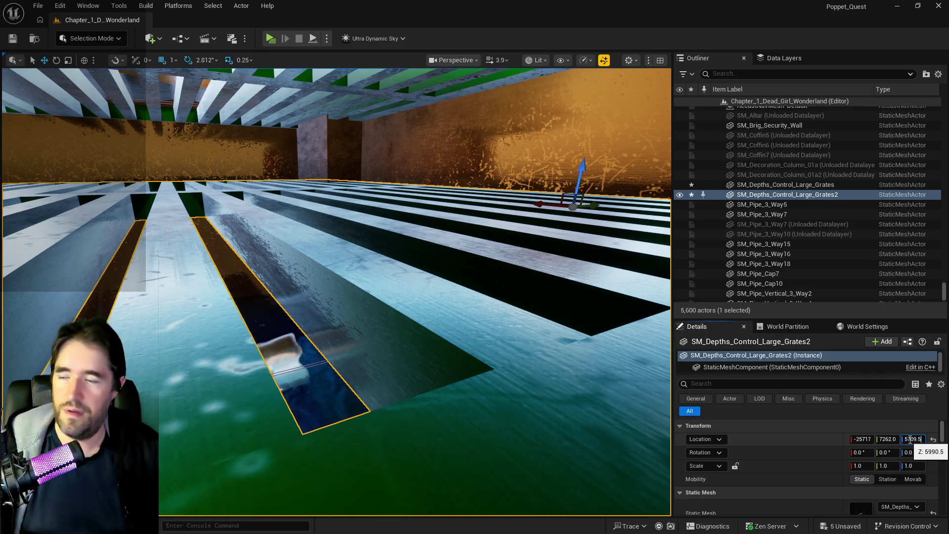
key("Return")
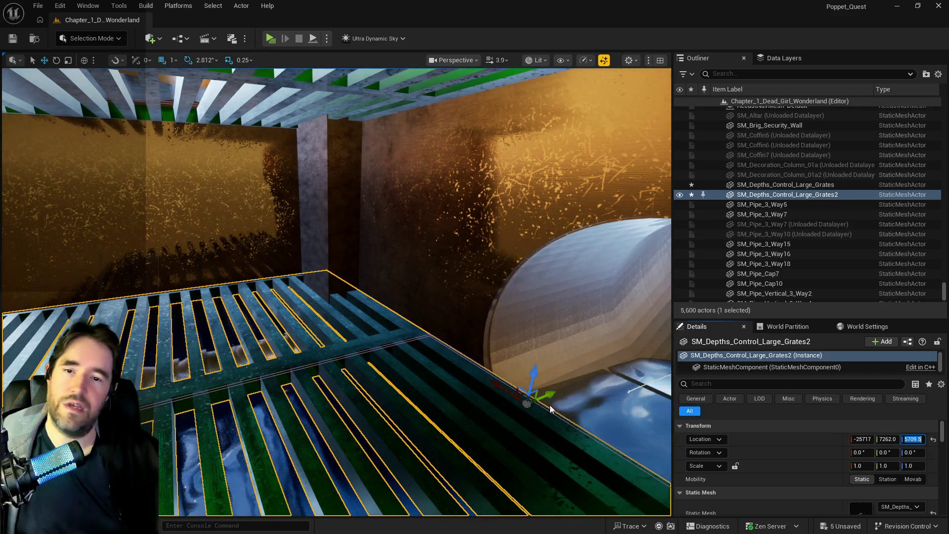
- Save the level and fly through the lower grated corridor
left_click_drag(550, 408, 633, 413)
key("ctrl+s")
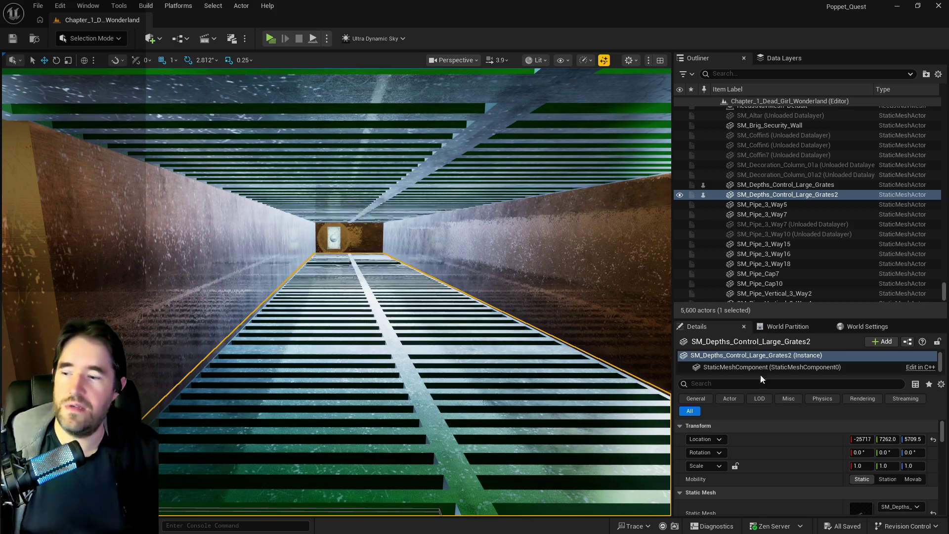
mouse_move(558, 427)
left_mouse_down()
mouse_move(550, 486)
mouse_move(520, 415)
left_mouse_up()
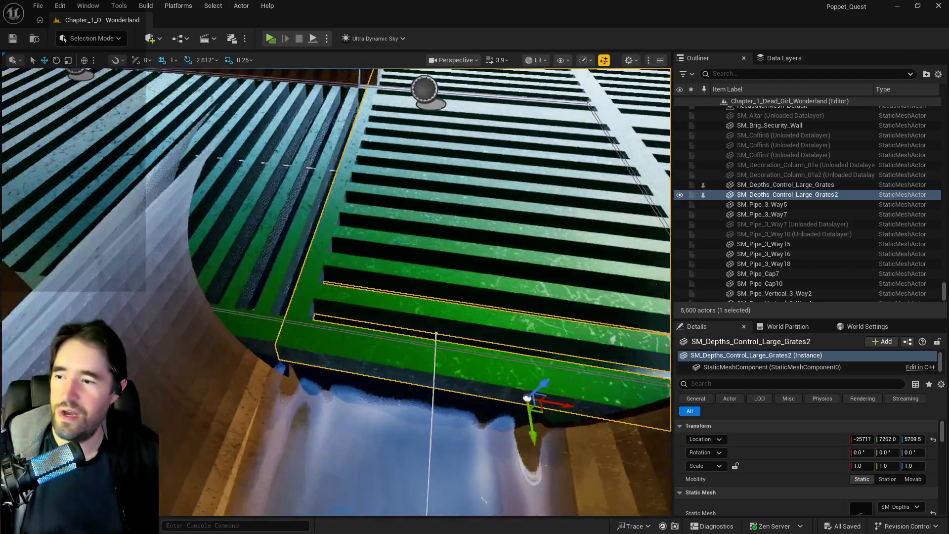
mouse_move(519, 415)
left_mouse_down()
mouse_move(550, 399)
mouse_move(550, 306)
left_mouse_up()
left_click(502, 384)
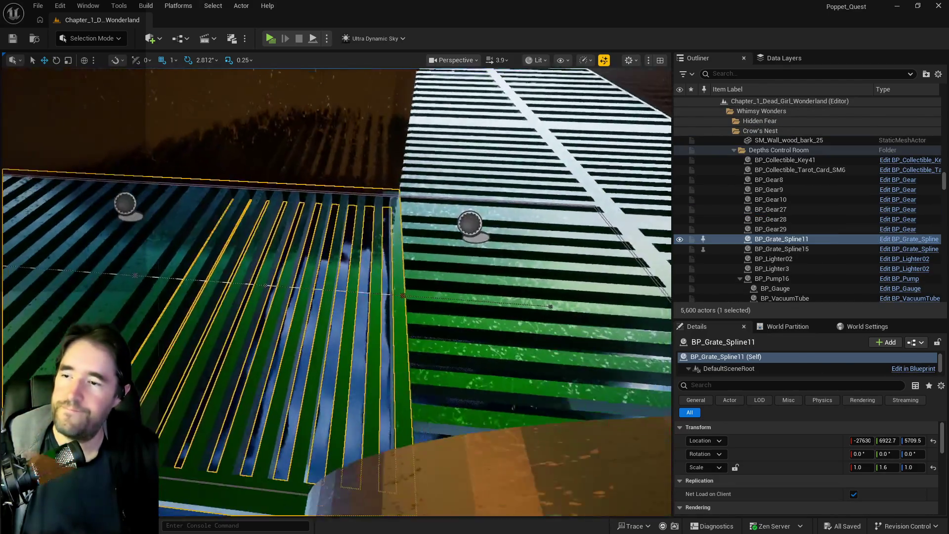
left_click_drag(415, 283, 415, 283)
left_click(395, 290)
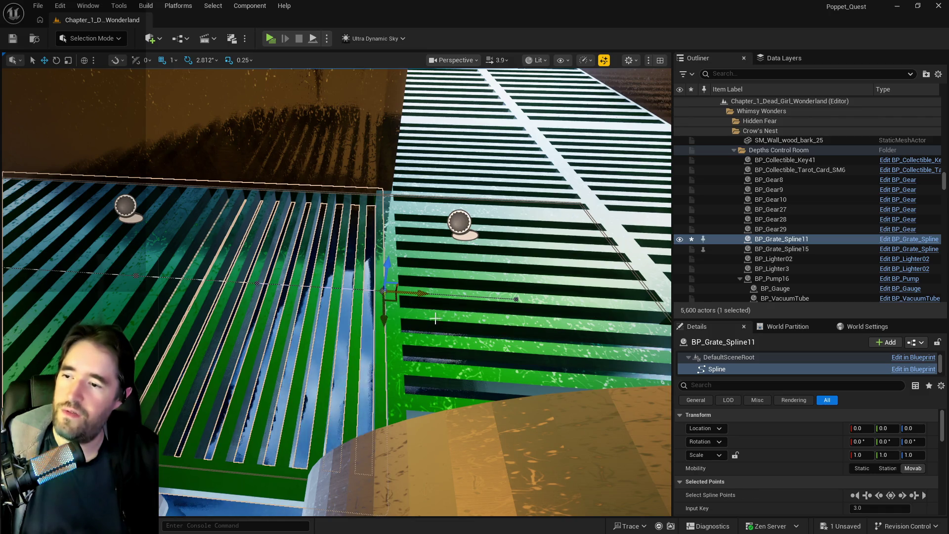
left_click_drag(434, 318, 447, 344)
left_click(439, 342)
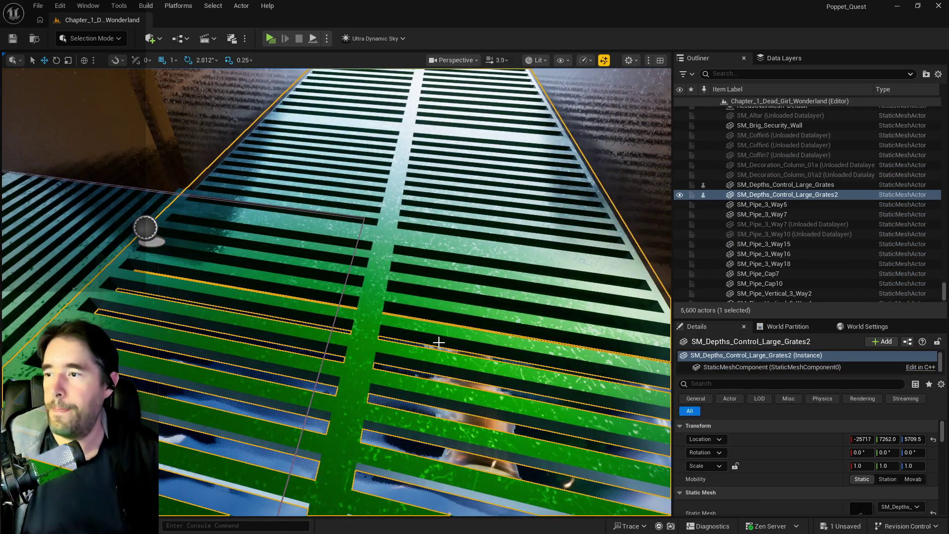
scroll(438, 341, "down", 5)
scroll(439, 342, "down", 3)
scroll(438, 343, "down", 3)
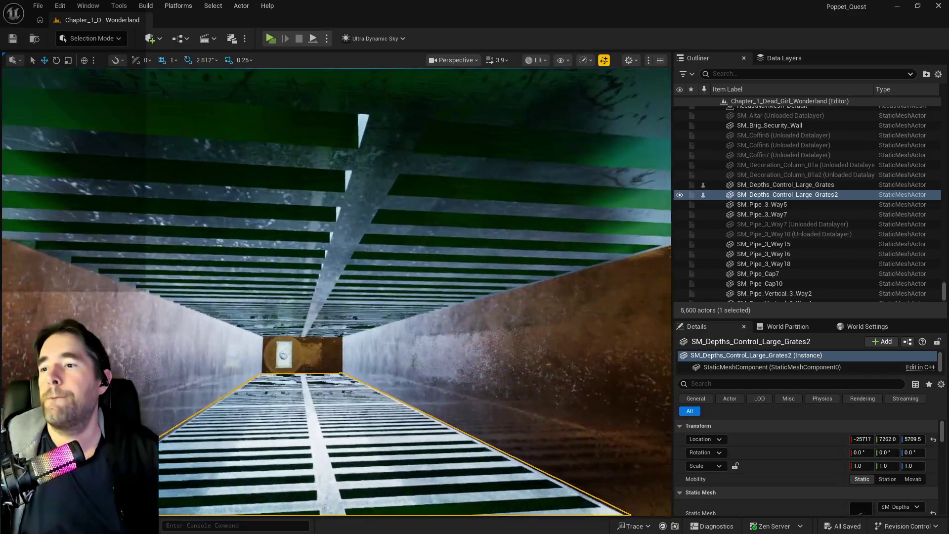
key("f")
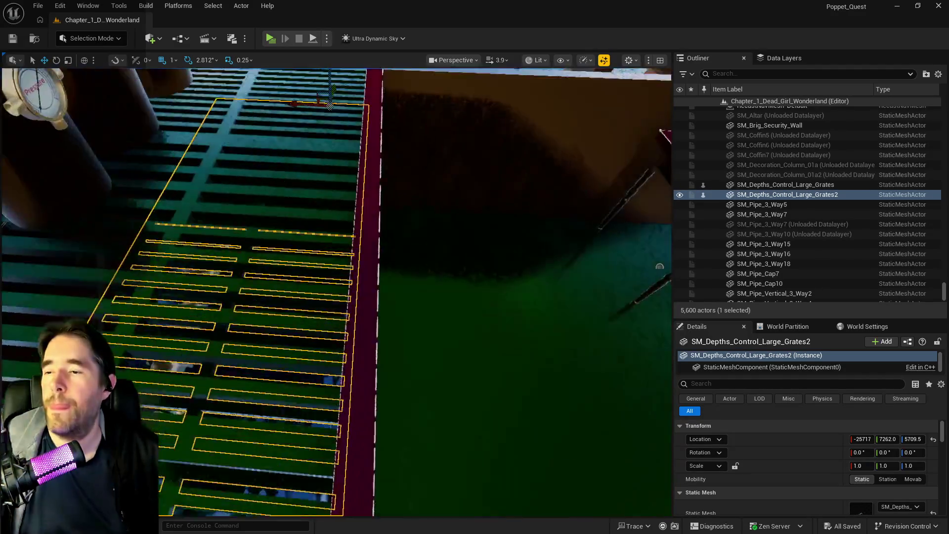
left_click_drag(432, 369, 433, 334)
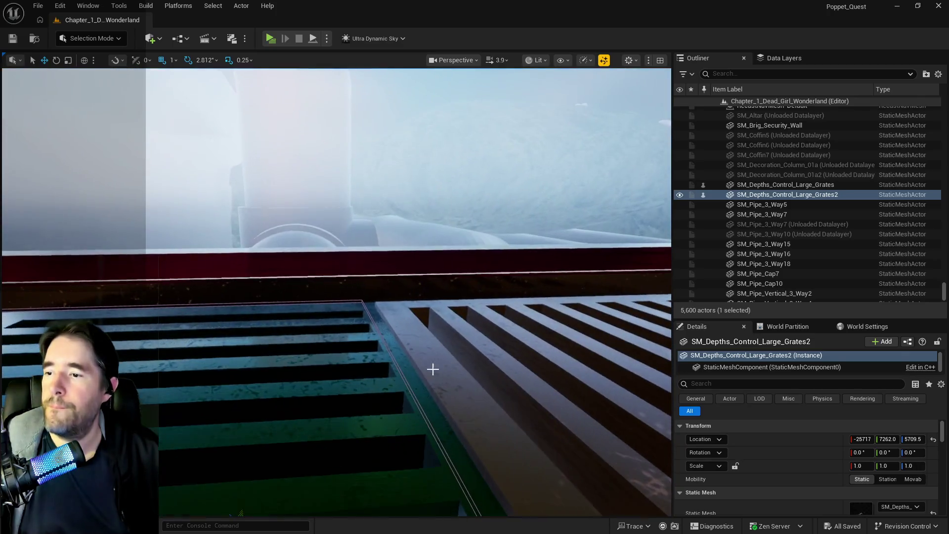
left_click(384, 341)
left_click_drag(383, 341, 323, 347)
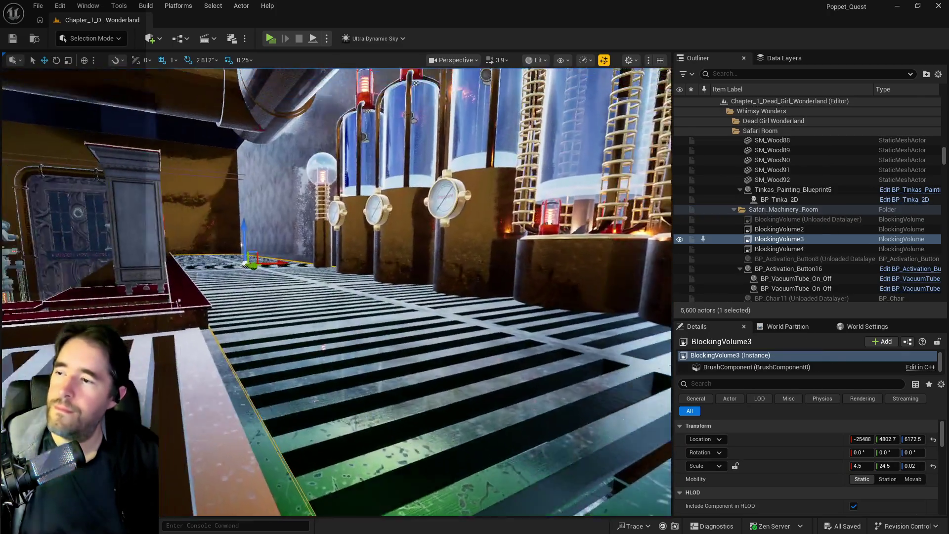
- Move BlockingVolume3 into the Depths Control Room folder via Move To
left_click_drag(380, 362, 349, 326)
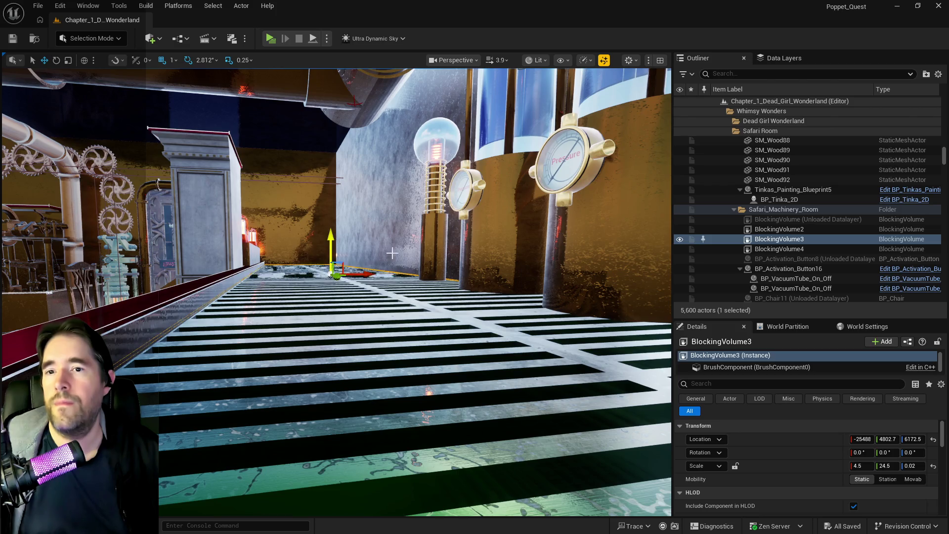
double_click(770, 239)
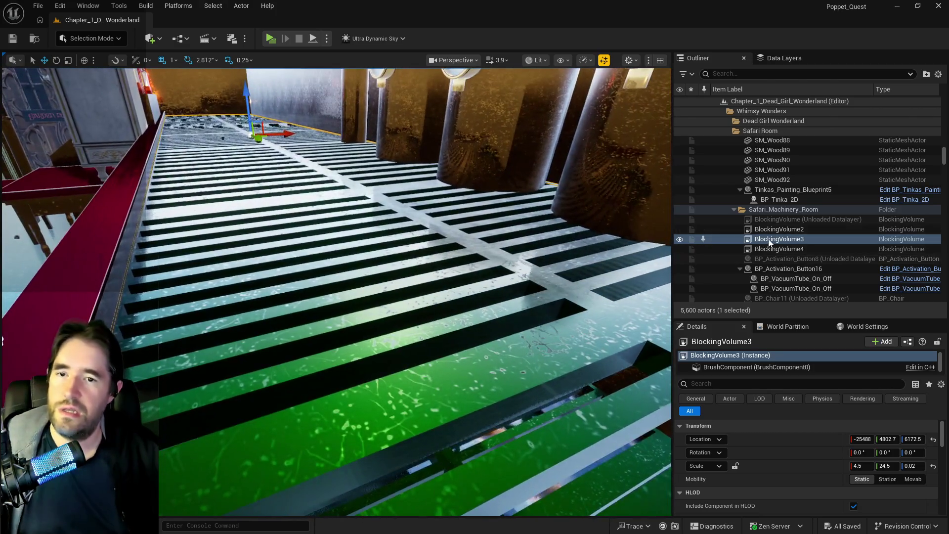
right_click(770, 239)
type("depth")
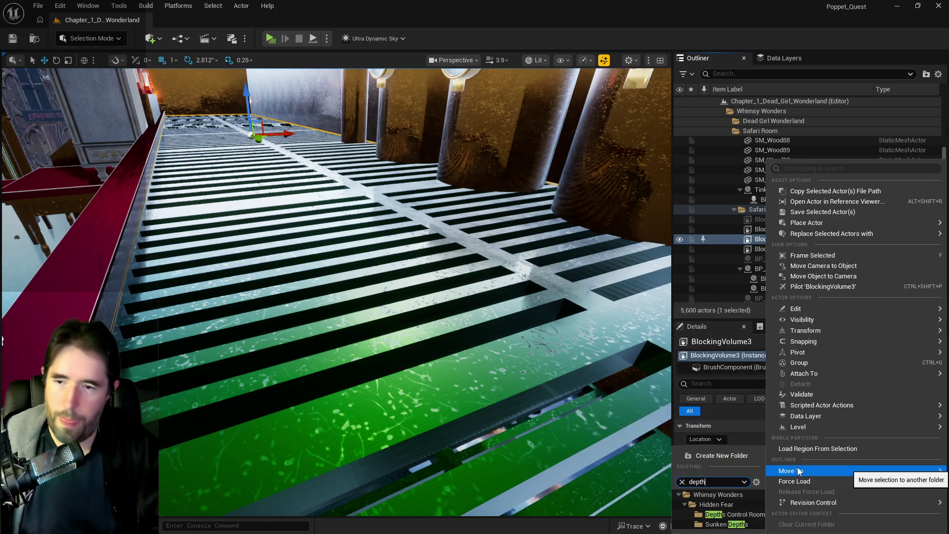
left_click(735, 514)
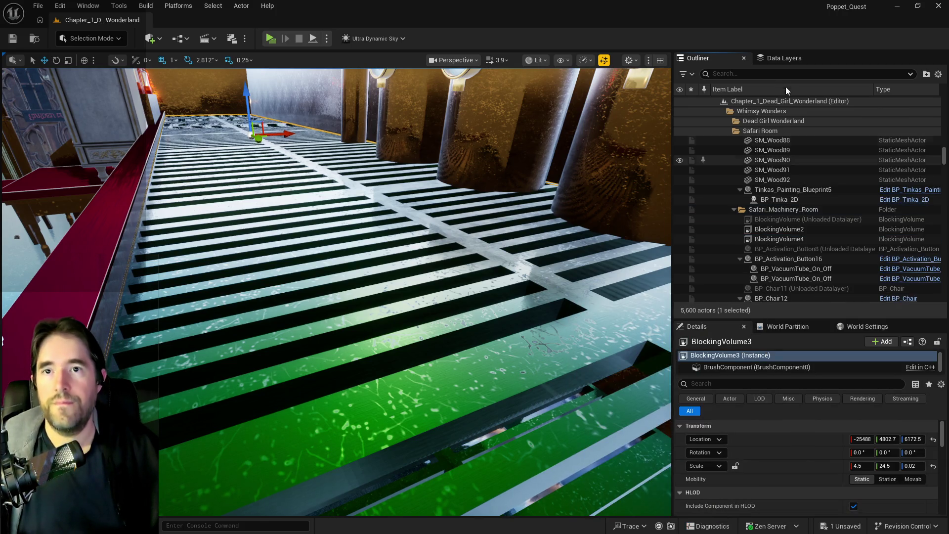
- Check the Data Layers list, clear its search, and return to the actor hierarchy
left_click(777, 60)
type("depth")
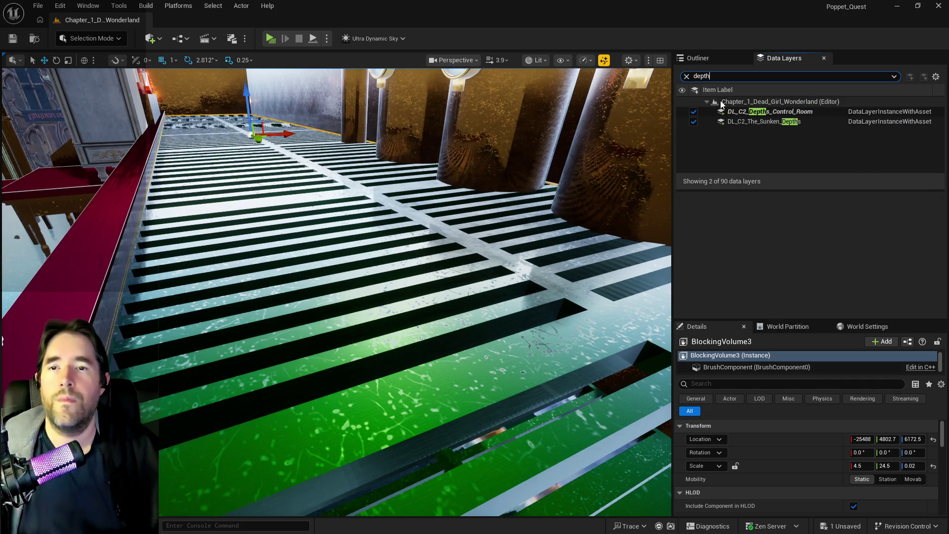
left_click(686, 76)
type("saf")
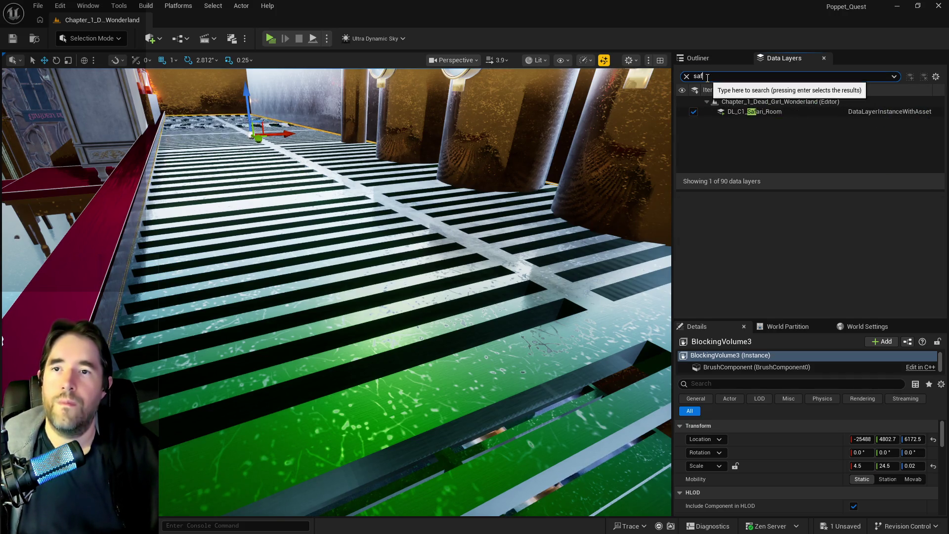
left_click_drag(706, 76, 670, 57)
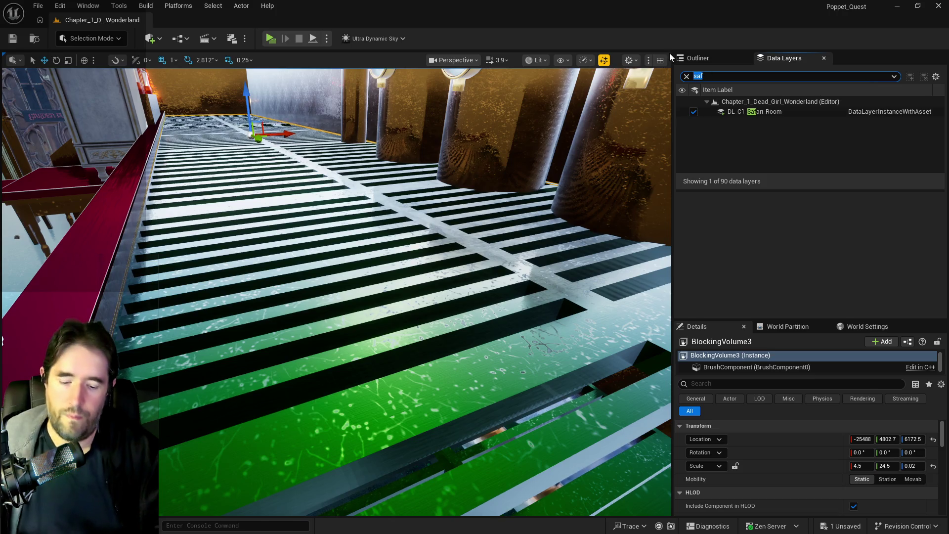
type("mach")
key("BackSpace")
key("BackSpace")
key("BackSpace")
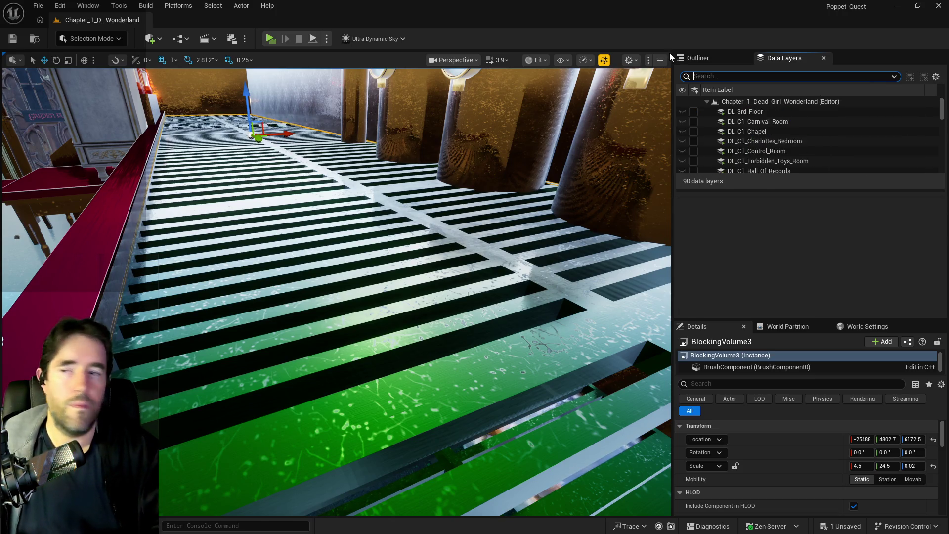
left_click(697, 57)
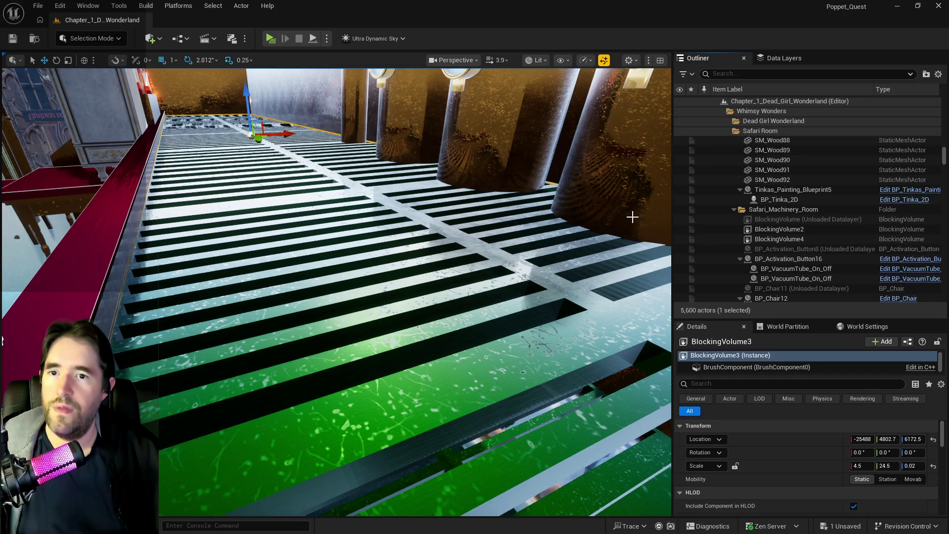
key("f")
- Move BlockingVolume2 and BlockingVolume4 together into the Depths Control Room folder
double_click(765, 230)
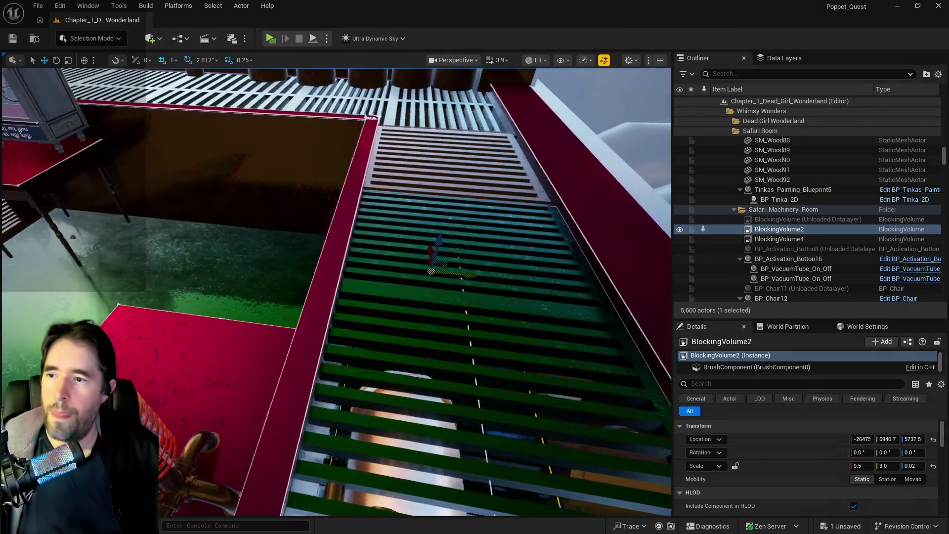
double_click(755, 239)
left_click(755, 231, "ctrl")
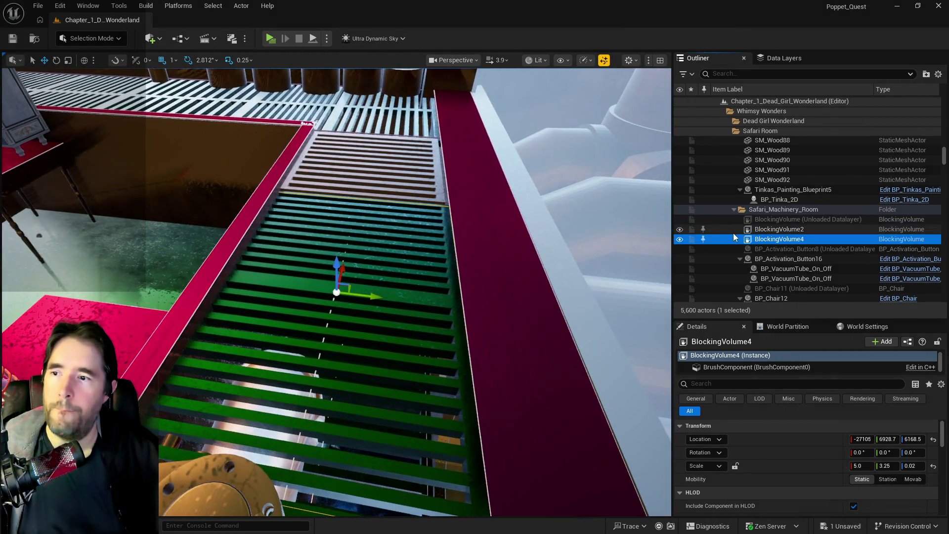
right_click(755, 232)
mouse_move(779, 471)
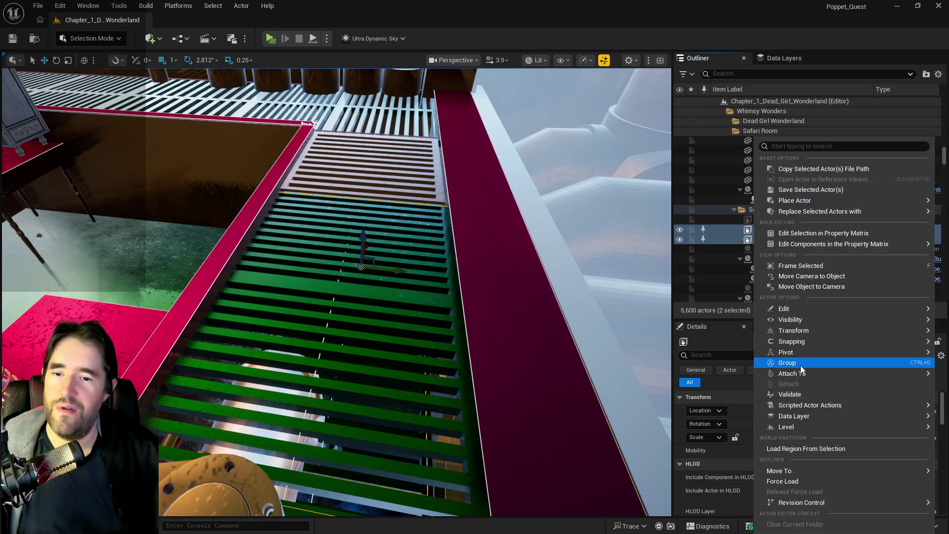
type("depth")
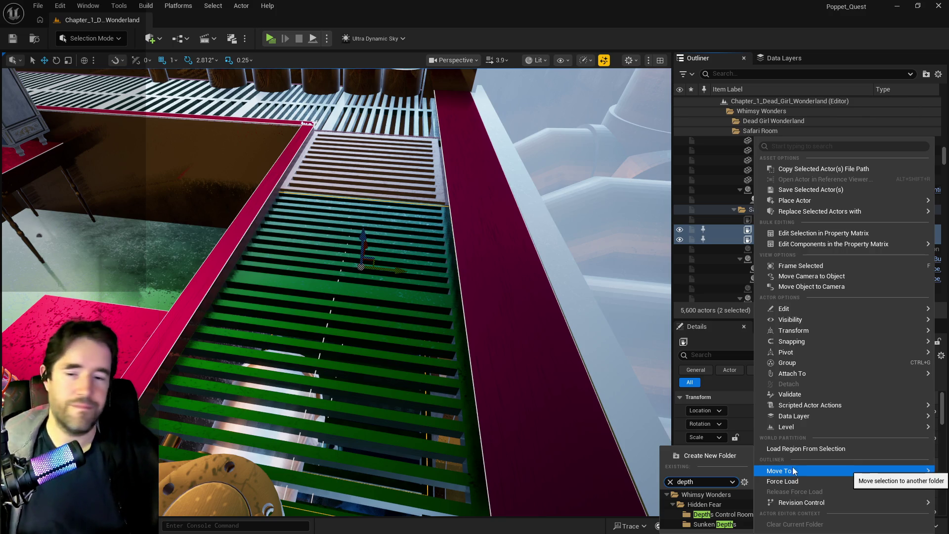
left_click(712, 514)
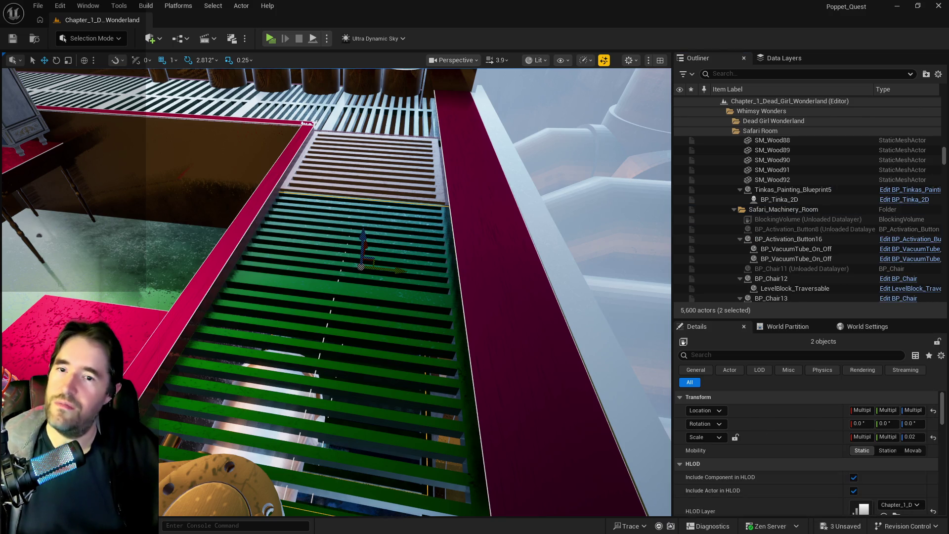
- Frame the large grate, orbit down beside it, and select BlockingVolume3
left_click_drag(335, 289, 404, 484)
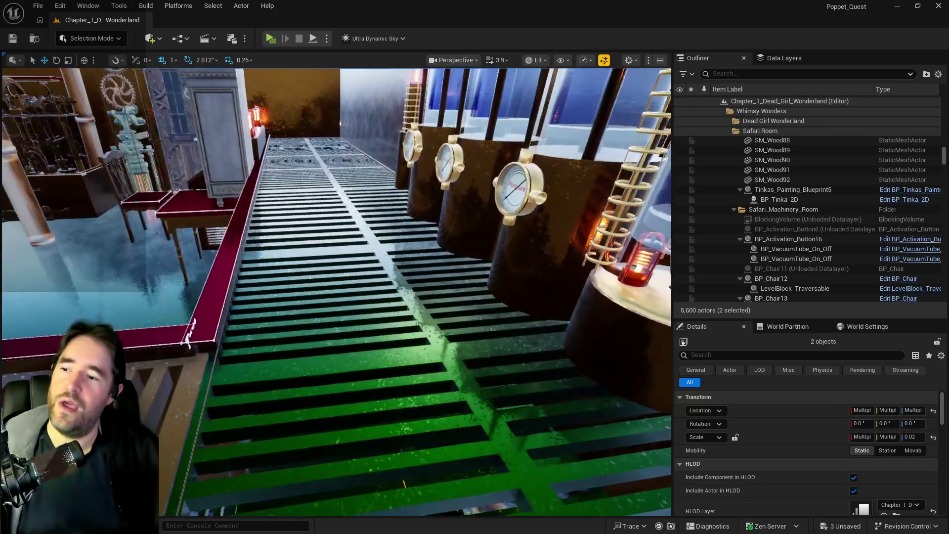
left_click(404, 484)
key("f")
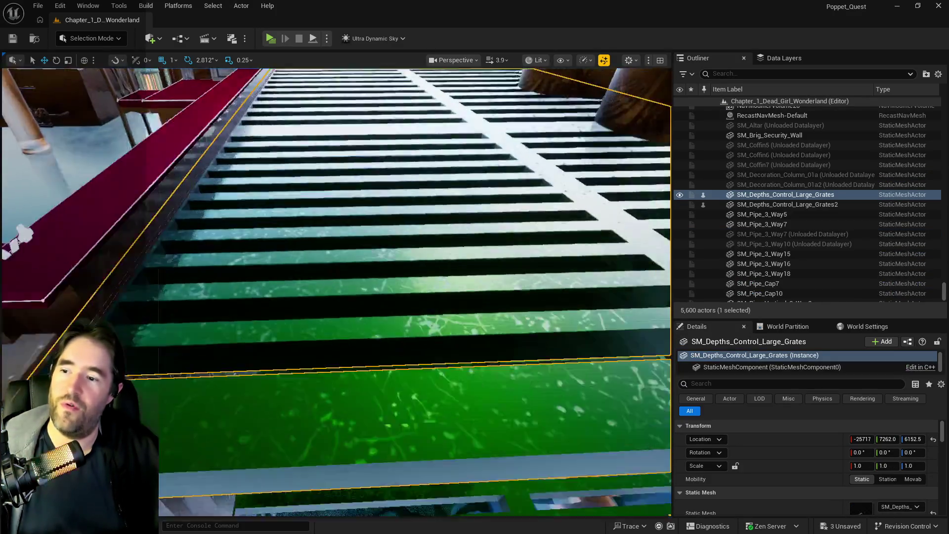
left_click_drag(404, 483, 474, 445)
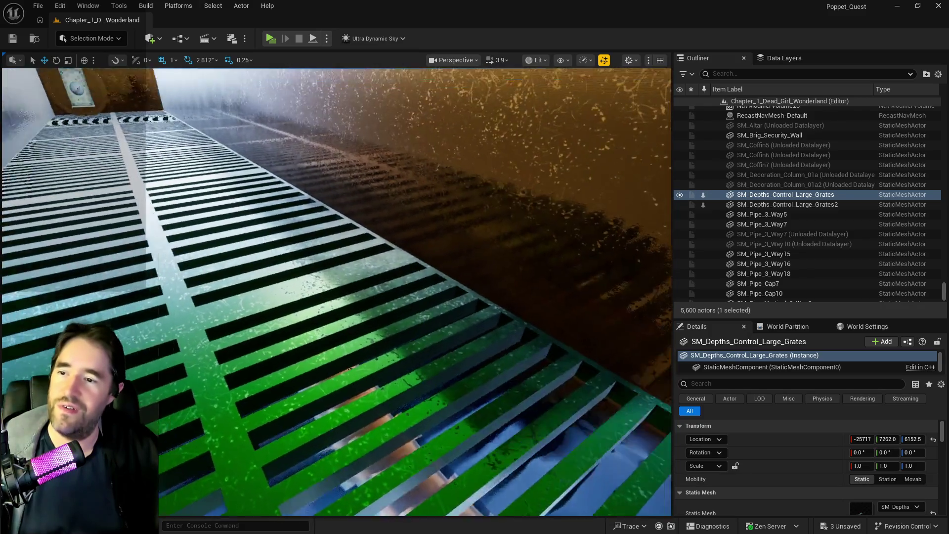
mouse_move(474, 445)
left_mouse_down()
mouse_move(415, 385)
mouse_move(385, 370)
left_mouse_up()
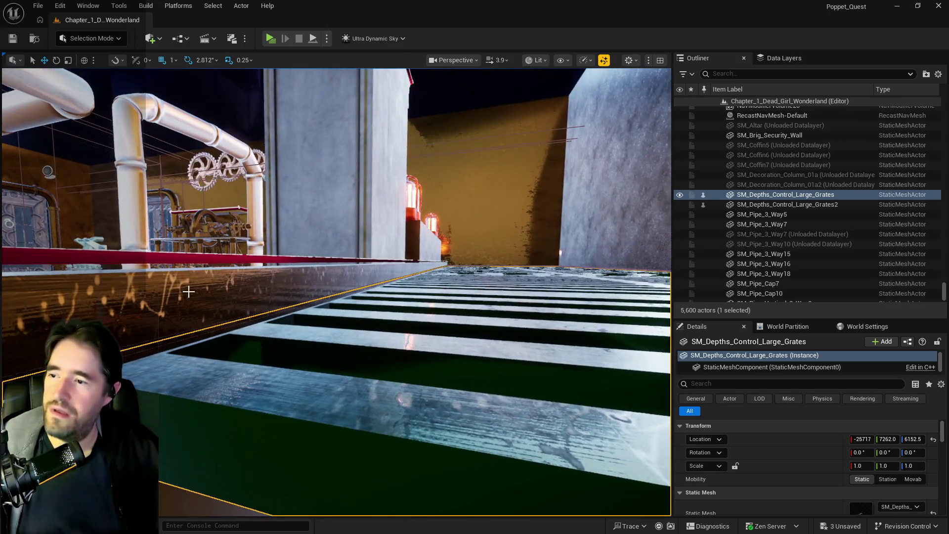
left_click(192, 337)
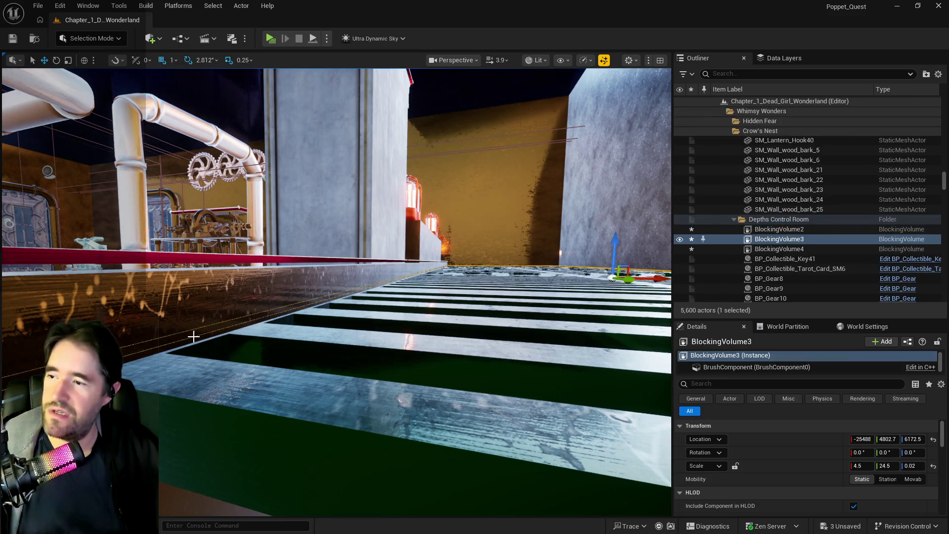
- Alt-drag a lowered copy of the blocking volume and fly around the grating to find BlockingVolume15
left_click_drag(243, 312, 243, 313)
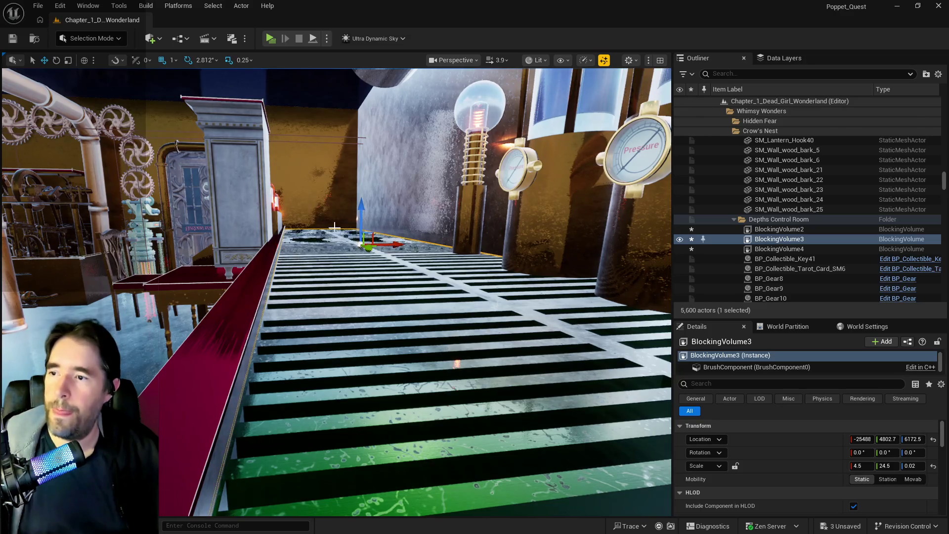
left_click_drag(360, 213, 371, 268)
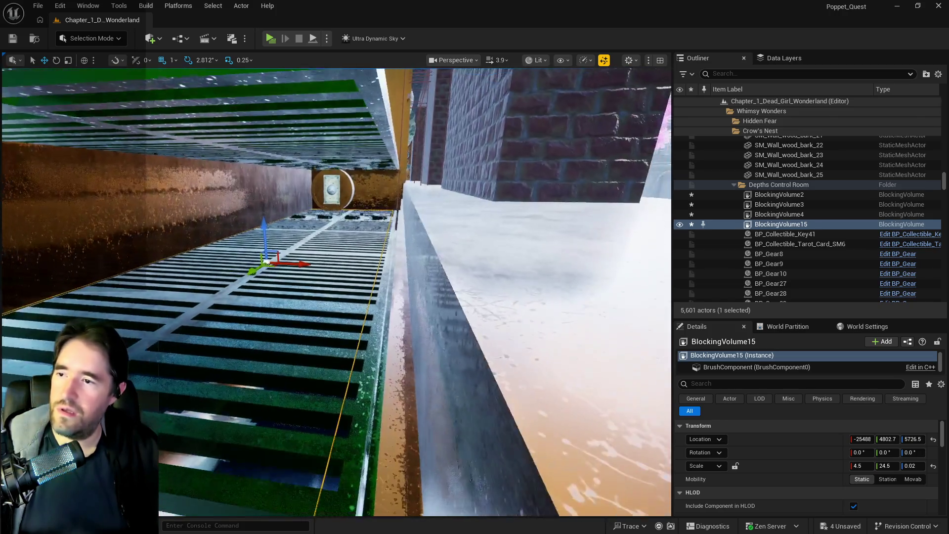
key("w")
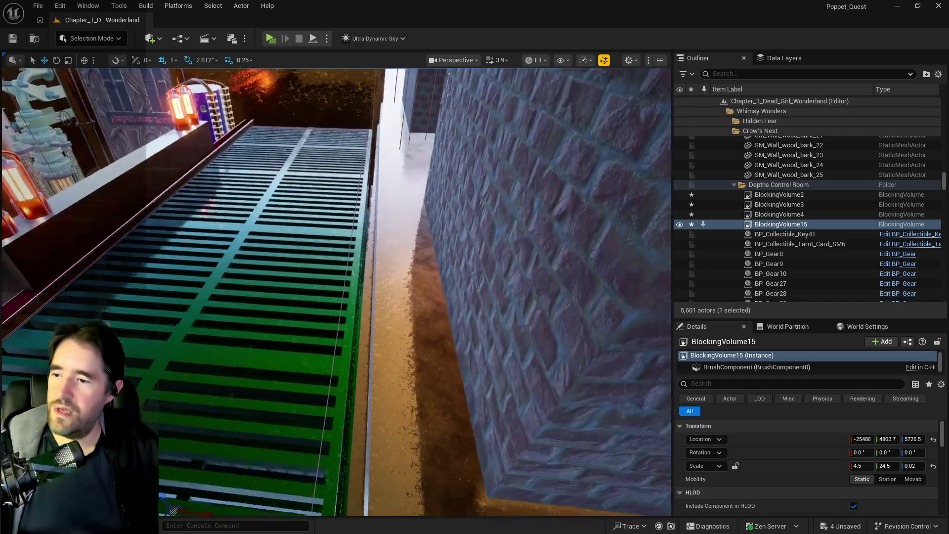
key("s")
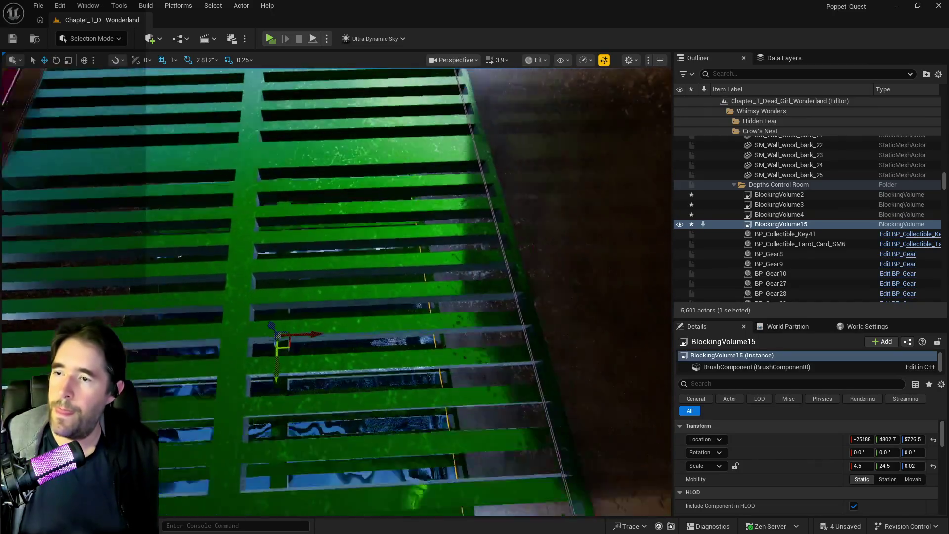
key("s")
key("w")
key("f")
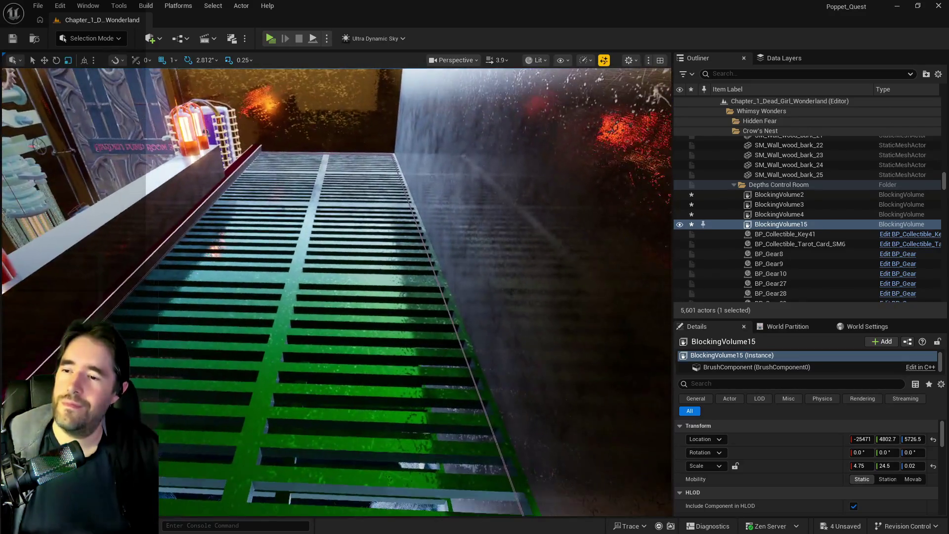
- Shift BlockingVolume3 along X, widen it to a 4.75 X scale, and save all
left_click(457, 334)
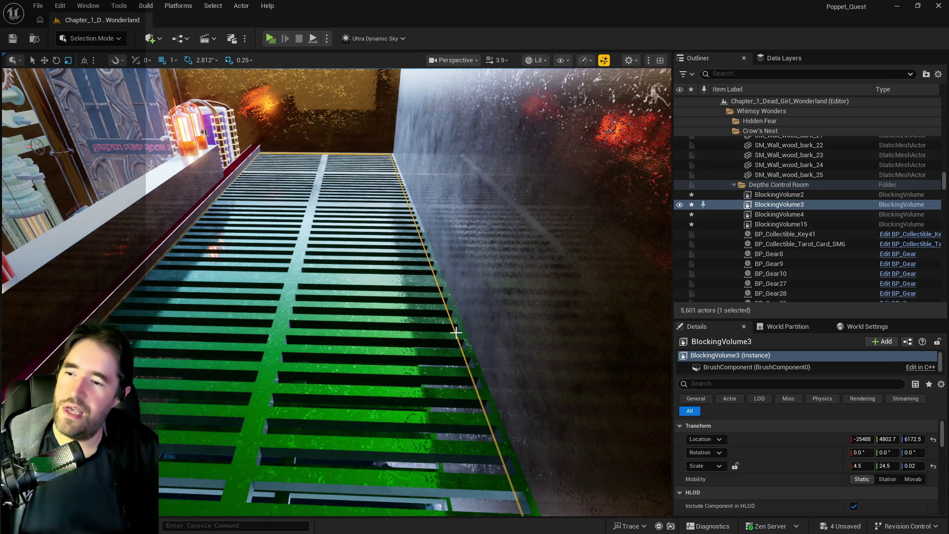
key("f")
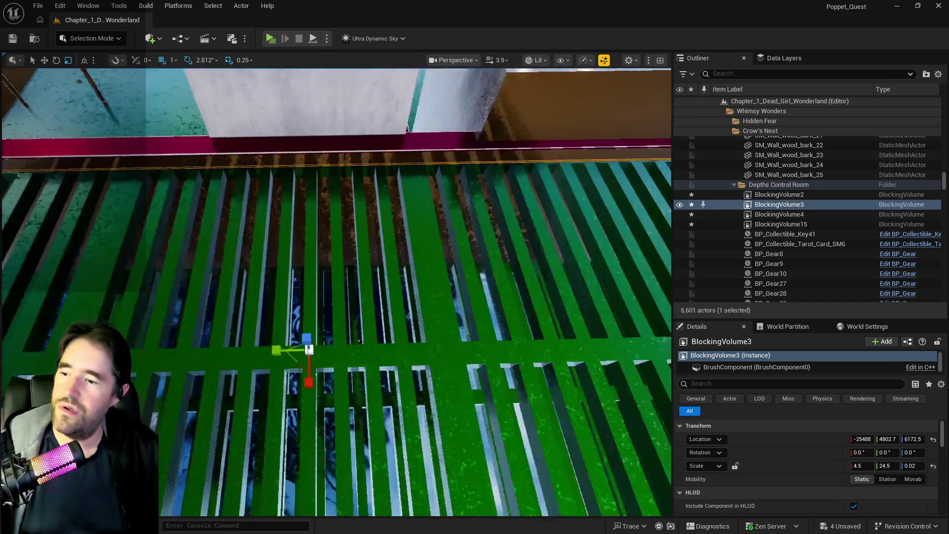
left_click_drag(334, 341, 344, 308)
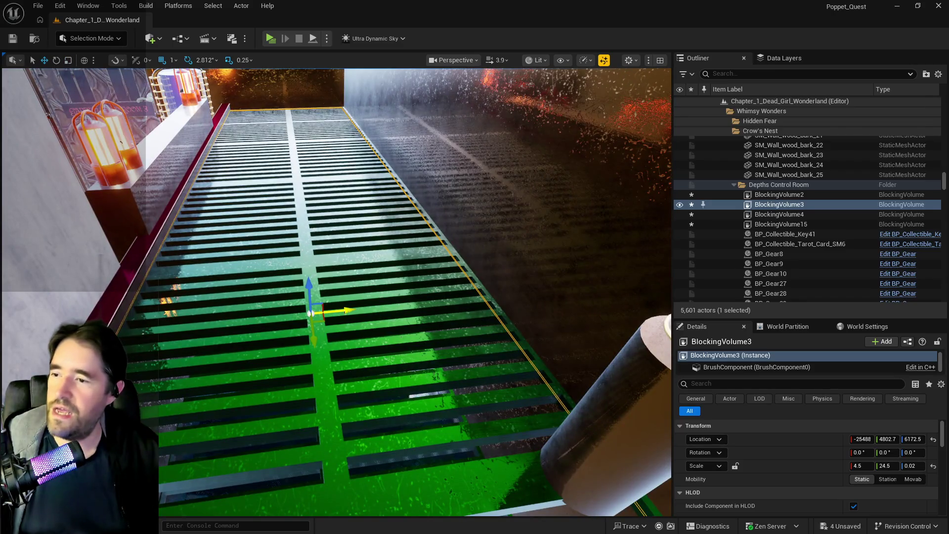
left_click_drag(343, 312, 356, 276)
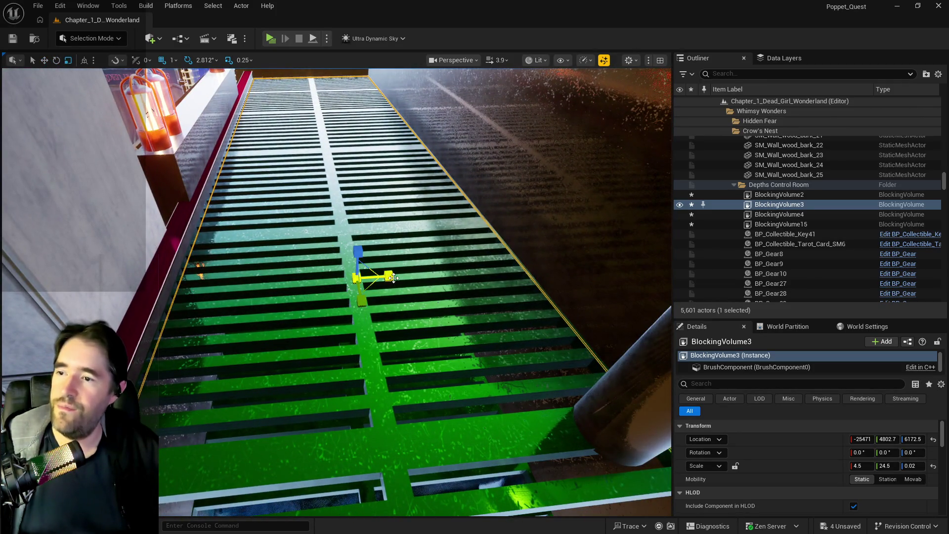
left_click_drag(356, 276, 385, 308)
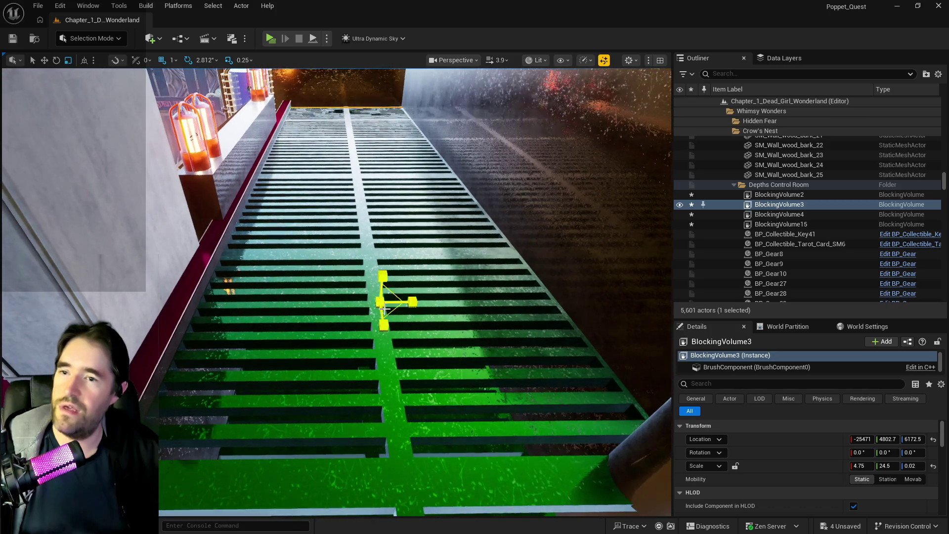
key("ctrl+s")
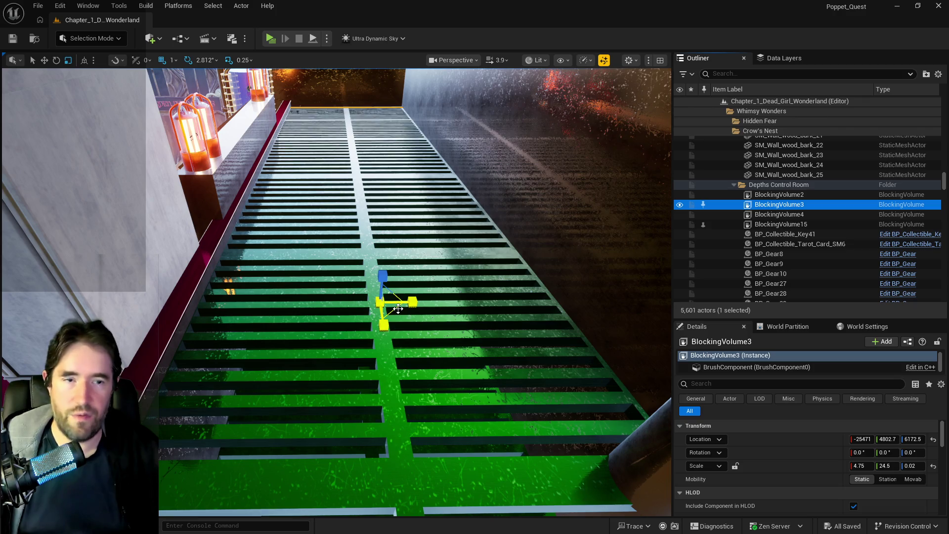
mouse_move(336, 292)
left_mouse_down()
mouse_move(282, 341)
mouse_move(312, 296)
mouse_move(333, 371)
left_mouse_up()
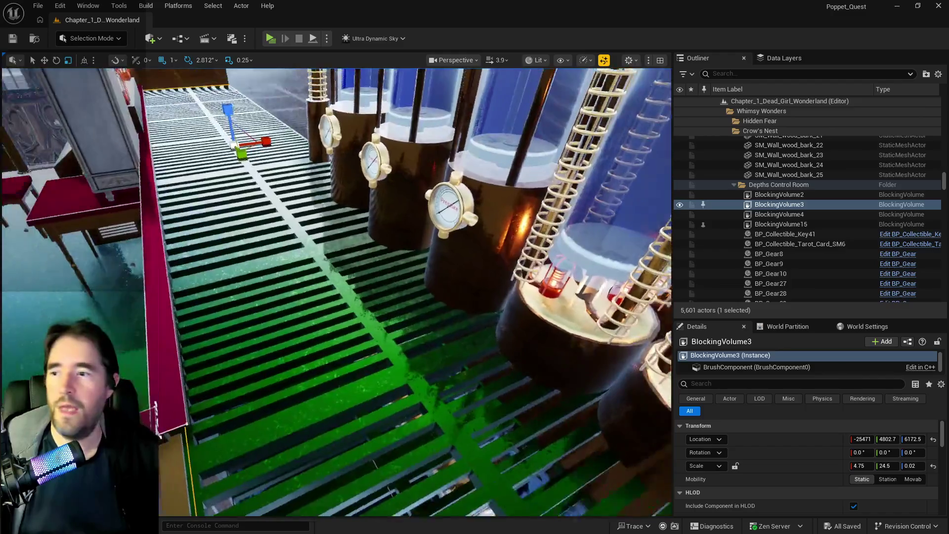
mouse_move(333, 371)
left_mouse_down()
mouse_move(369, 247)
mouse_move(349, 311)
mouse_move(326, 267)
left_mouse_up()
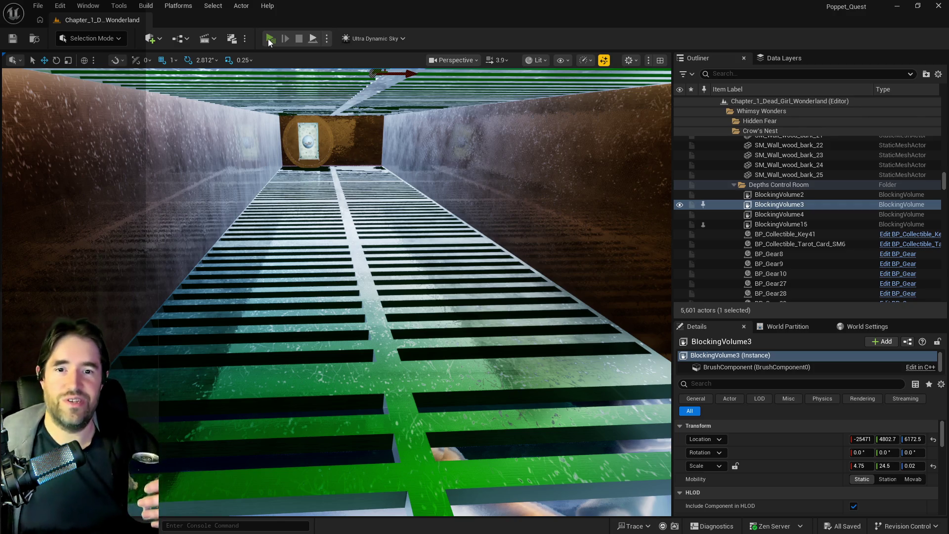
left_click(268, 39)
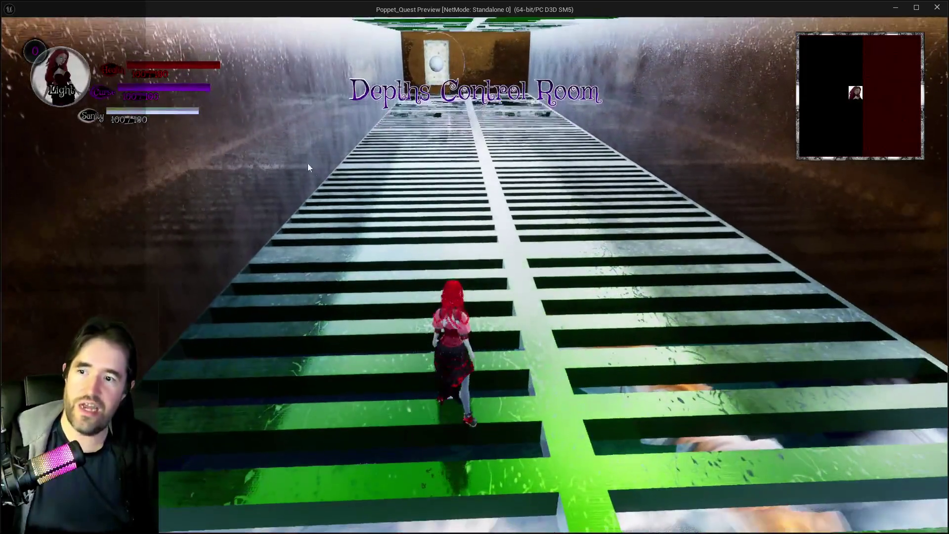
key("w")
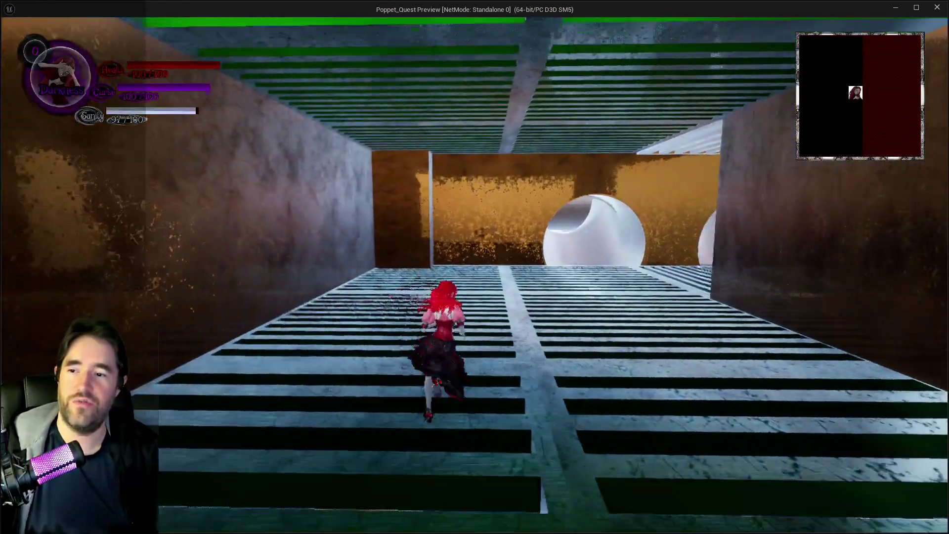
key("w")
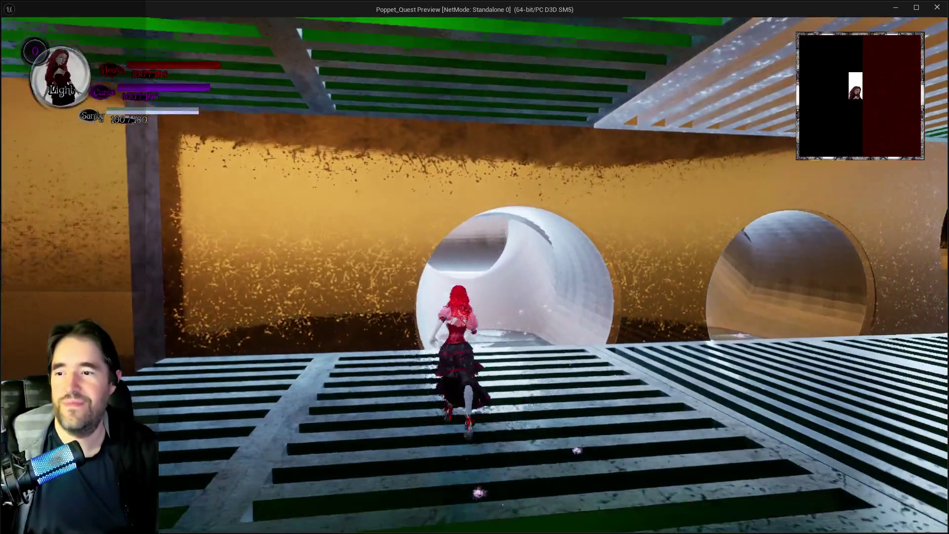
key("w")
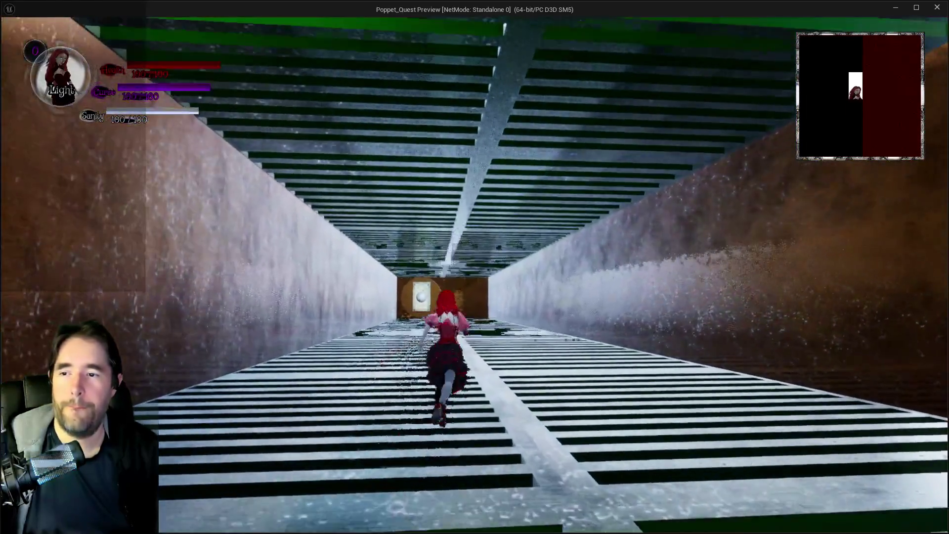
key("w")
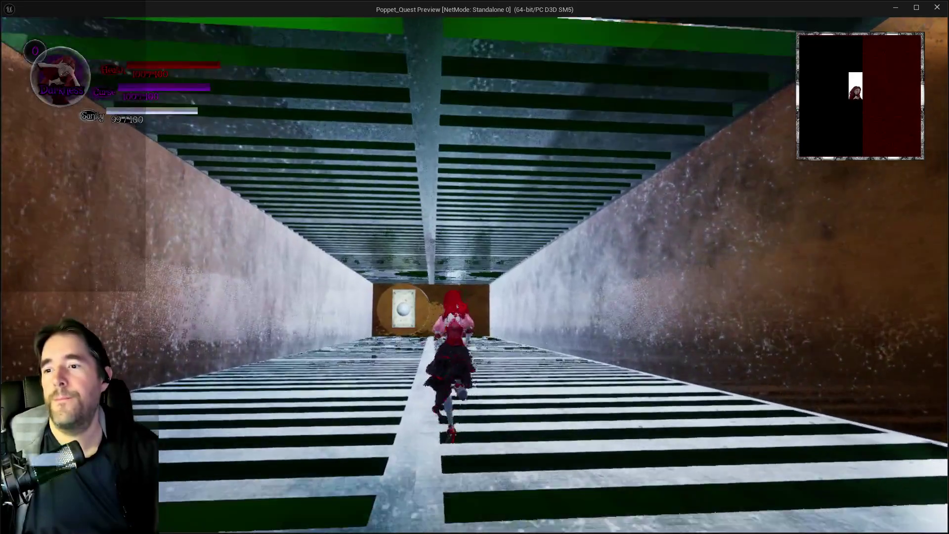
key("w")
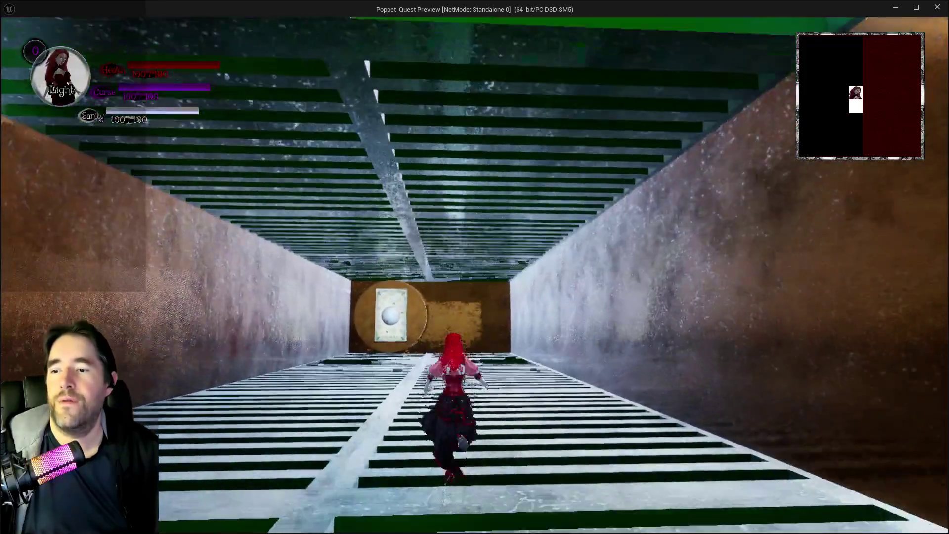
key("w")
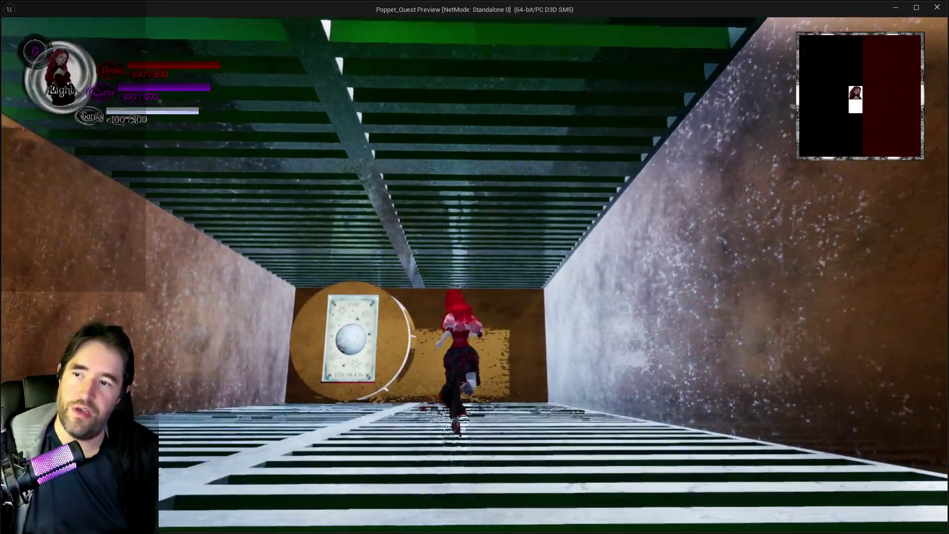
key("w")
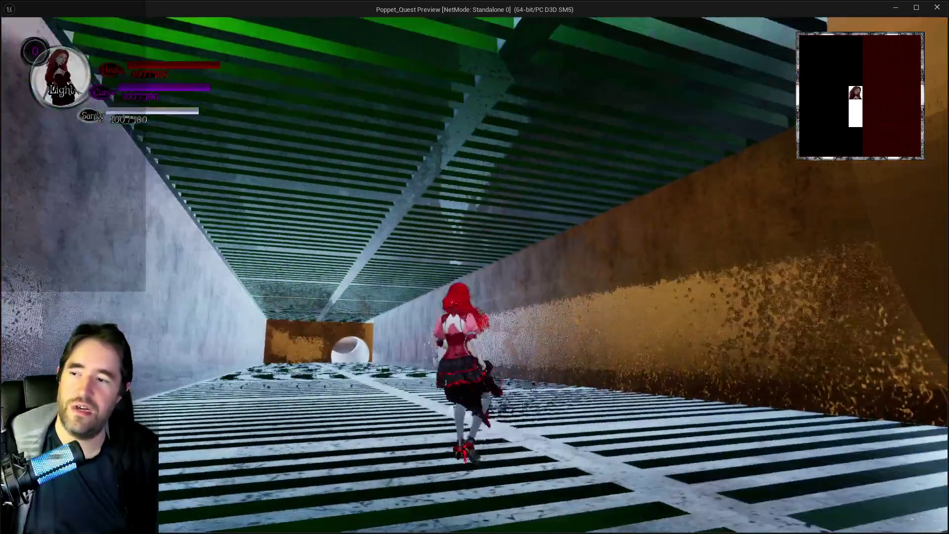
key("w")
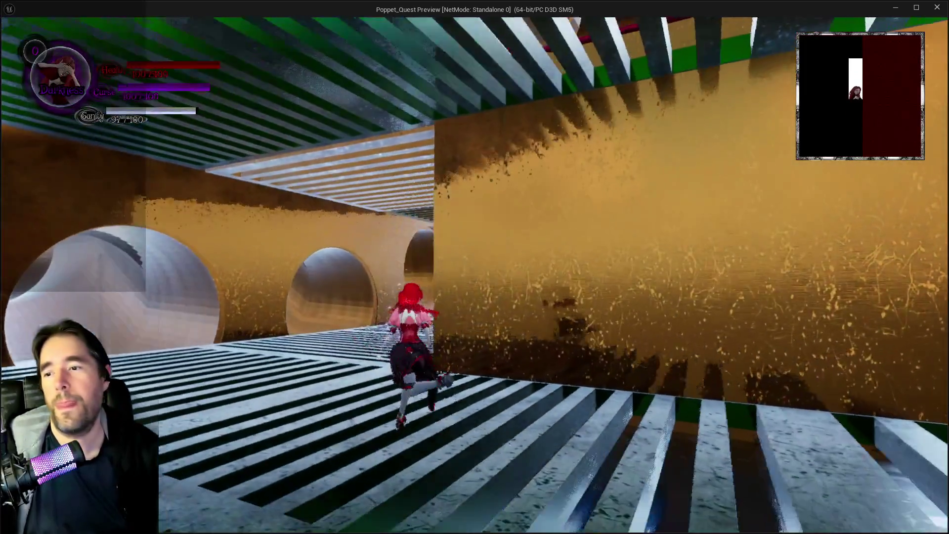
key("w")
key("w")
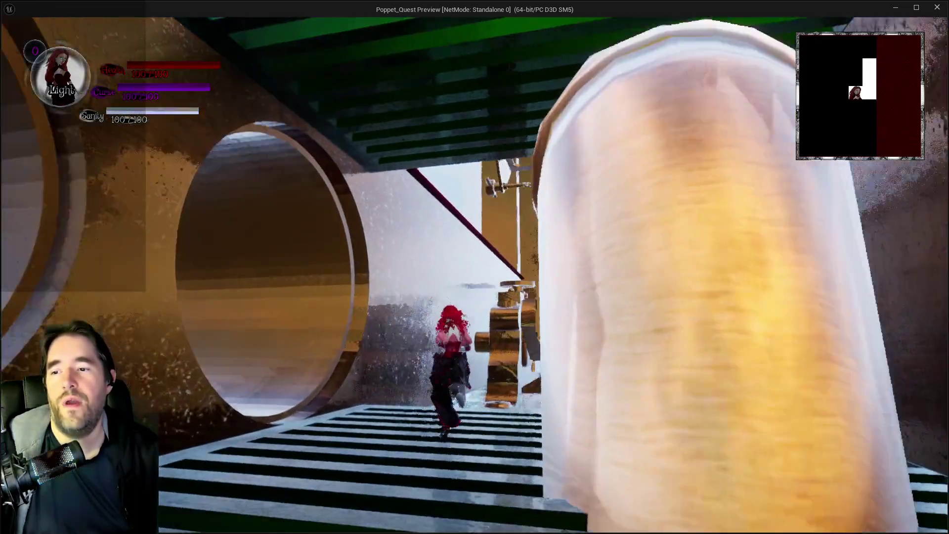
key("Escape")
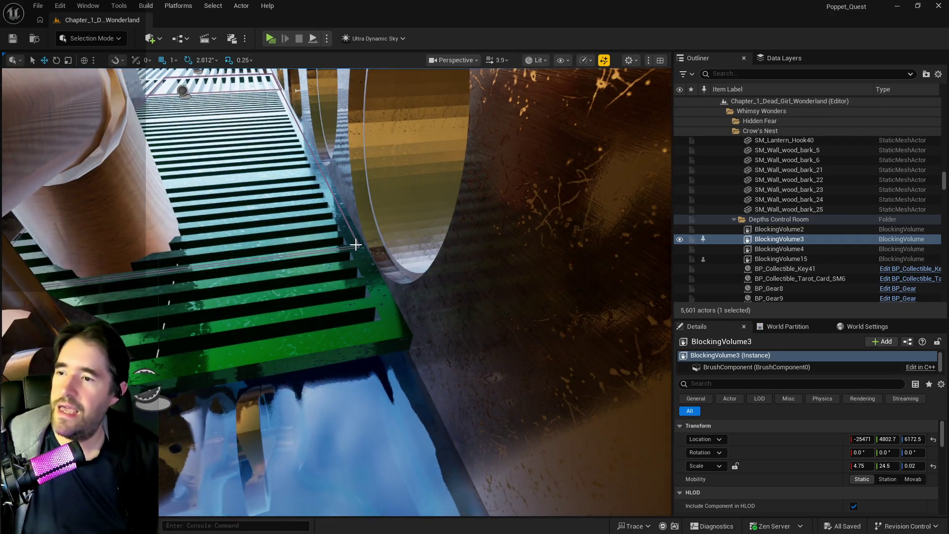
- Shift BlockingVolume2 along X and inspect its fit over the grate from several angles
left_click(355, 245)
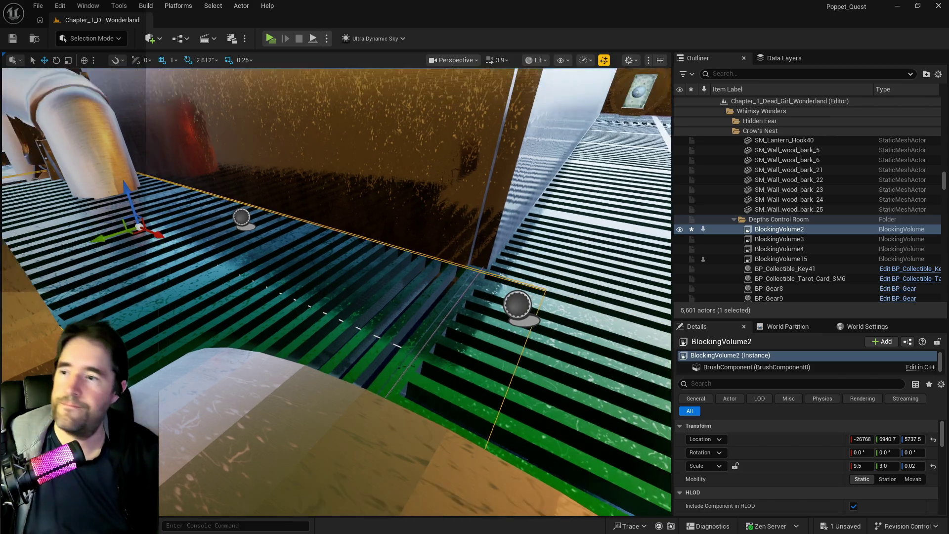
left_click_drag(334, 297, 334, 223)
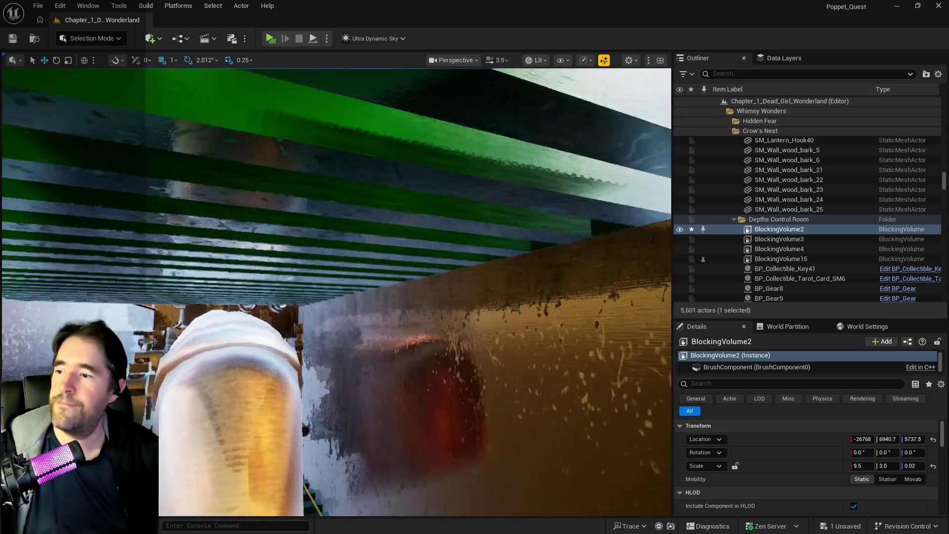
left_click_drag(334, 296, 334, 223)
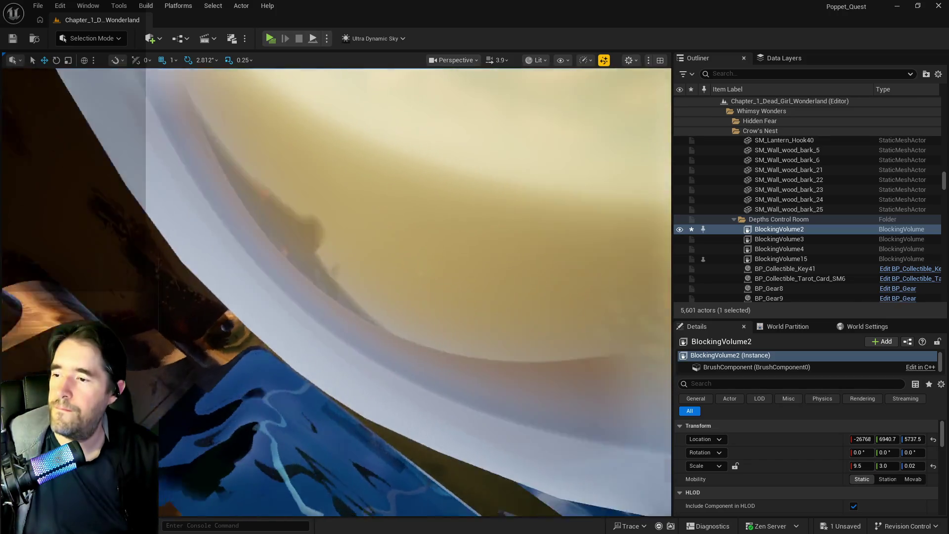
left_click_drag(334, 297, 334, 222)
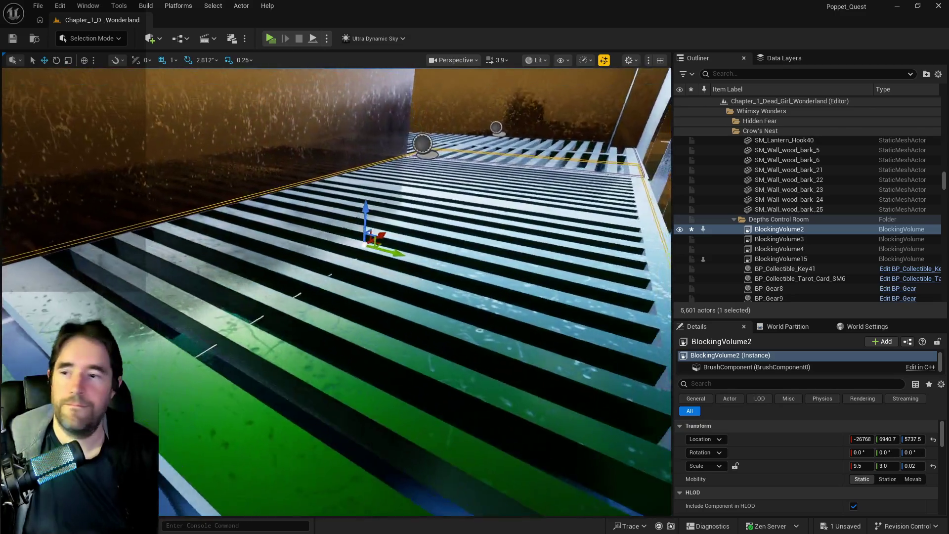
left_click_drag(334, 297, 334, 223)
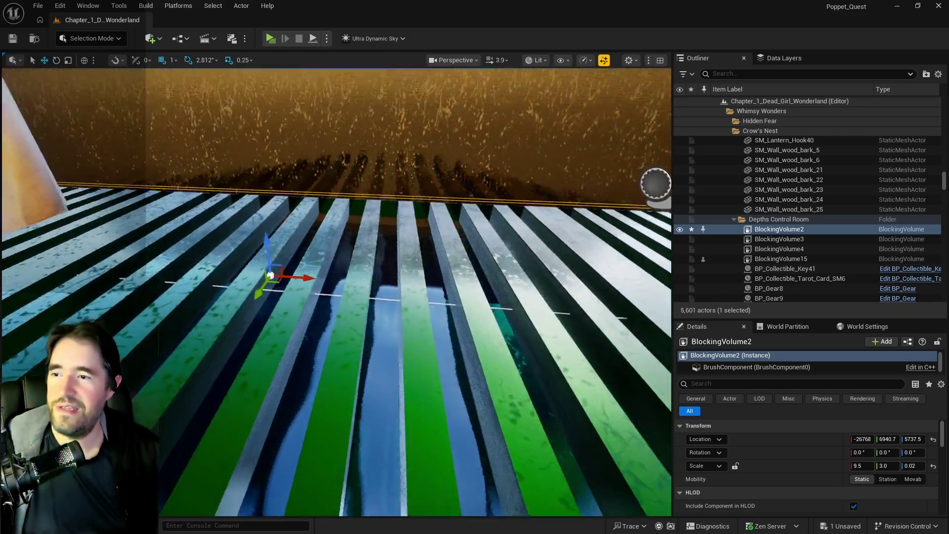
left_click_drag(334, 297, 333, 223)
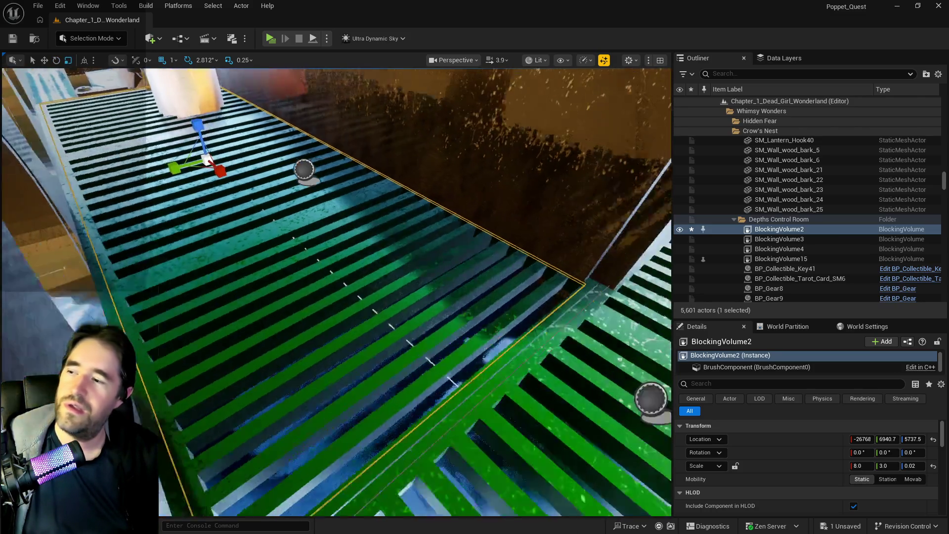
left_click_drag(145, 194, 244, 194)
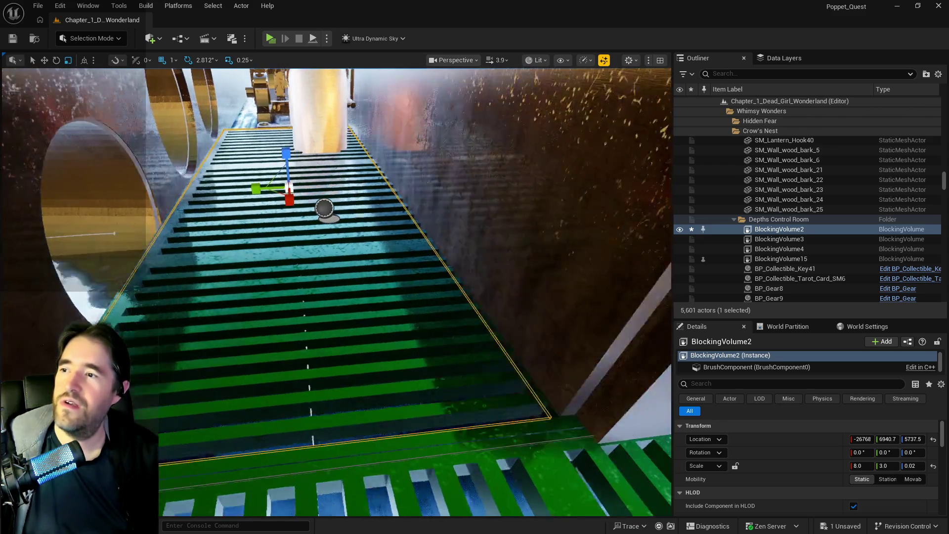
left_click_drag(334, 297, 334, 186)
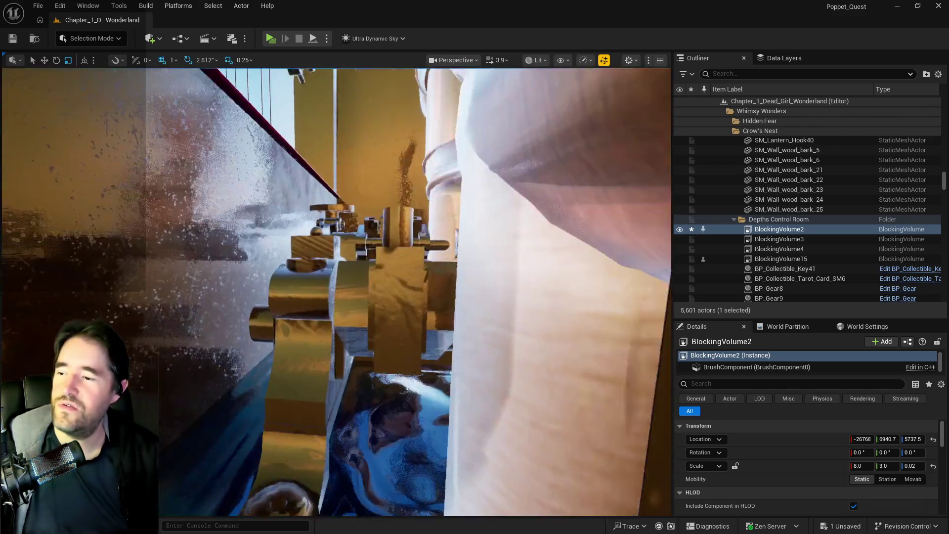
left_click_drag(334, 223, 334, 334)
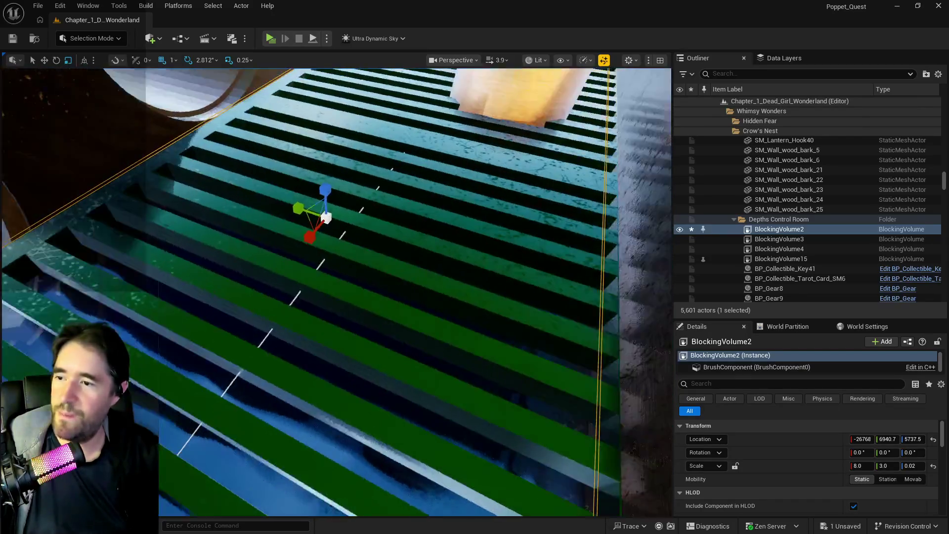
left_click_drag(270, 206, 270, 245)
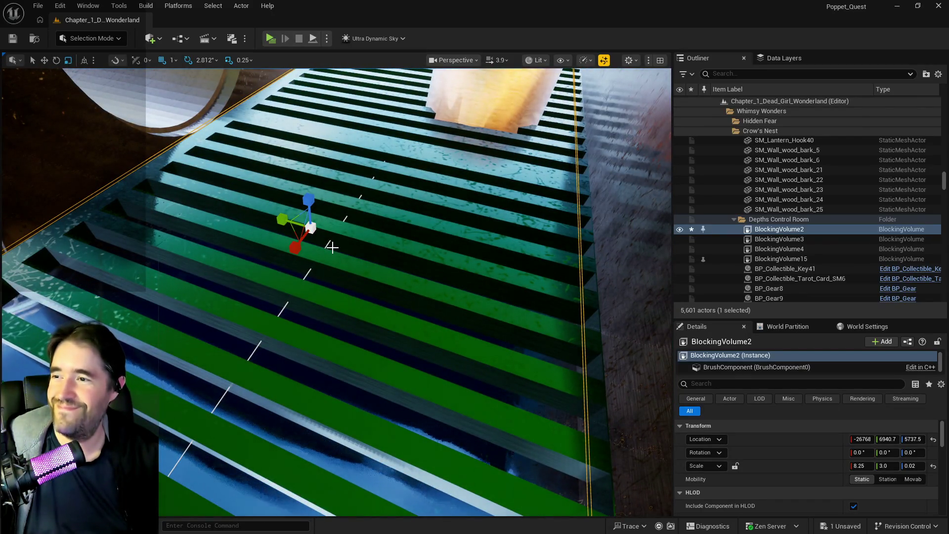
left_click_drag(272, 265, 271, 222)
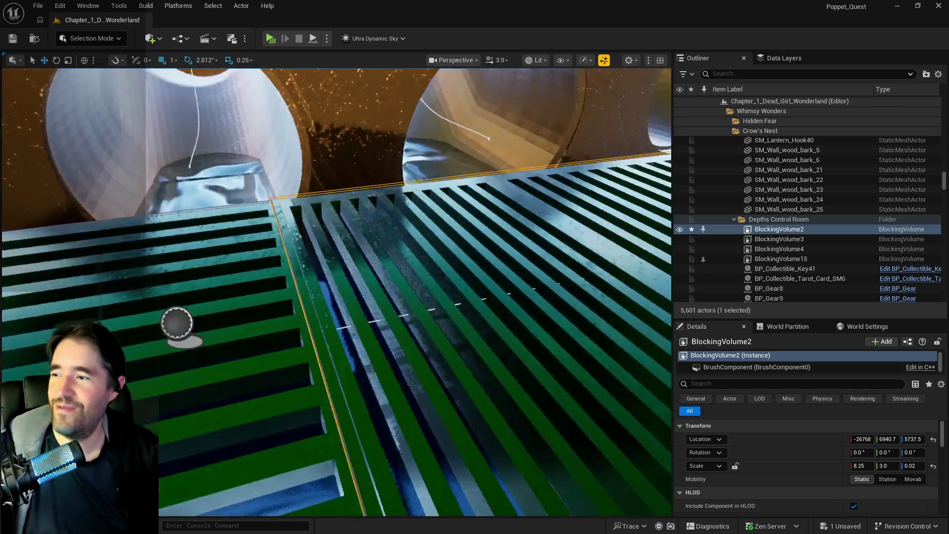
left_click_drag(460, 171, 460, 222)
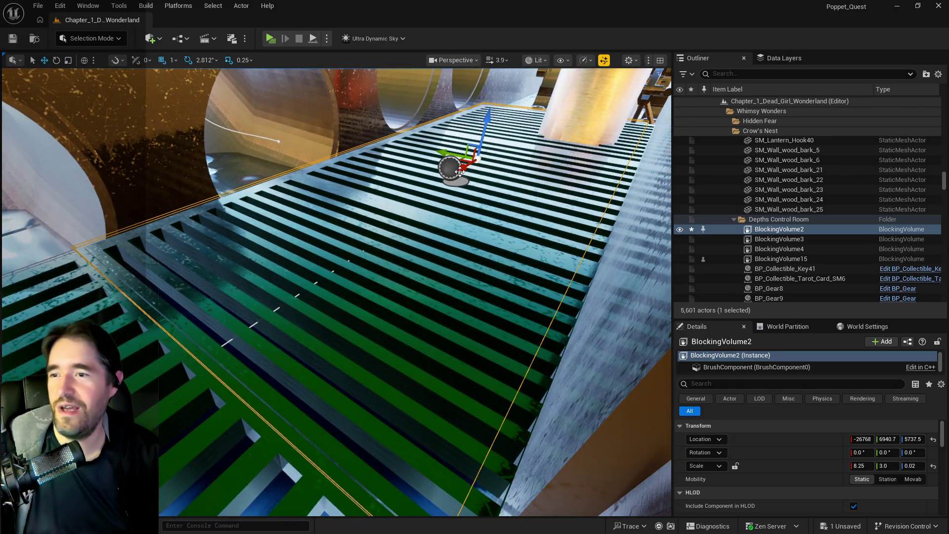
- Nudge BlockingVolume2 along X and Y, trying and reverting a gizmo width change
left_click_drag(461, 171, 469, 168)
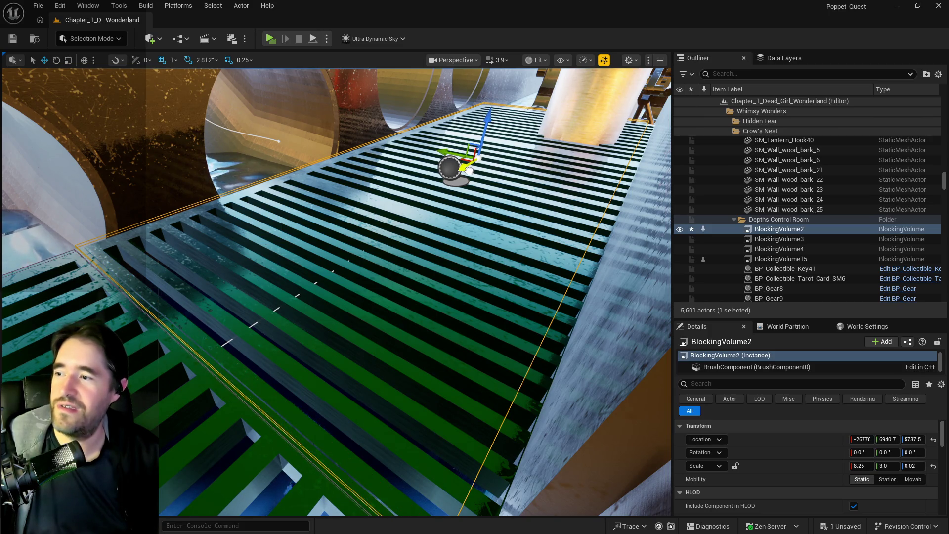
left_click_drag(468, 168, 271, 210)
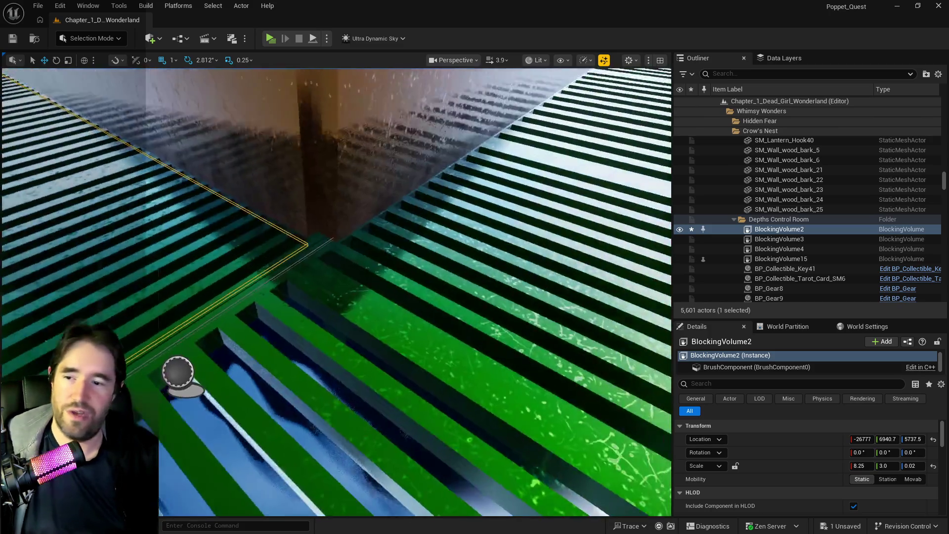
key("e")
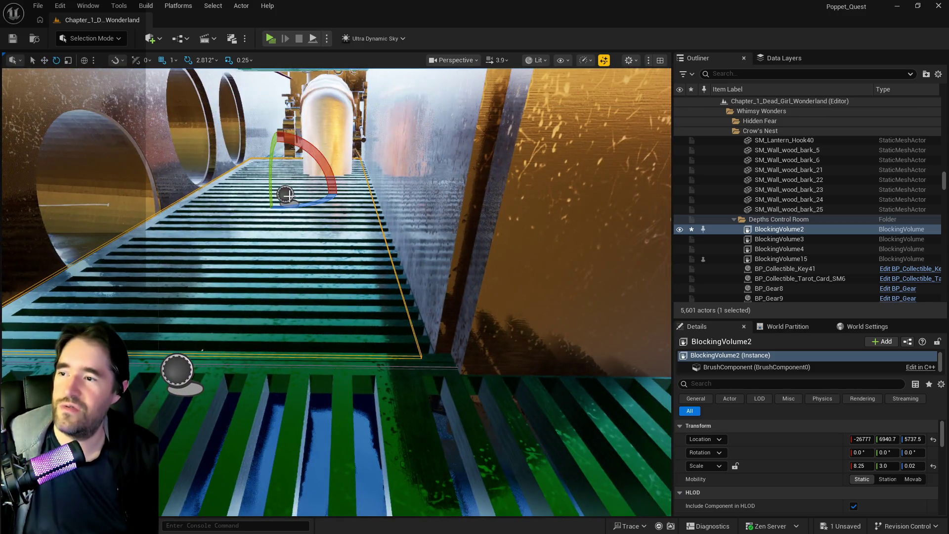
key("r")
left_click_drag(250, 195, 239, 197)
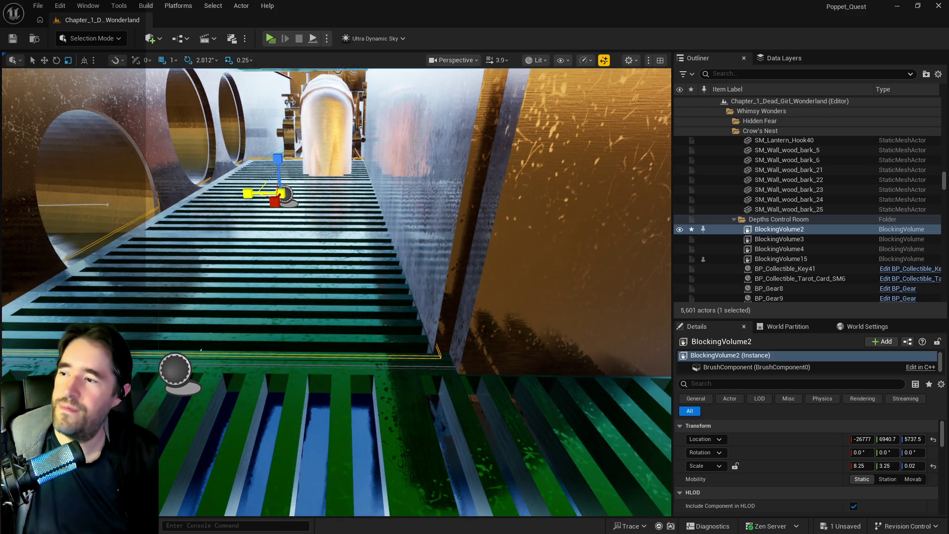
key("f")
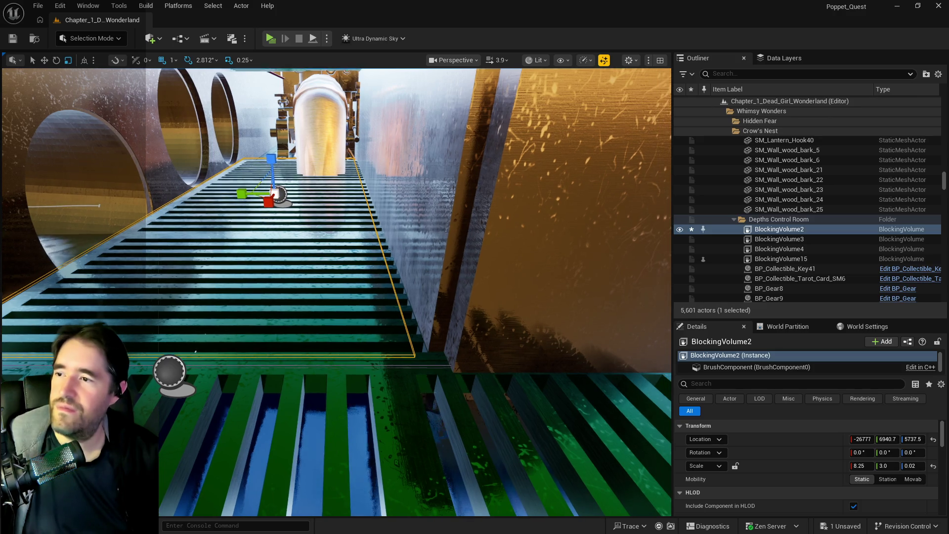
key("w")
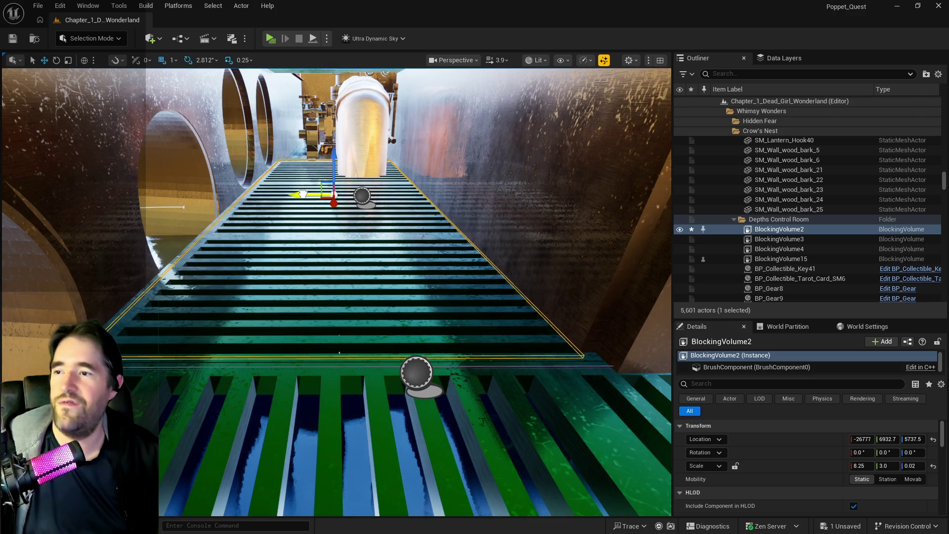
left_click_drag(299, 194, 350, 348)
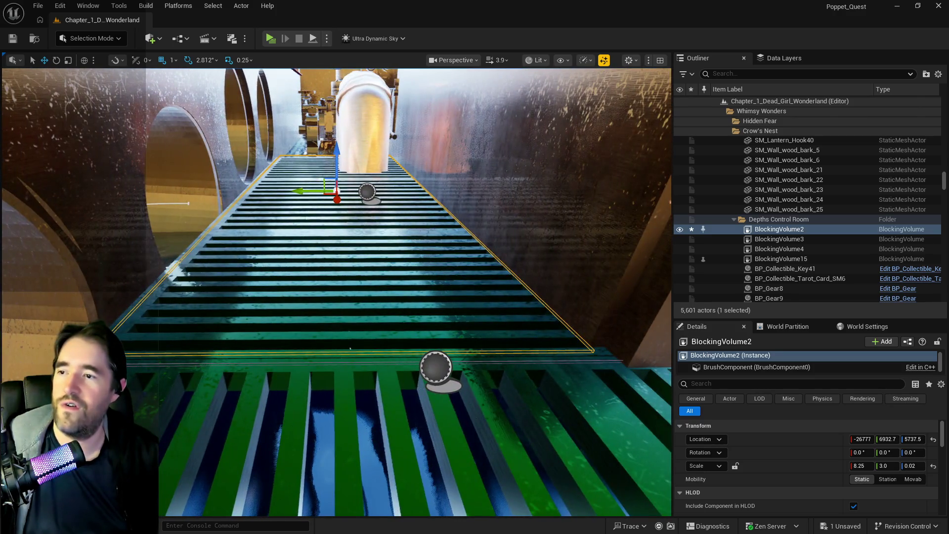
- Set BlockingVolume2's Scale Y to 3.1 and compare against BlockingVolume15
key("e")
key("r")
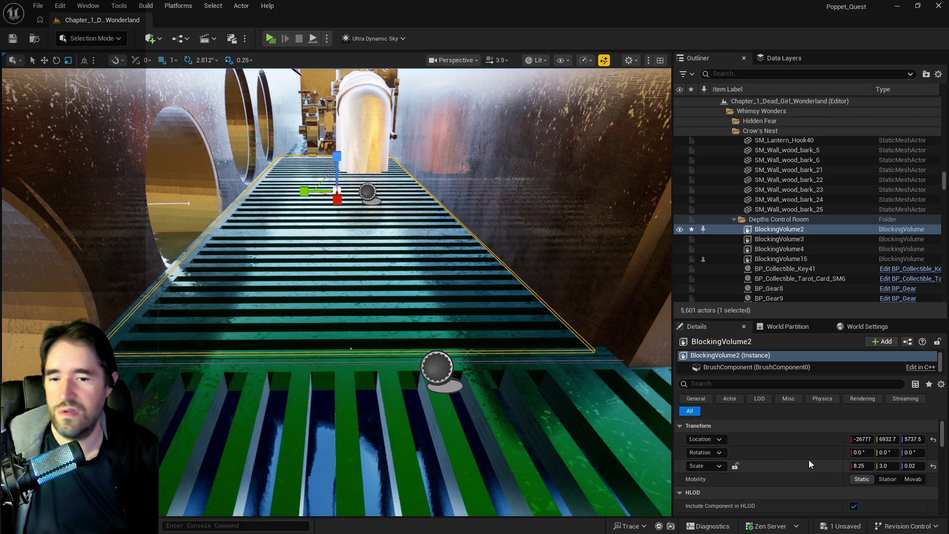
left_click(886, 466)
type("3.1")
key("Return")
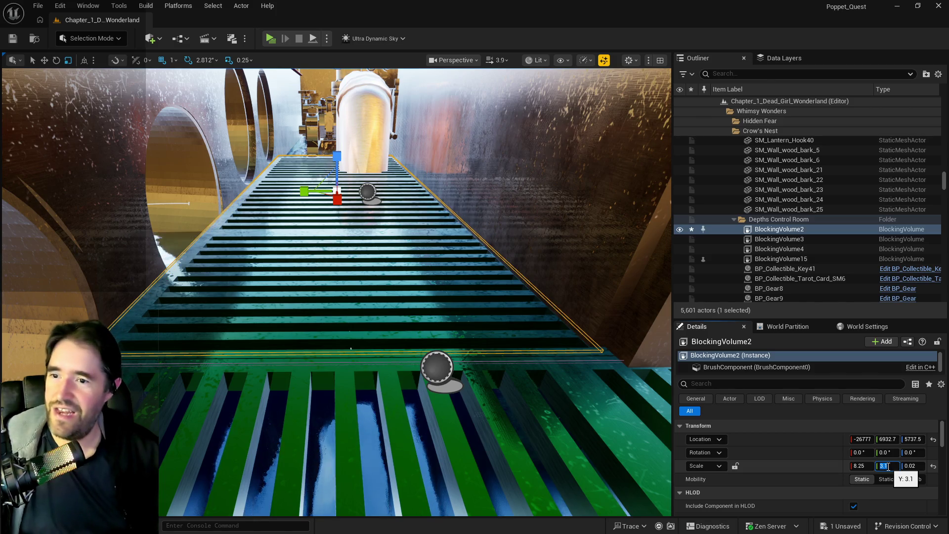
left_click_drag(312, 445, 314, 283)
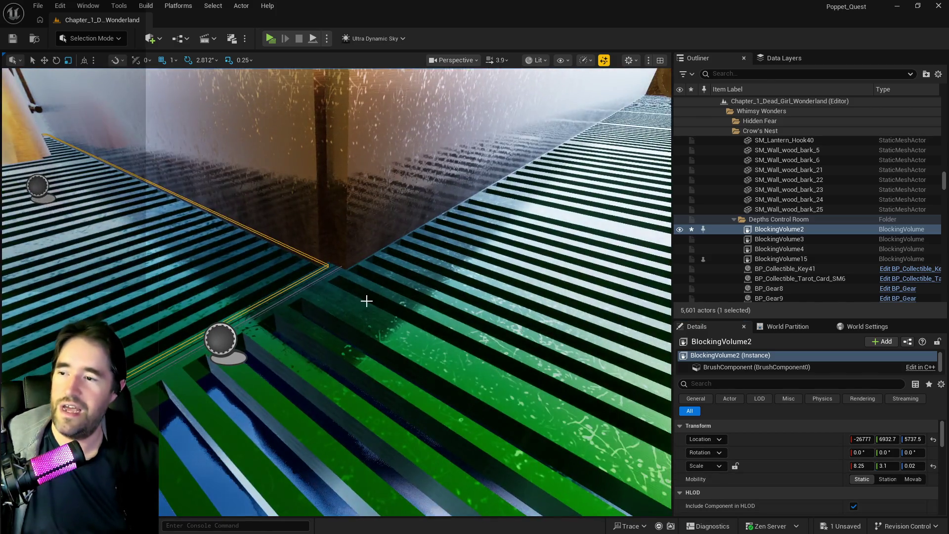
left_click(313, 282)
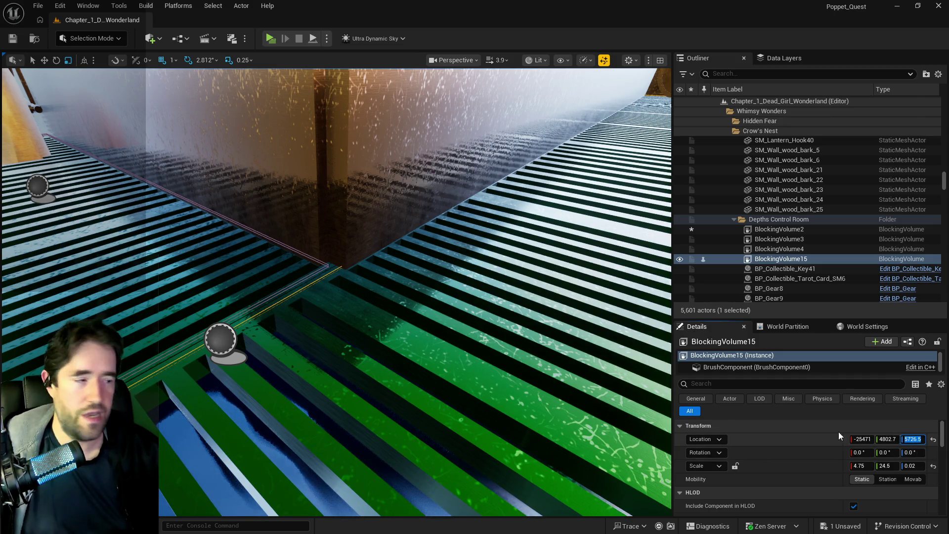
left_click_drag(272, 361, 290, 365)
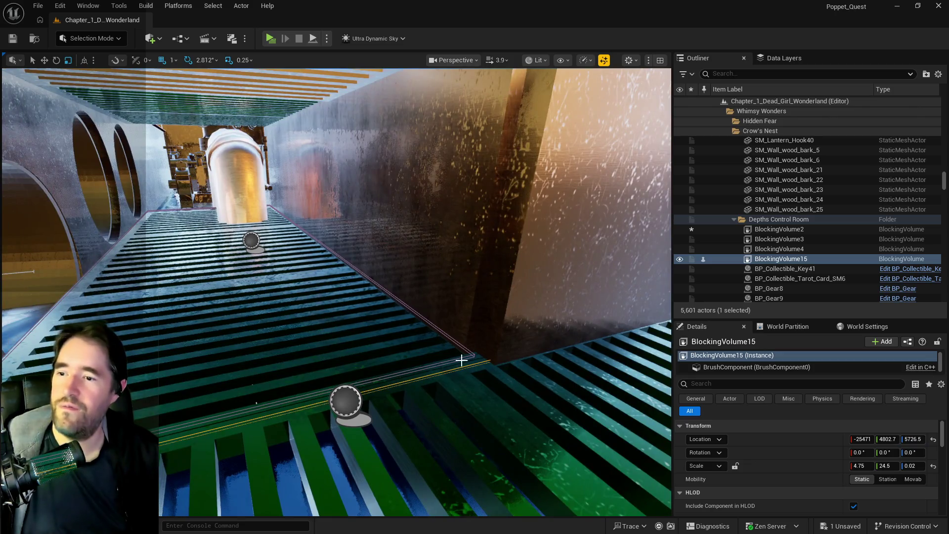
- Lower BlockingVolume2 to Location Z 5726.5
left_click(472, 355)
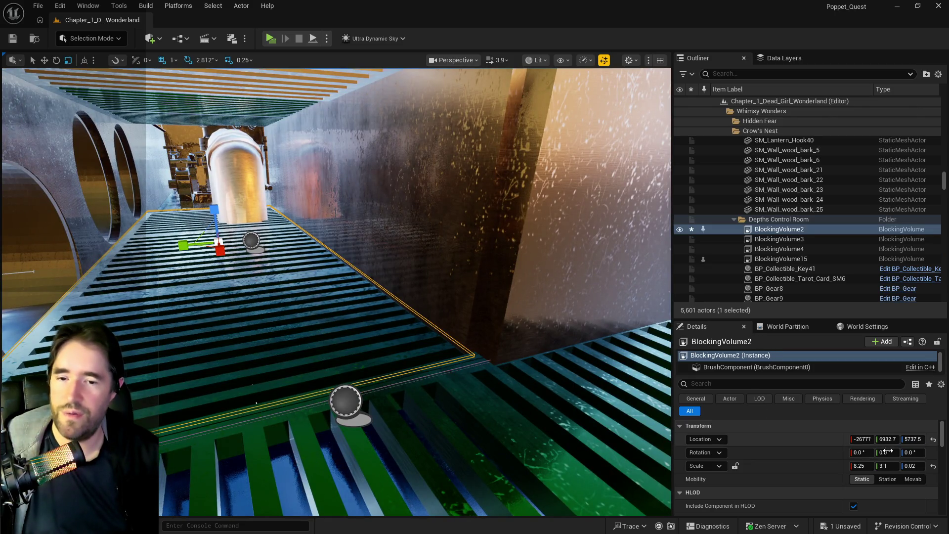
type("5726.5")
key("Return")
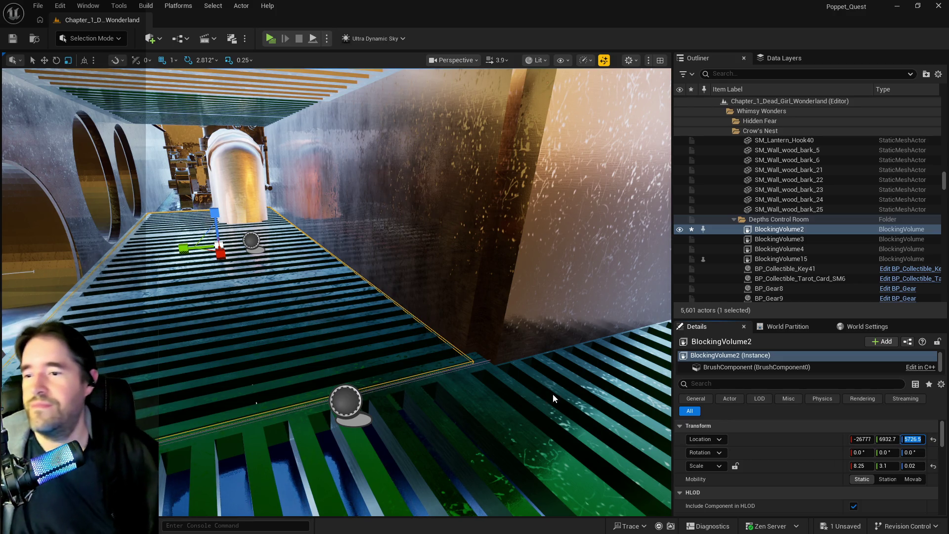
key("w")
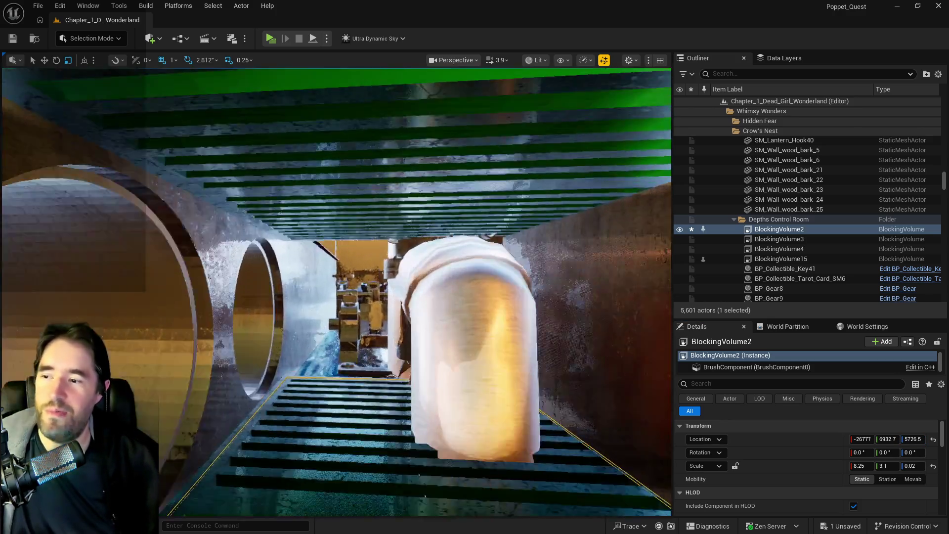
- Fly over to the green grate and select BlockingVolume4
key("w")
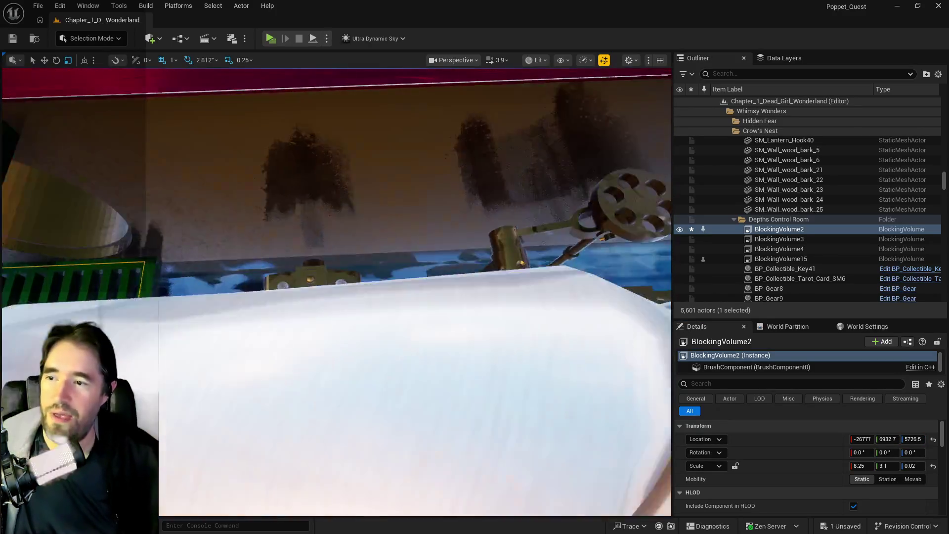
key("f")
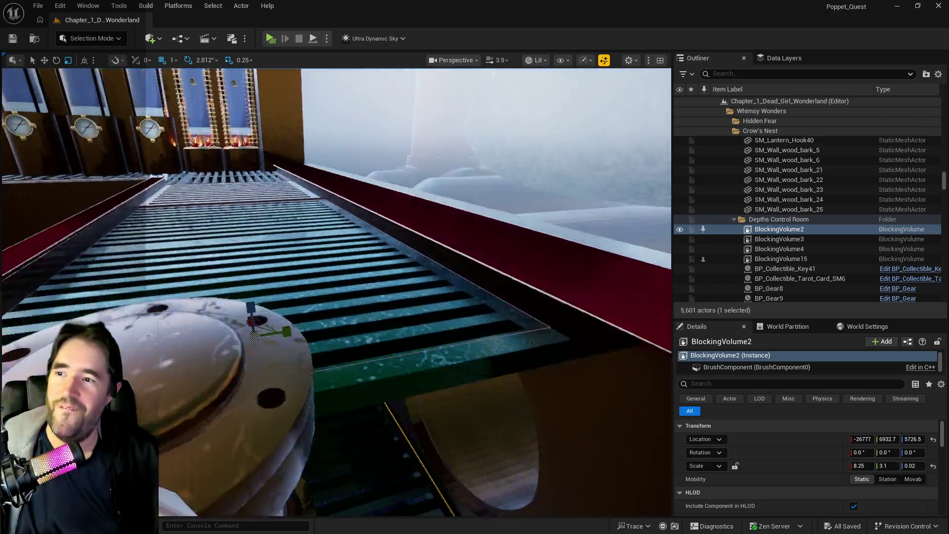
key("s")
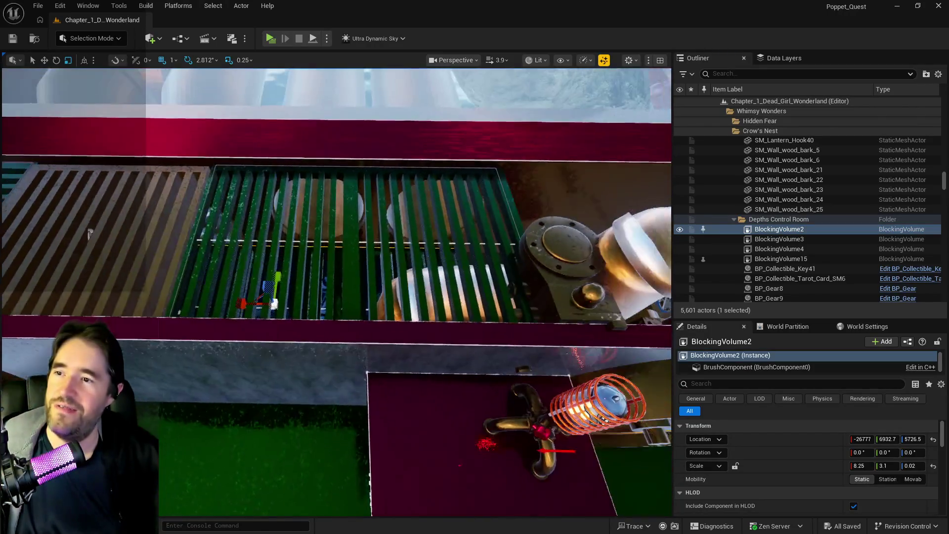
key("a")
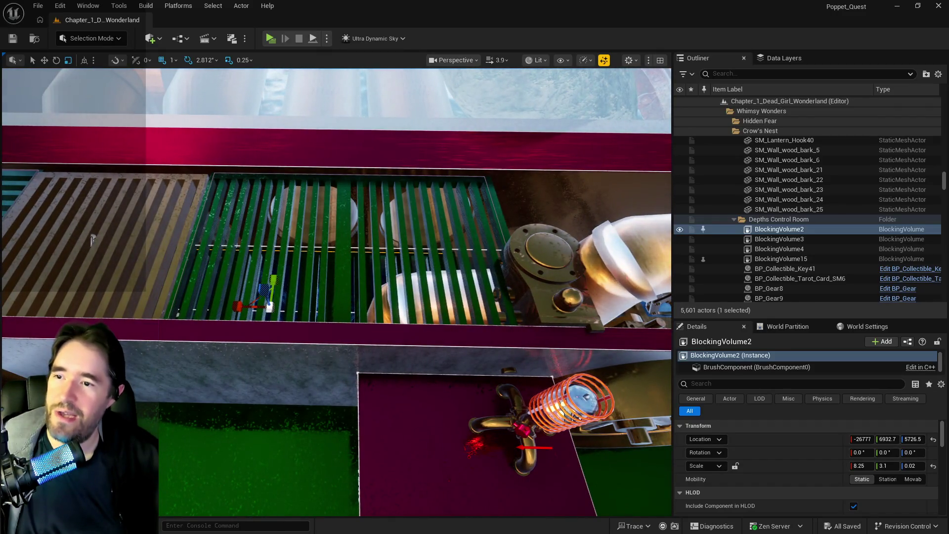
left_click(485, 220)
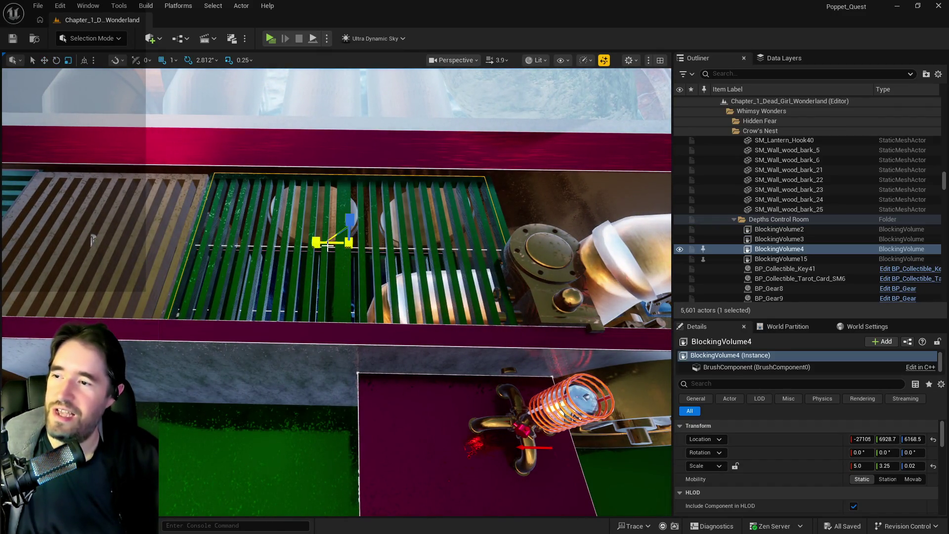
- Nudge BlockingVolume4 along X, stretch its X scale to 5.1, and save the level
left_click_drag(325, 243, 321, 243)
type("5.1")
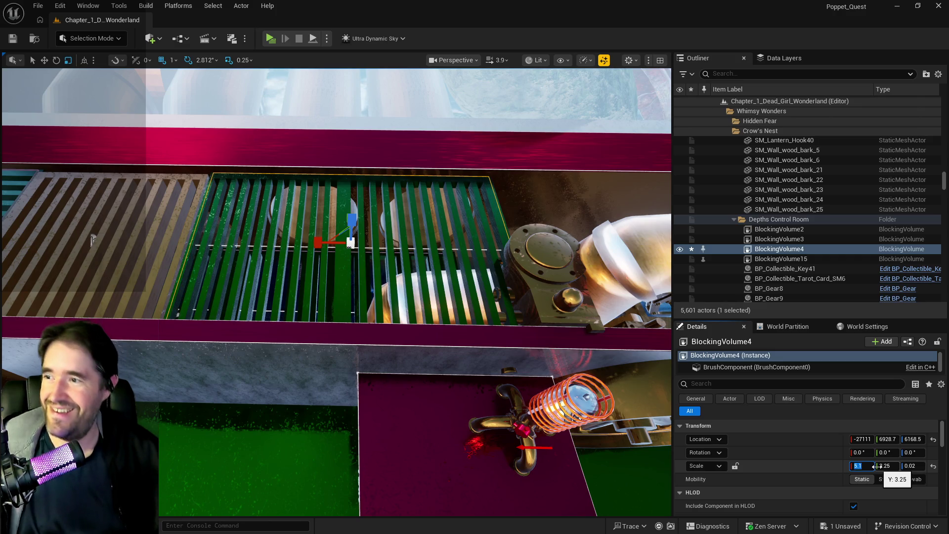
mouse_move(545, 399)
left_mouse_down()
mouse_move(386, 401)
mouse_move(508, 492)
left_mouse_up()
key("ctrl+s")
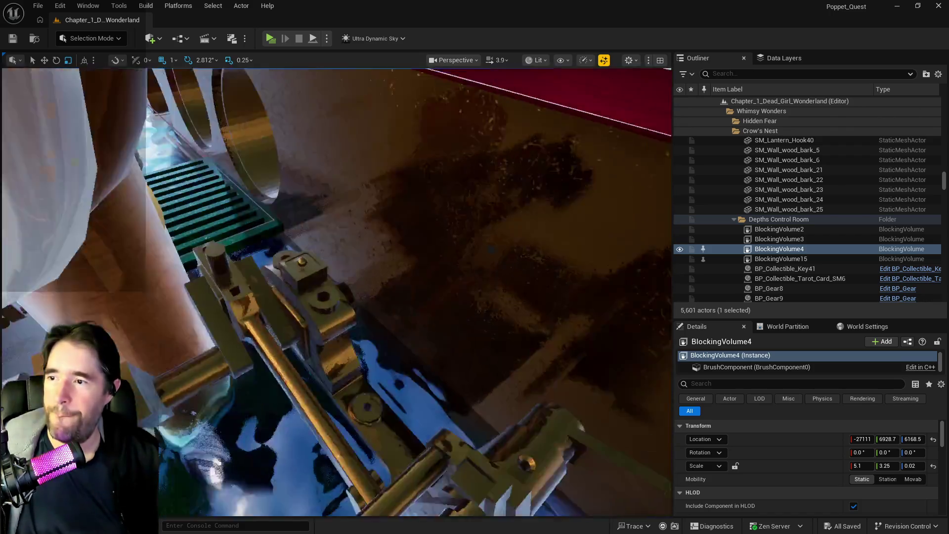
mouse_move(508, 492)
left_mouse_down()
mouse_move(473, 312)
mouse_move(513, 298)
left_mouse_up()
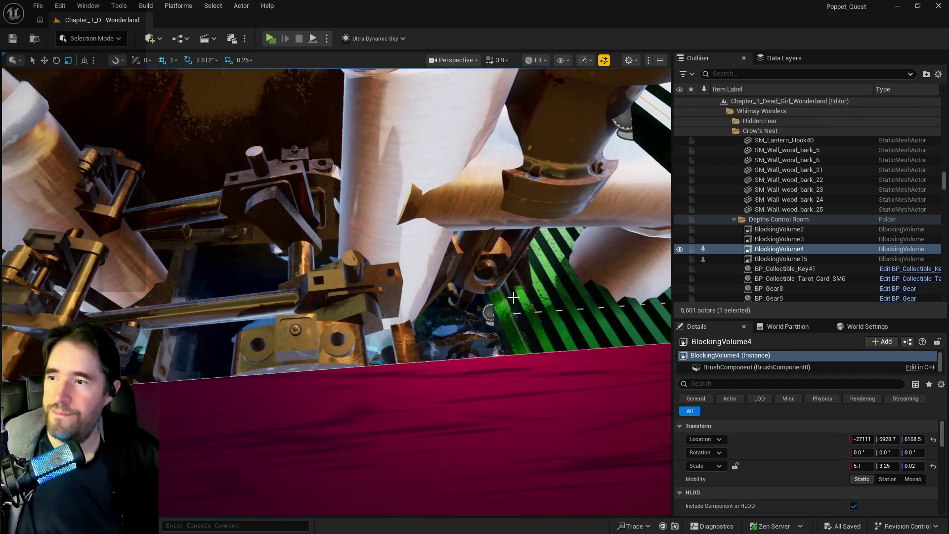
- Move SM_Machine_9 further along the Y axis above the grate
left_click(506, 217)
left_click(446, 311)
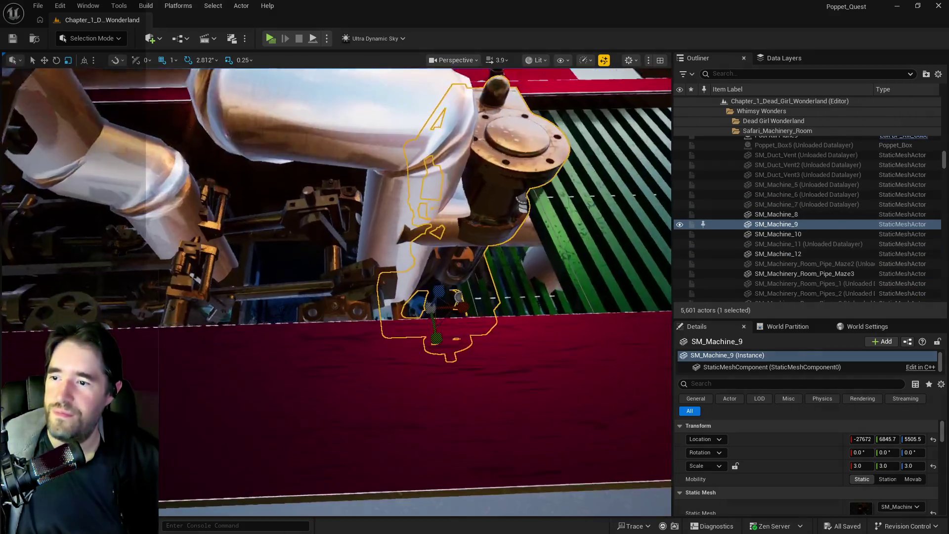
key("w")
left_click_drag(433, 292, 437, 329)
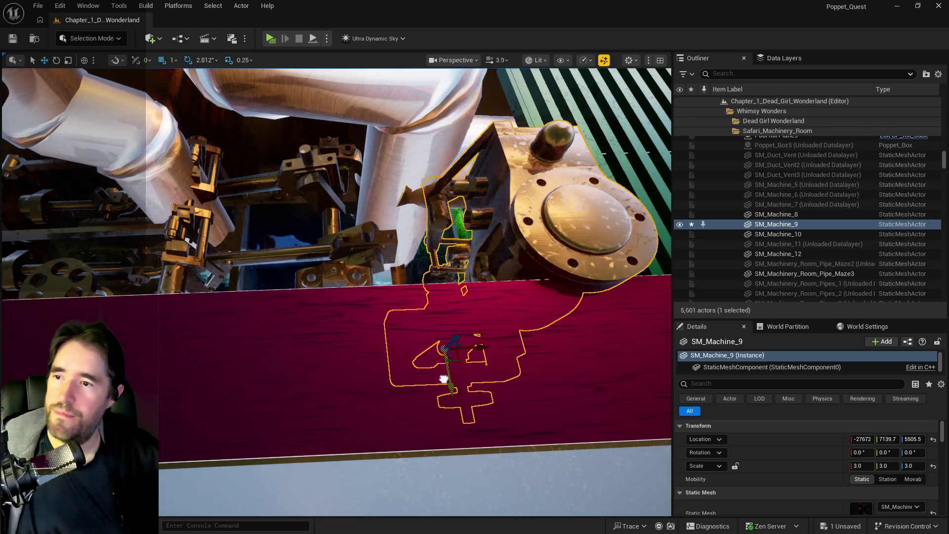
left_click_drag(443, 379, 446, 394)
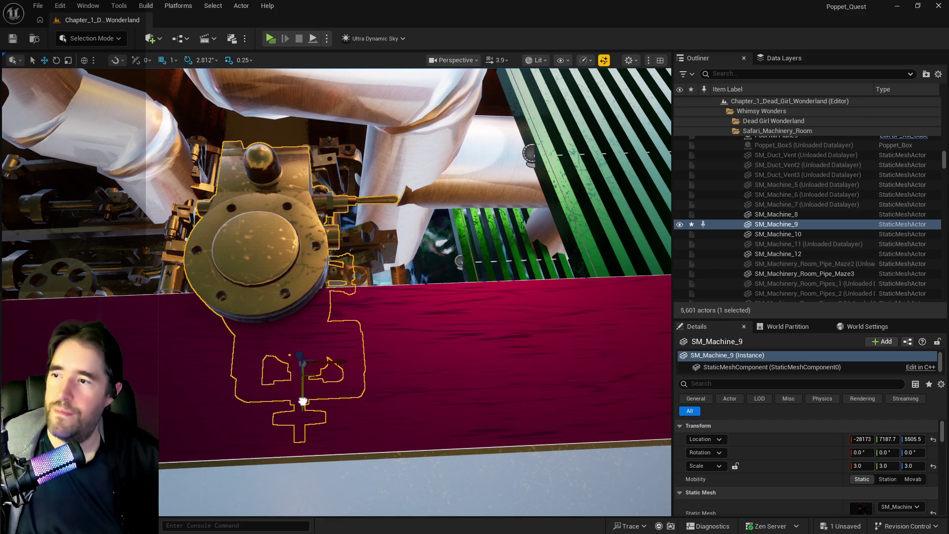
- Fly to the green vents and select the pink floor trim strip
left_click_drag(434, 359, 435, 360)
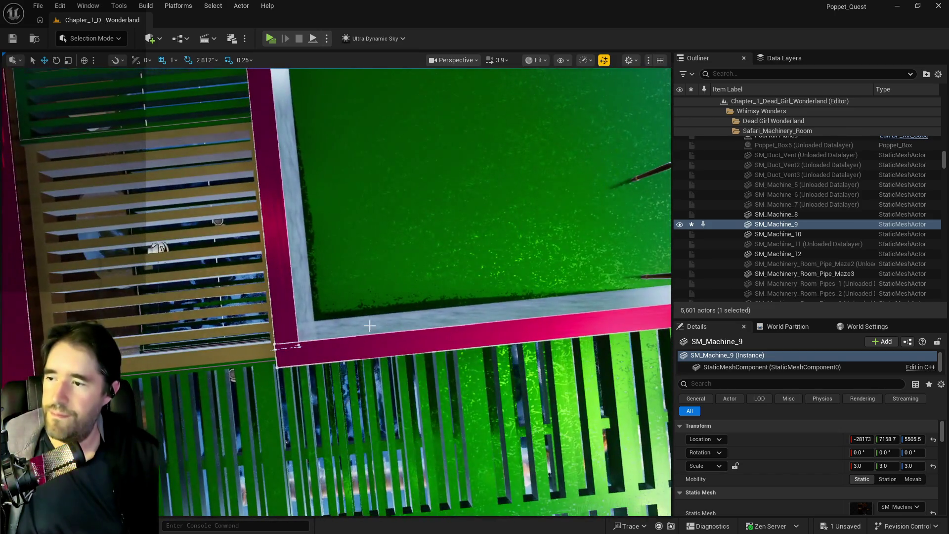
left_click(273, 309)
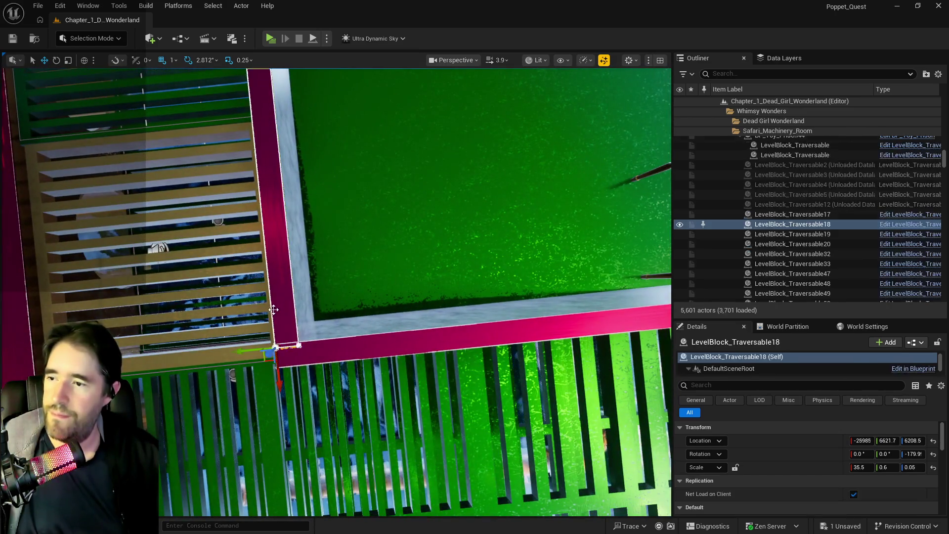
- Save the level and pull back to a wide view of the machinery room
left_click_drag(574, 330, 573, 329)
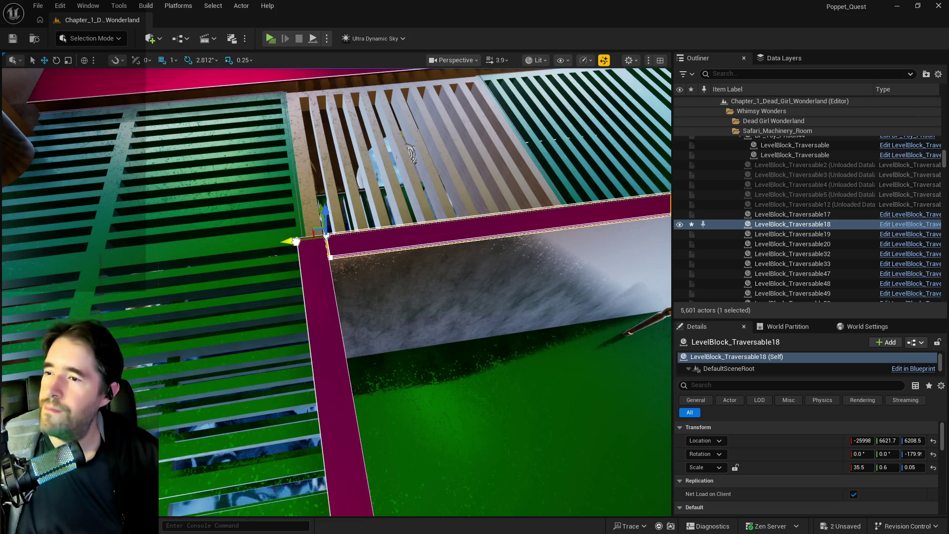
key("ctrl+s")
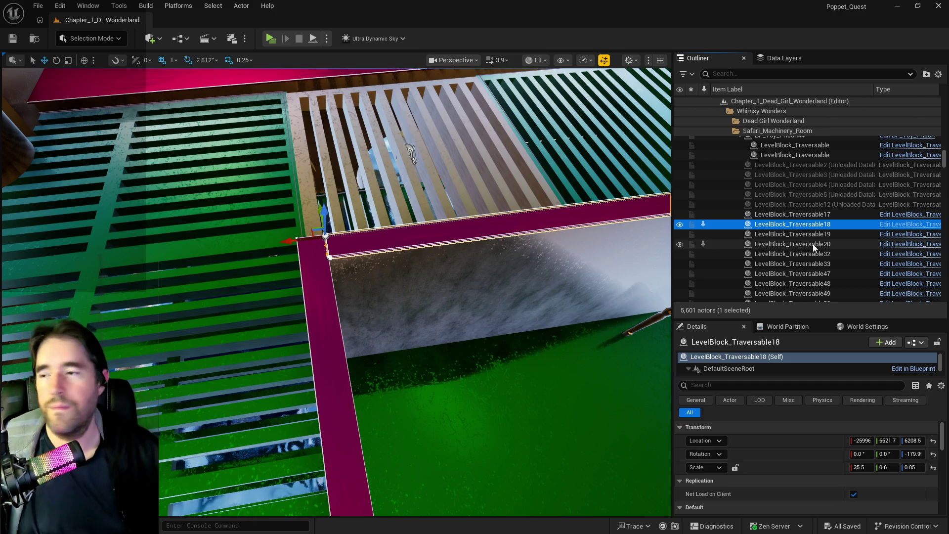
mouse_move(445, 371)
left_mouse_down()
mouse_move(585, 485)
mouse_move(416, 341)
mouse_move(475, 210)
left_mouse_up()
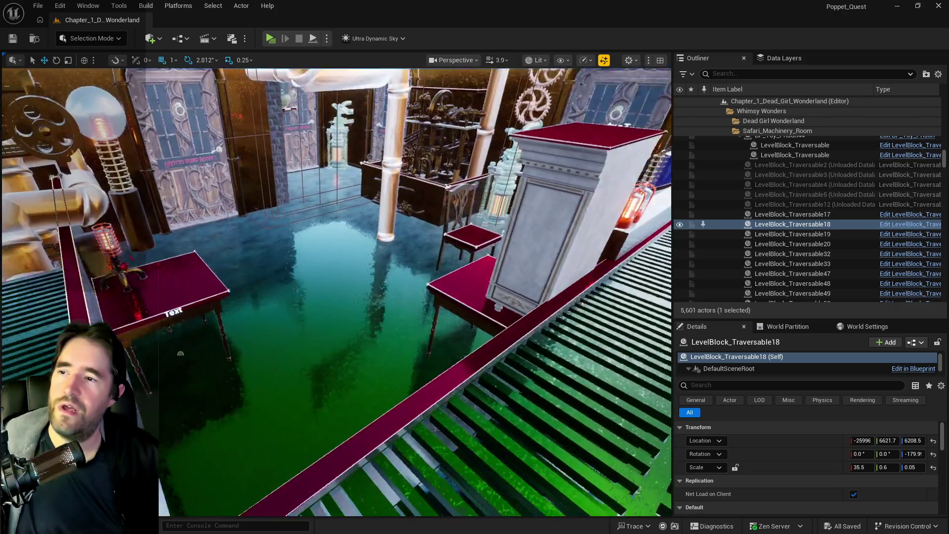
- Fly down through the green floor and select Box Brush115 in the room below
left_click_drag(180, 228, 347, 310)
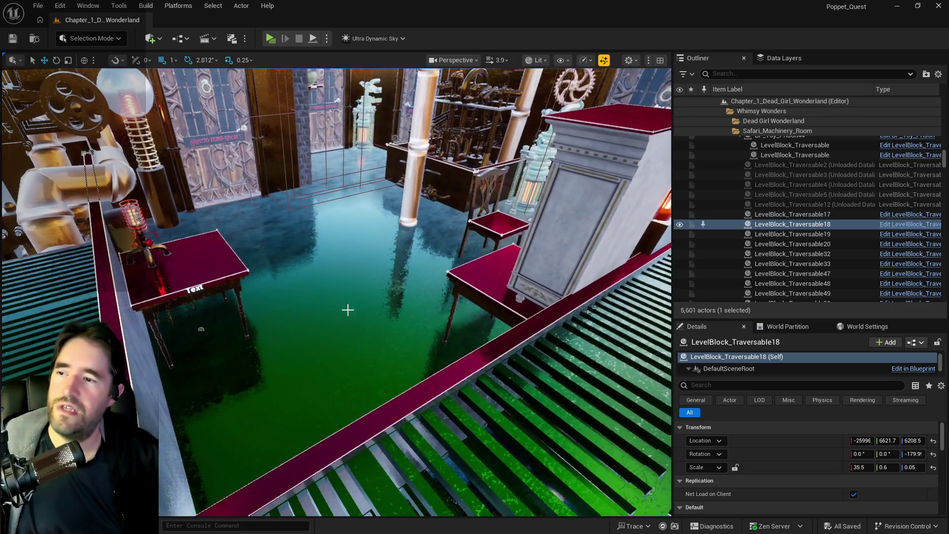
mouse_move(201, 328)
left_mouse_down()
mouse_move(200, 223)
mouse_move(200, 386)
mouse_move(201, 297)
mouse_move(200, 356)
left_mouse_up()
left_click(337, 223)
mouse_move(330, 235)
left_mouse_down()
mouse_move(356, 222)
mouse_move(374, 286)
mouse_move(375, 222)
left_mouse_up()
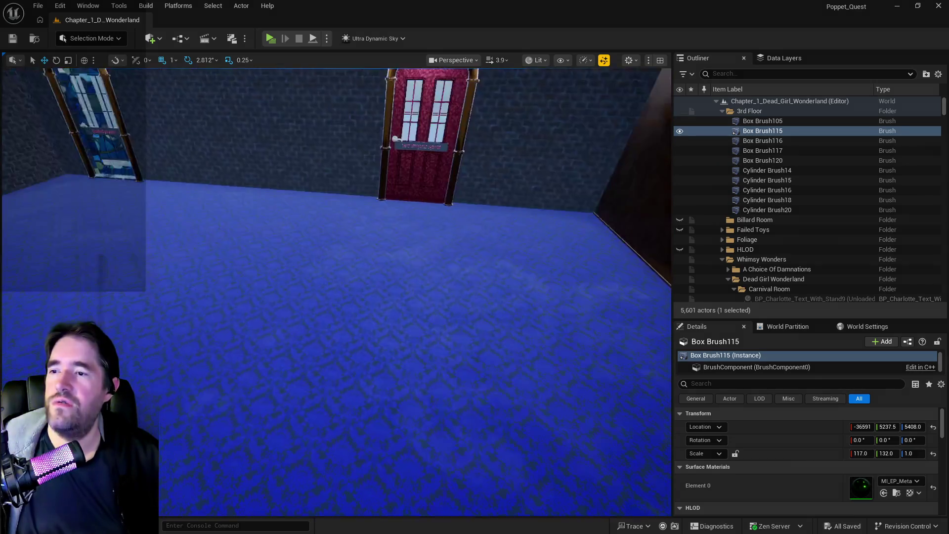
- Filter the Data Layers by 'great' and load DL_C3_The_Great_Board into the editor
left_click_drag(418, 174, 418, 174)
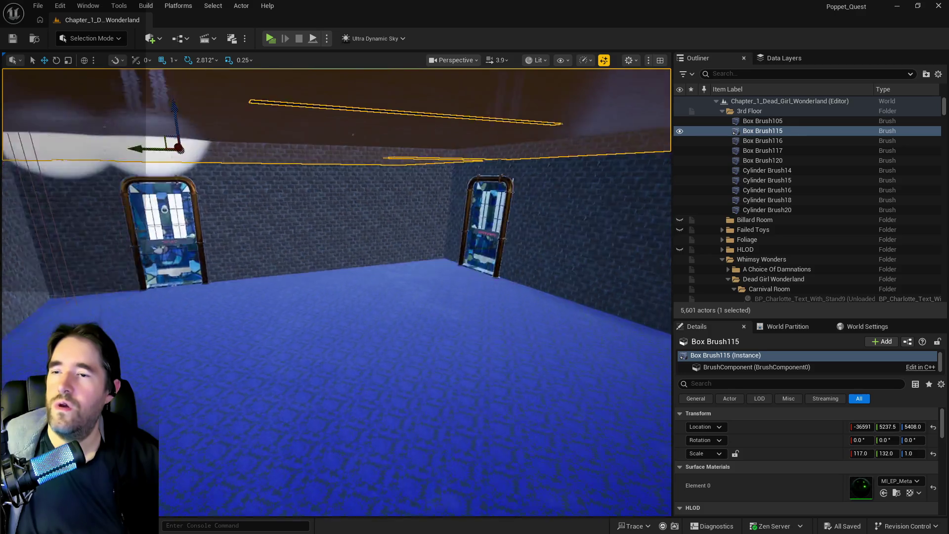
left_click(786, 58)
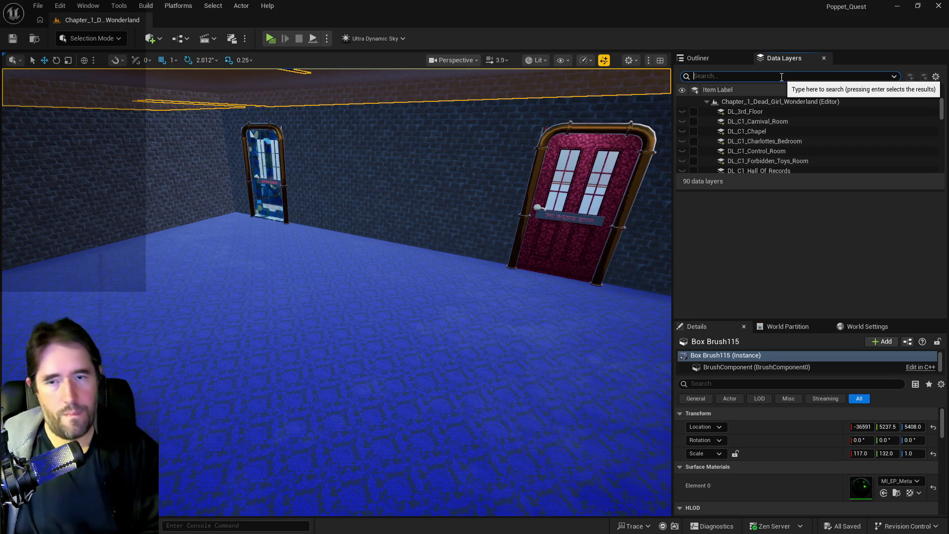
left_click(781, 76)
type("great")
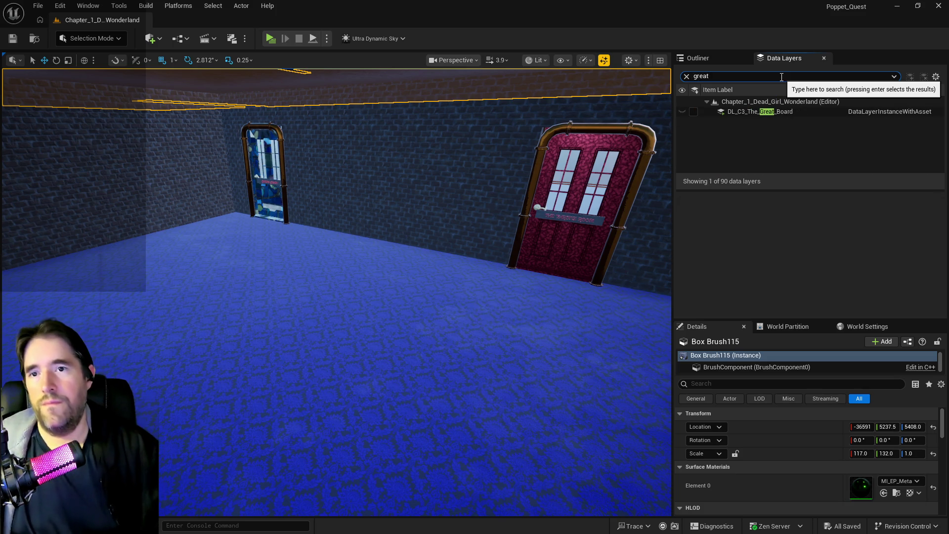
left_click(693, 111)
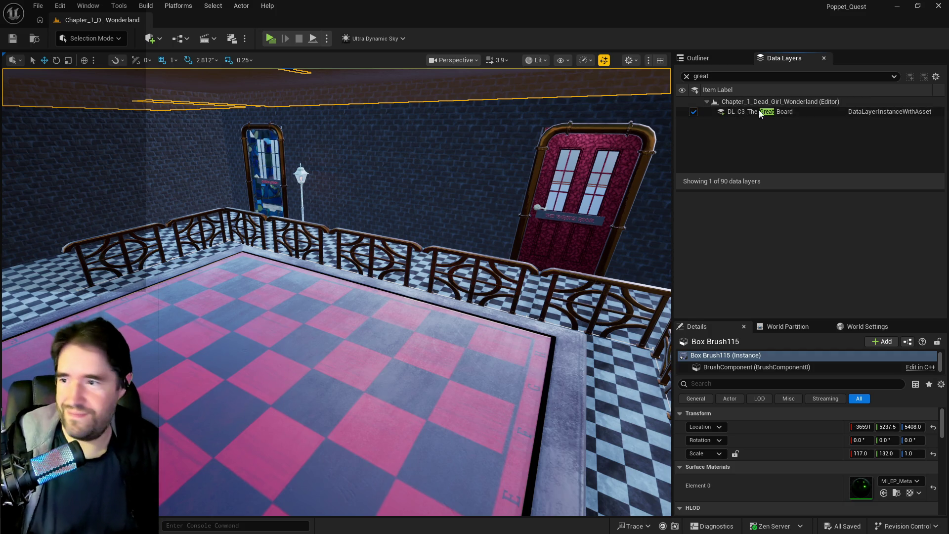
- Fly back to the green floor by the pipes and clear the Data Layers search so all 90 layers list
mouse_move(445, 297)
left_mouse_down()
mouse_move(445, 223)
mouse_move(445, 297)
left_mouse_up()
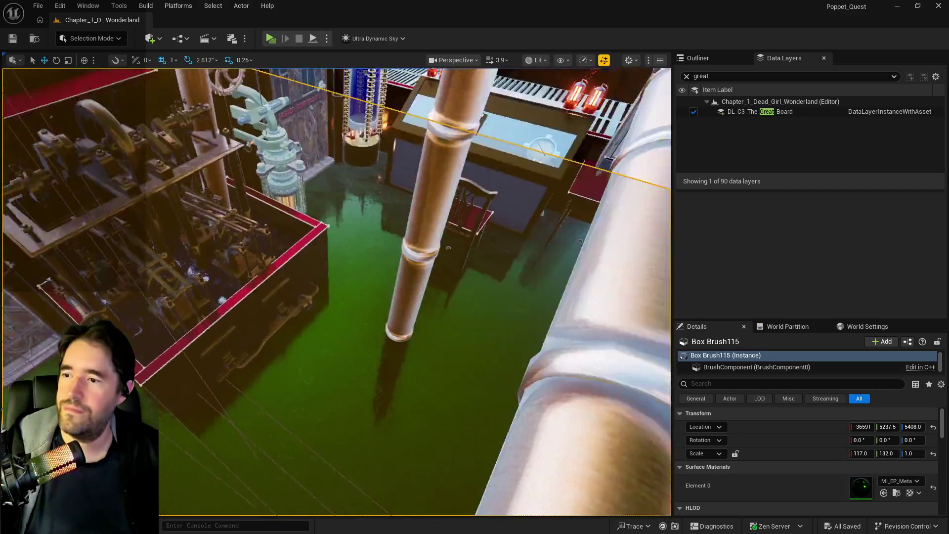
left_click_drag(446, 296, 614, 185)
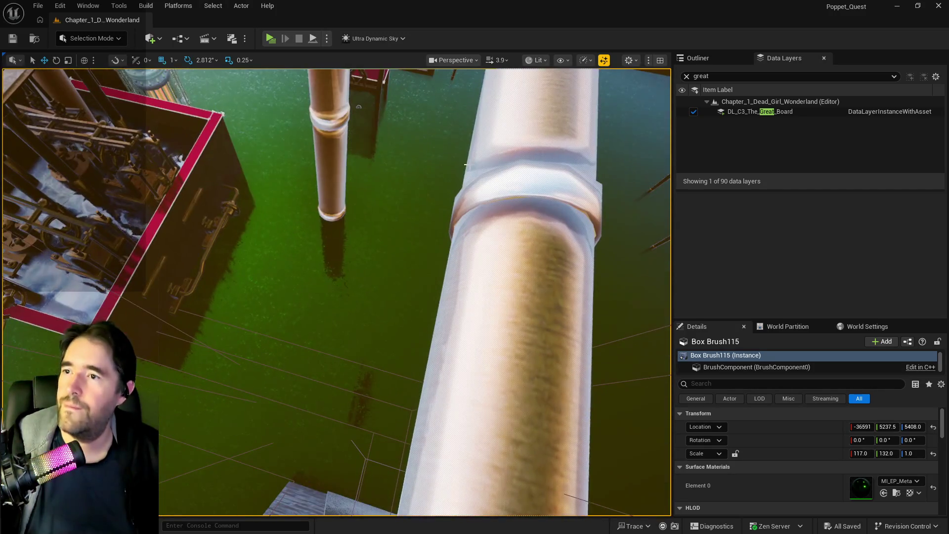
left_click(686, 77)
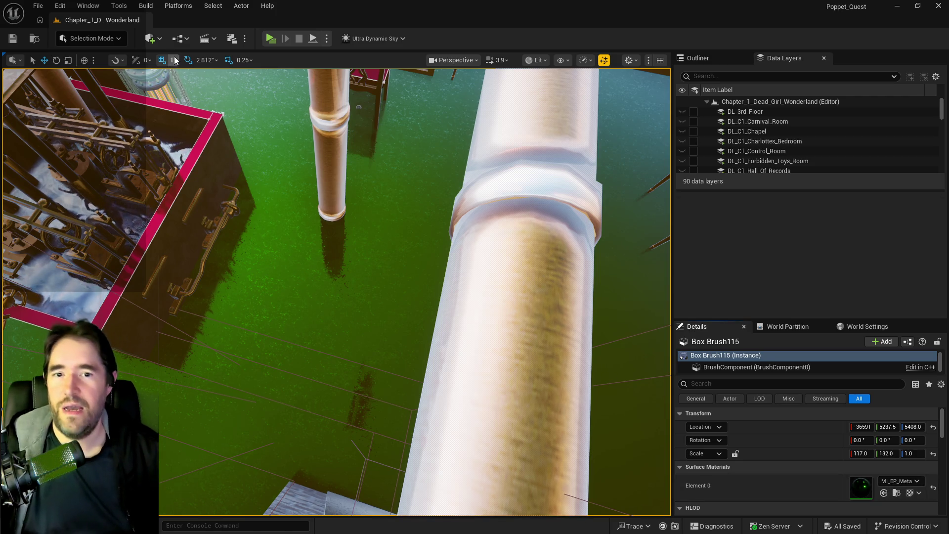
left_click(153, 41)
mouse_move(180, 198)
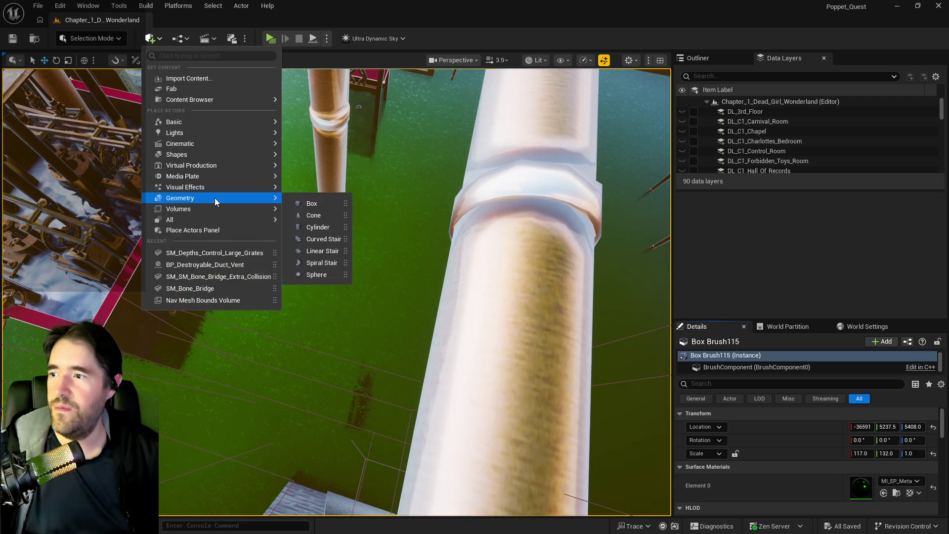
- Place a Cylinder brush on the green floor with 60 sides and Subtractive brush type
mouse_move(318, 227)
left_mouse_down()
mouse_move(333, 277)
mouse_move(318, 276)
left_mouse_up()
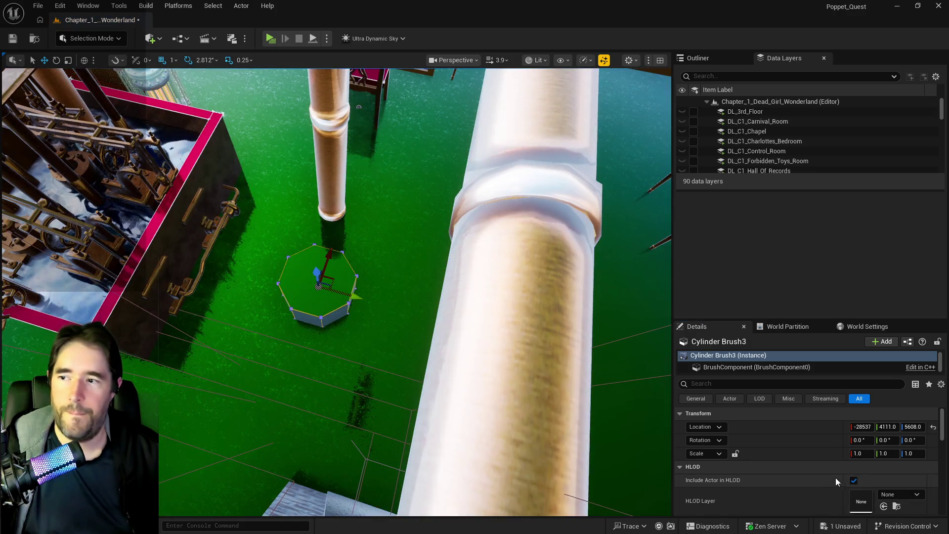
scroll(852, 472, "down", 2)
scroll(865, 479, "down", 3)
scroll(864, 480, "down", 1)
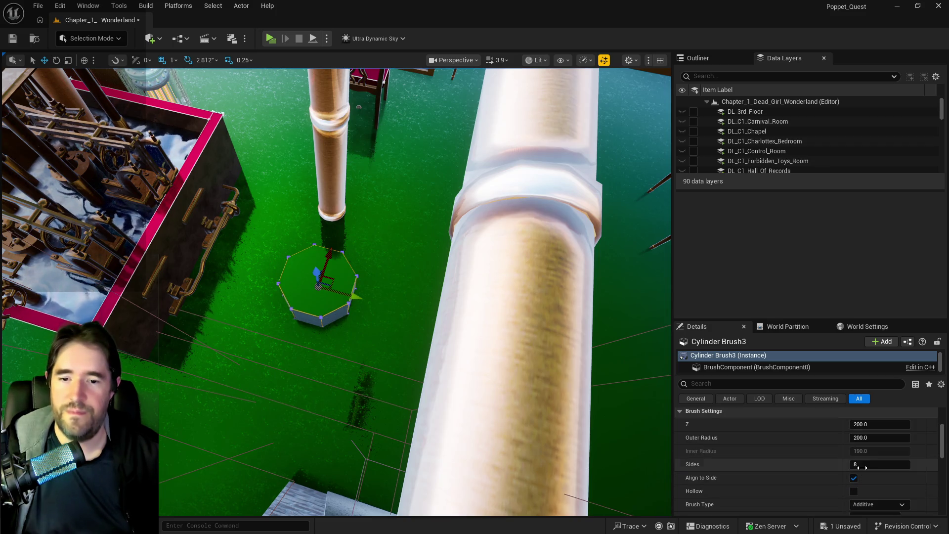
left_click(864, 465)
type("60")
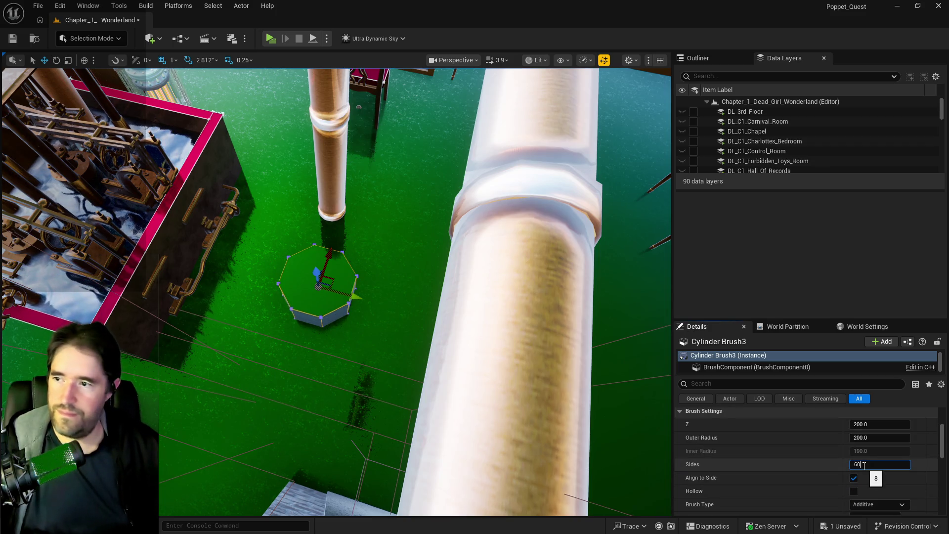
key("Return")
mouse_move(460, 423)
left_mouse_down()
mouse_move(415, 400)
mouse_move(446, 371)
left_mouse_up()
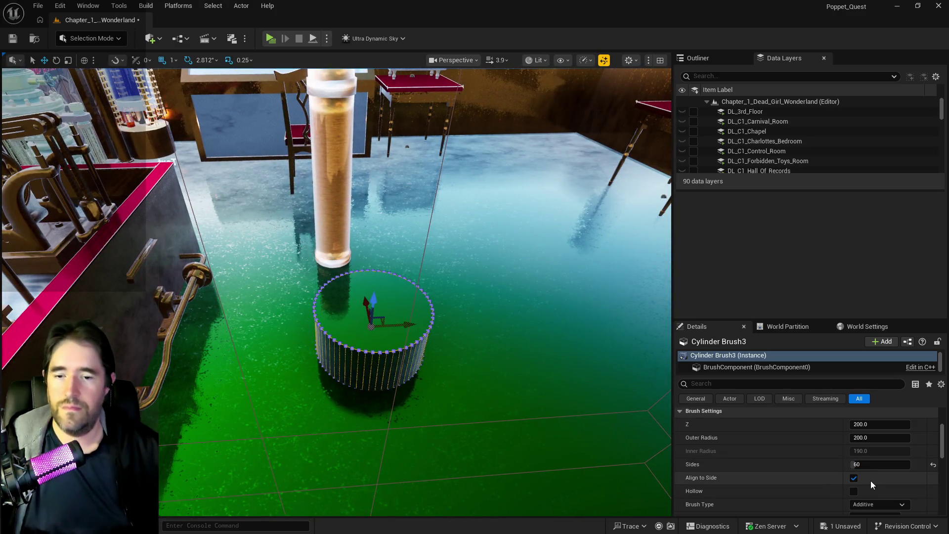
scroll(871, 477, "down", 1)
left_click(872, 475)
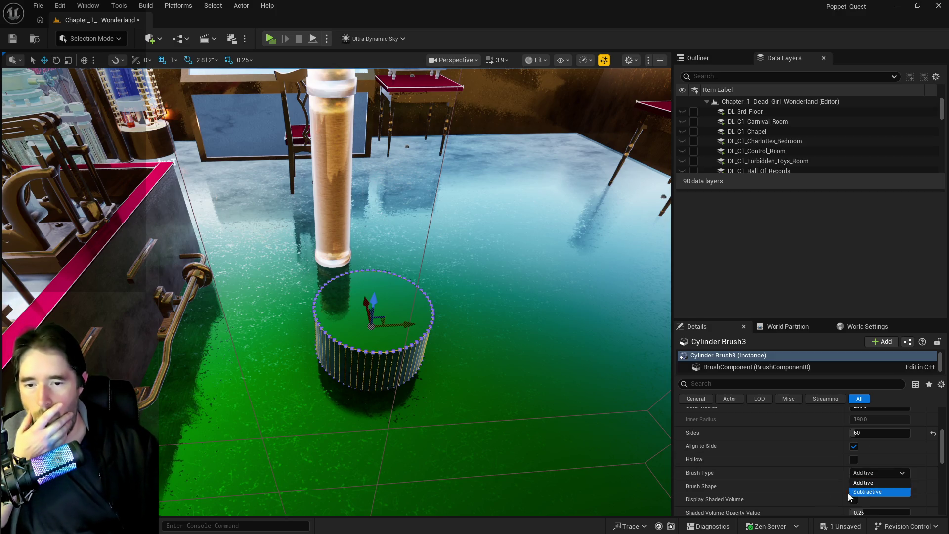
left_click(849, 492)
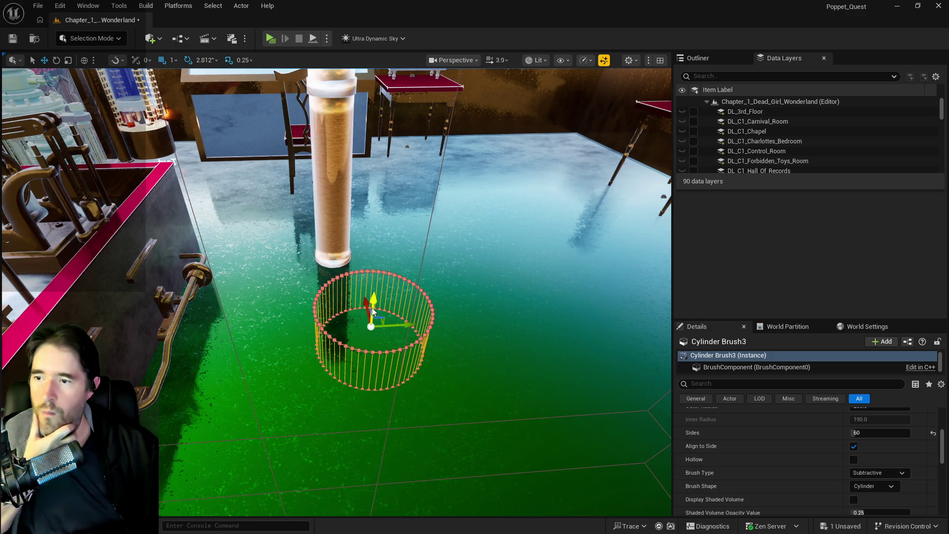
- Sink the cylinder into the floor and stretch its Z scale to 4.5 so it cuts through
left_click_drag(373, 304, 371, 327)
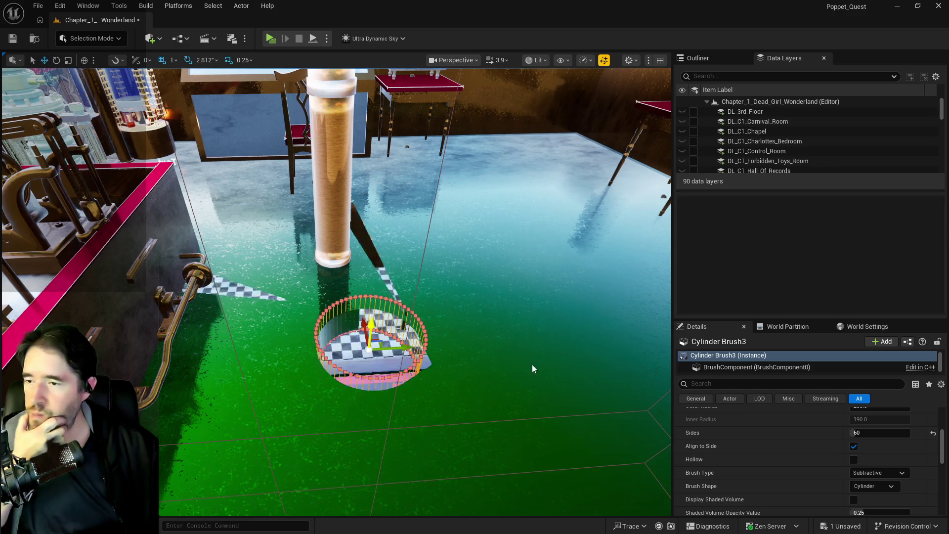
scroll(843, 460, "up", 3)
scroll(873, 449, "up", 3)
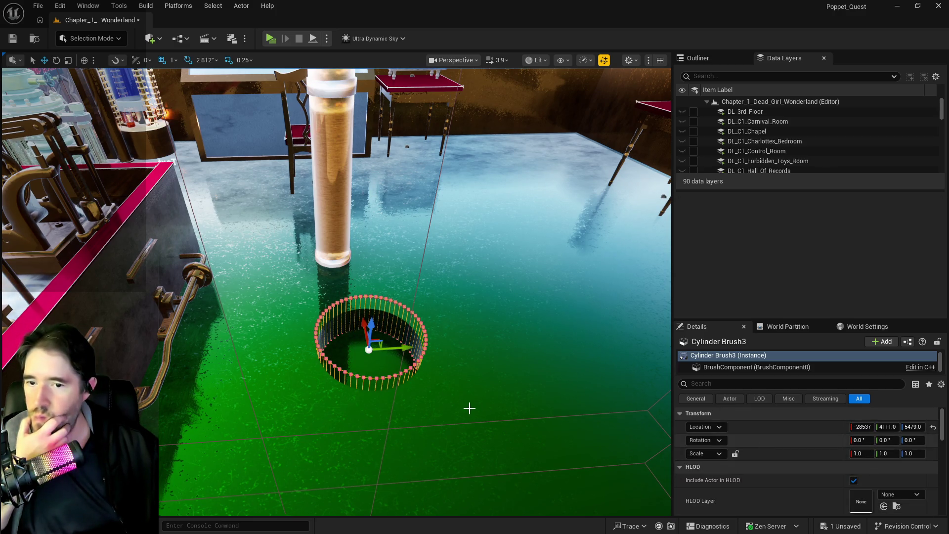
key("r")
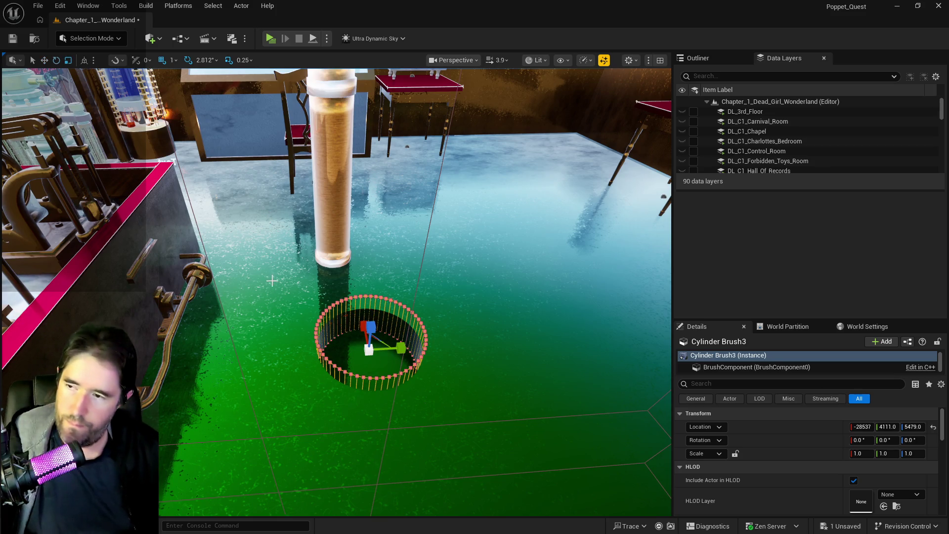
left_click_drag(371, 327, 371, 297)
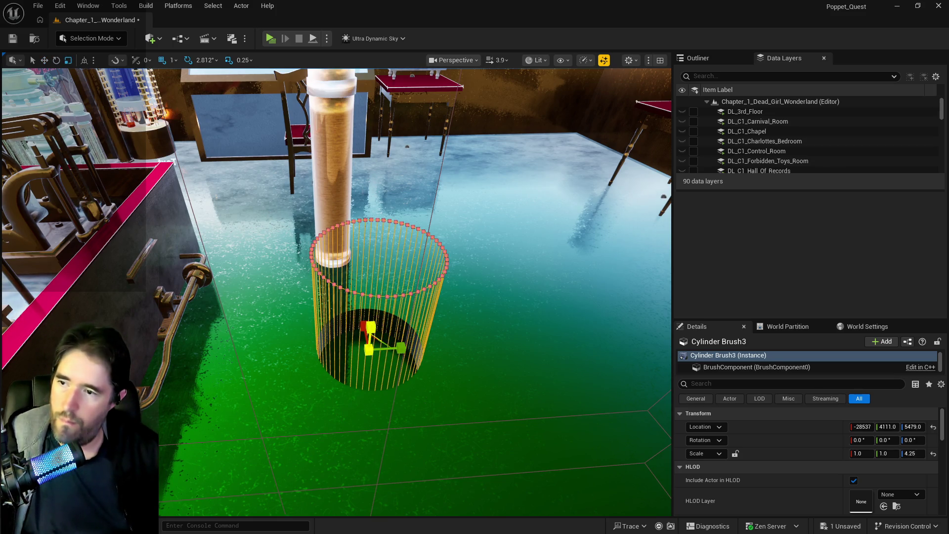
scroll(401, 337, "up", 3)
scroll(400, 337, "up", 3)
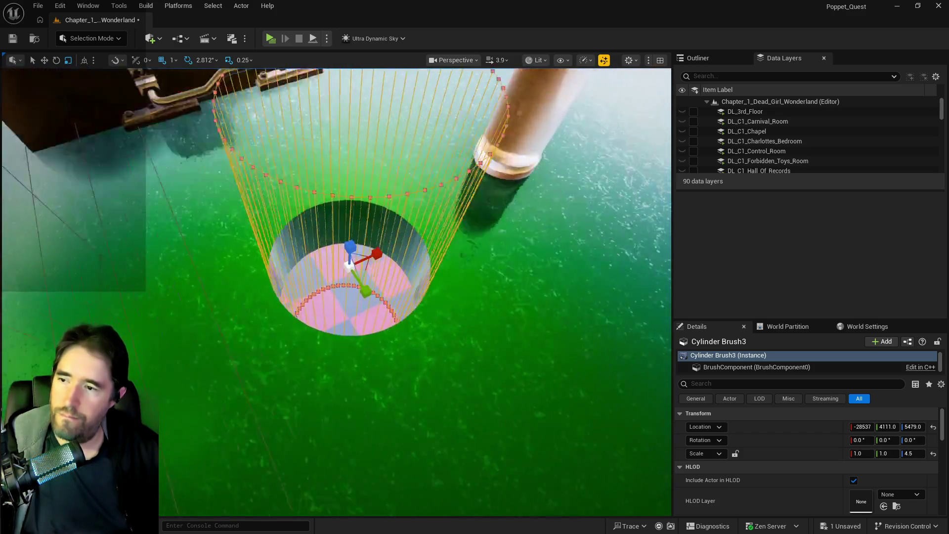
scroll(400, 337, "up", 3)
scroll(400, 337, "down", 3)
scroll(400, 337, "down", 3)
scroll(401, 338, "down", 3)
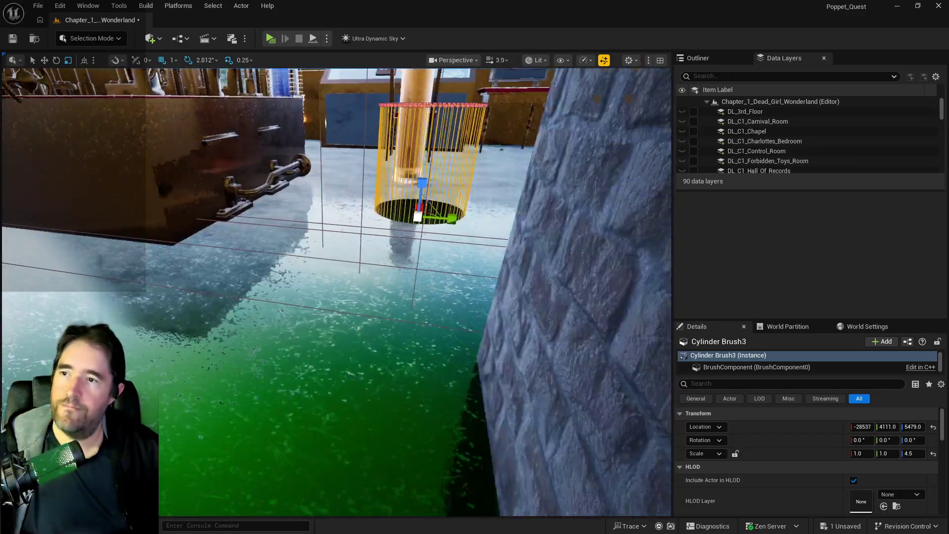
scroll(401, 337, "down", 2)
scroll(401, 337, "up", 3)
scroll(401, 338, "down", 2)
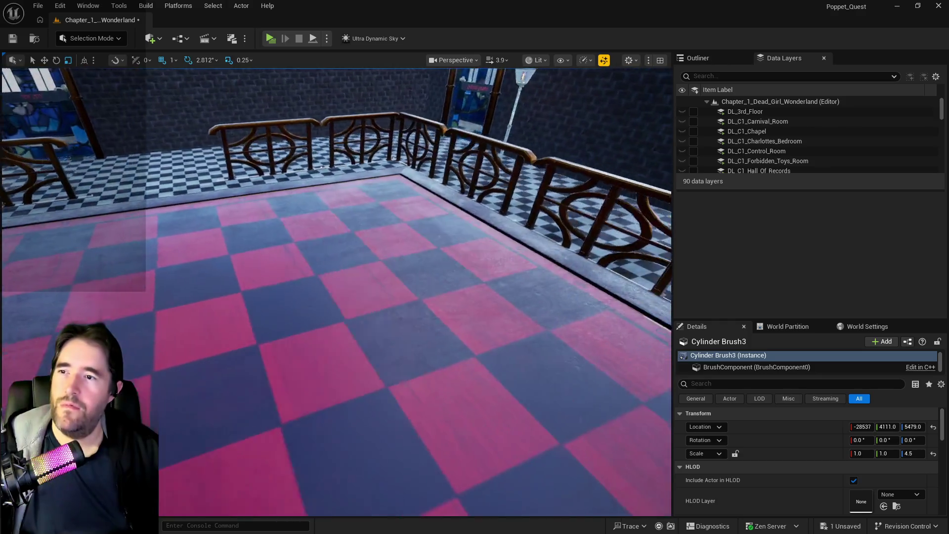
scroll(401, 337, "down", 3)
scroll(400, 337, "up", 3)
scroll(400, 337, "up", 2)
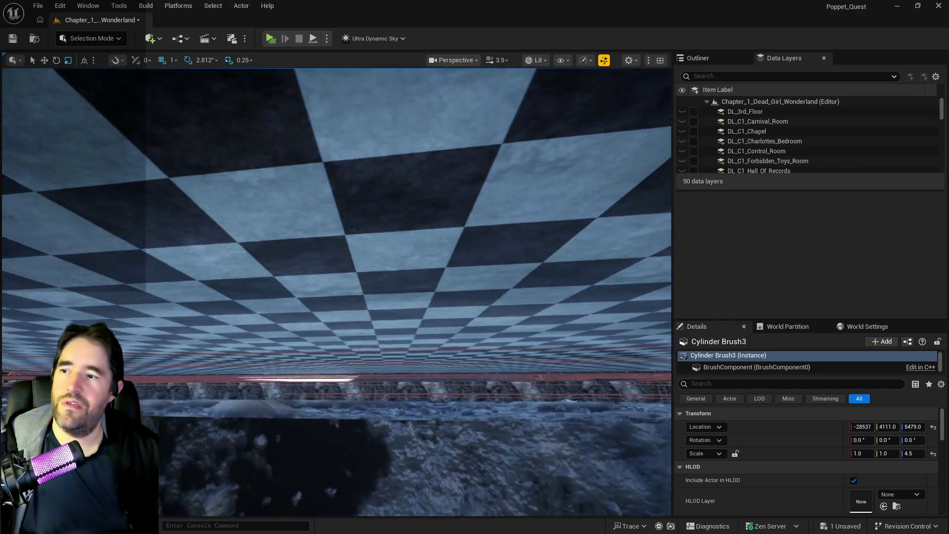
scroll(401, 338, "down", 3)
scroll(400, 337, "down", 1)
scroll(401, 337, "down", 3)
scroll(400, 337, "down", 2)
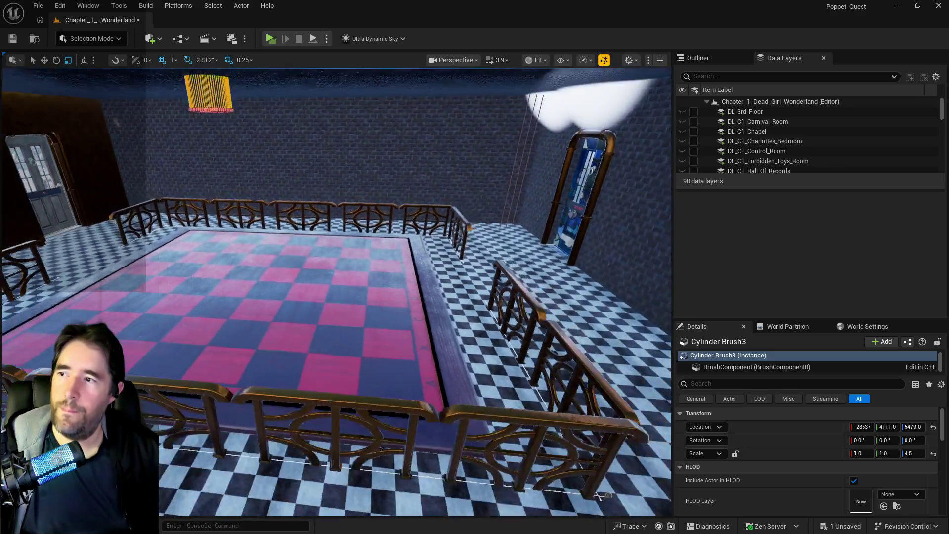
scroll(401, 337, "down", 3)
scroll(447, 354, "up", 2)
scroll(447, 354, "up", 3)
scroll(448, 354, "up", 1)
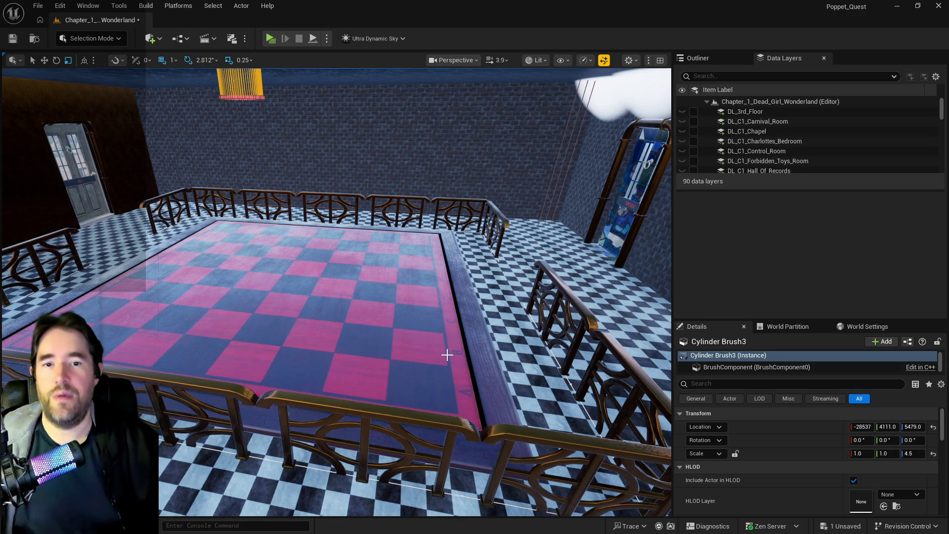
- Fly around the chessboard room checking Cylinder Brush3 from below, then frame it close-up
key("w")
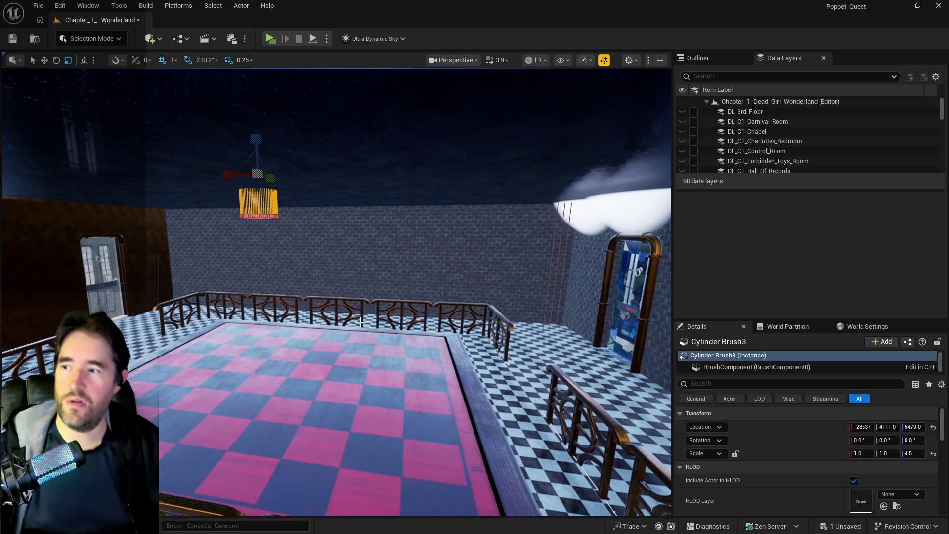
key("w")
key("e")
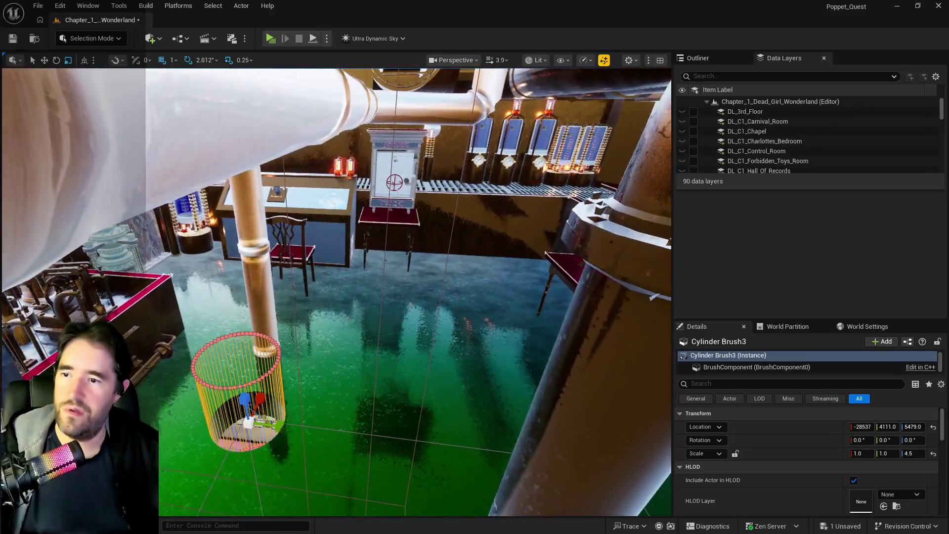
scroll(335, 292, "down", 5)
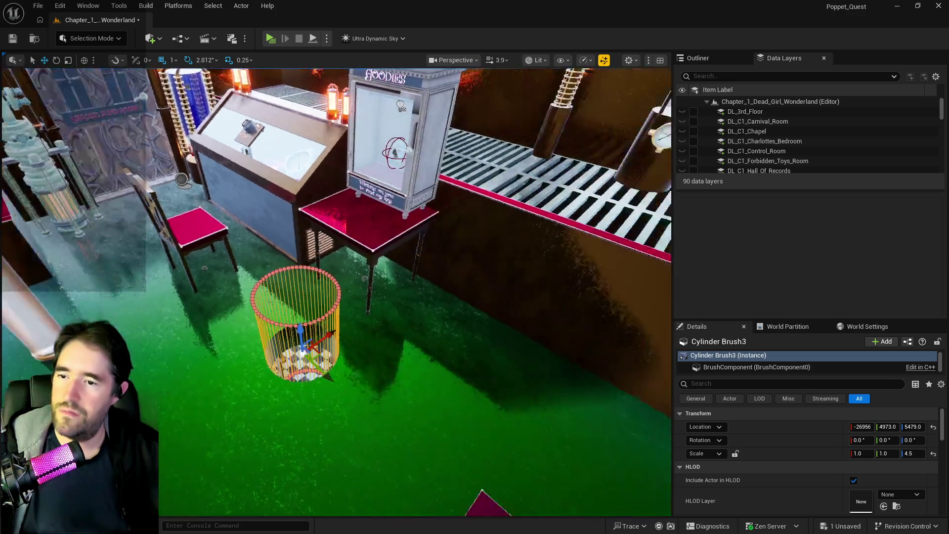
left_click_drag(481, 413, 418, 384)
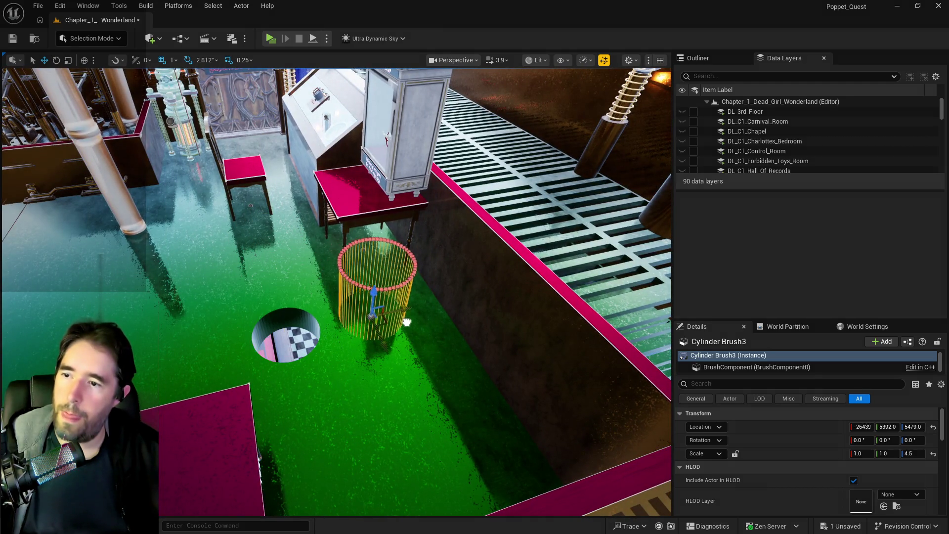
mouse_move(440, 319)
left_mouse_down()
mouse_move(520, 319)
mouse_move(519, 386)
left_mouse_up()
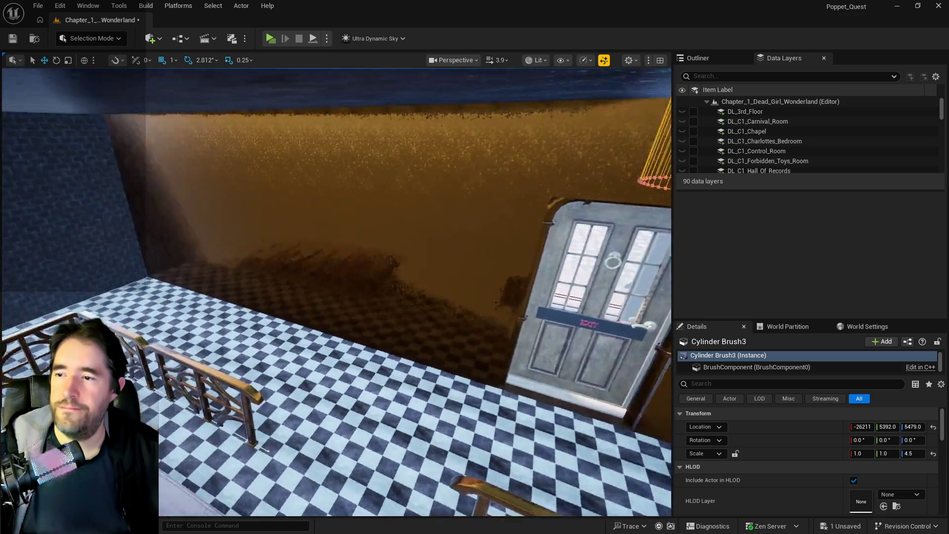
mouse_move(519, 387)
left_mouse_down()
mouse_move(474, 371)
mouse_move(474, 222)
mouse_move(445, 281)
mouse_move(415, 311)
mouse_move(385, 283)
mouse_move(416, 283)
mouse_move(386, 271)
left_mouse_up()
key("f")
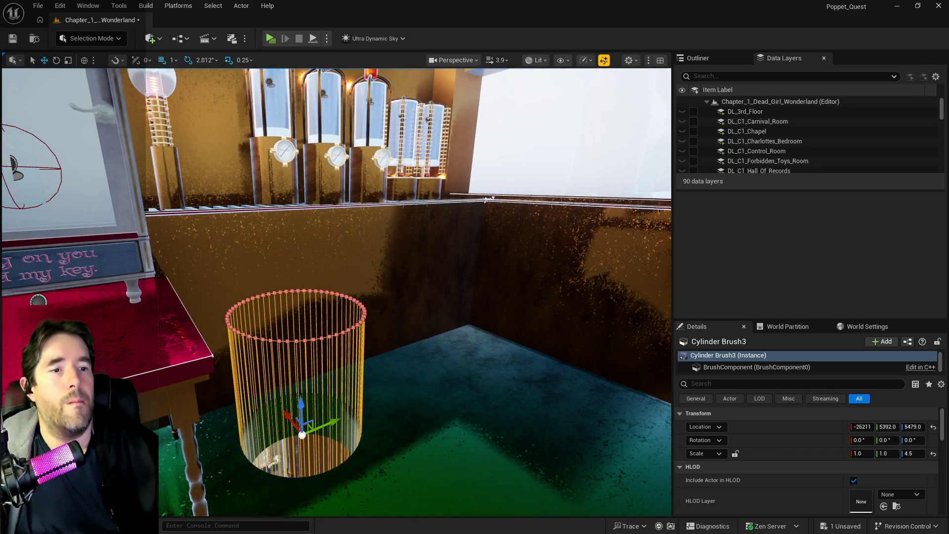
key("ctrl+space")
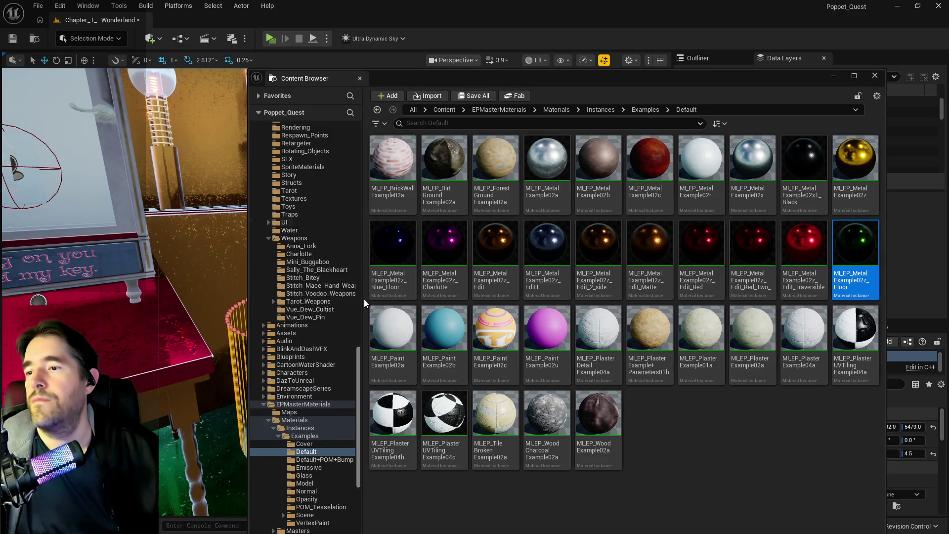
left_click_drag(359, 359, 319, 125)
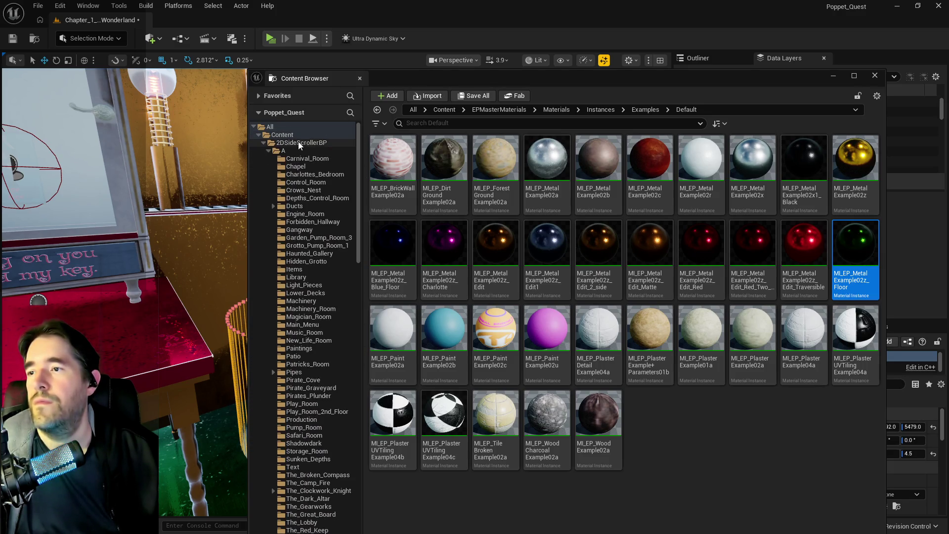
- Search 'hollow' in the Content Browser and drop BP_SplinePipesHollow onto the floor by the hole
left_click(299, 142)
left_click(476, 109)
type("hollow")
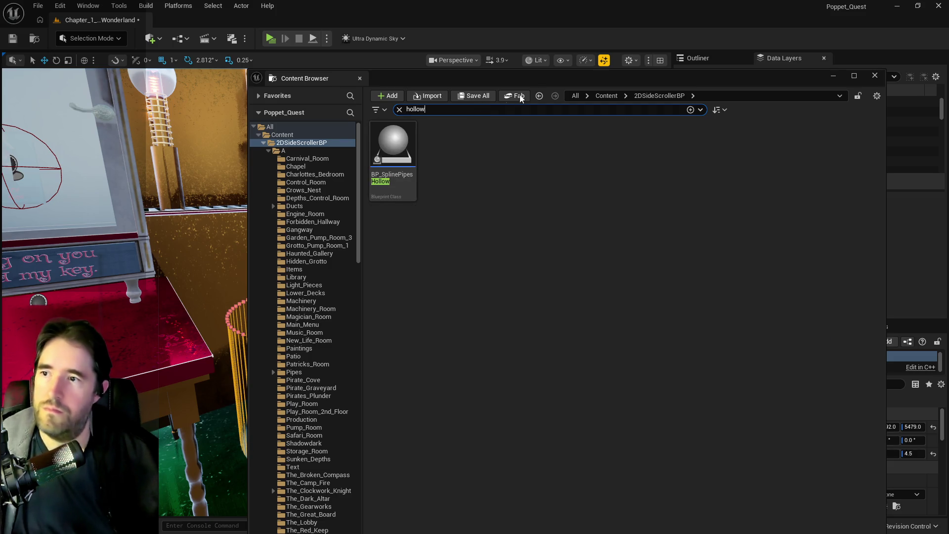
left_click(487, 199)
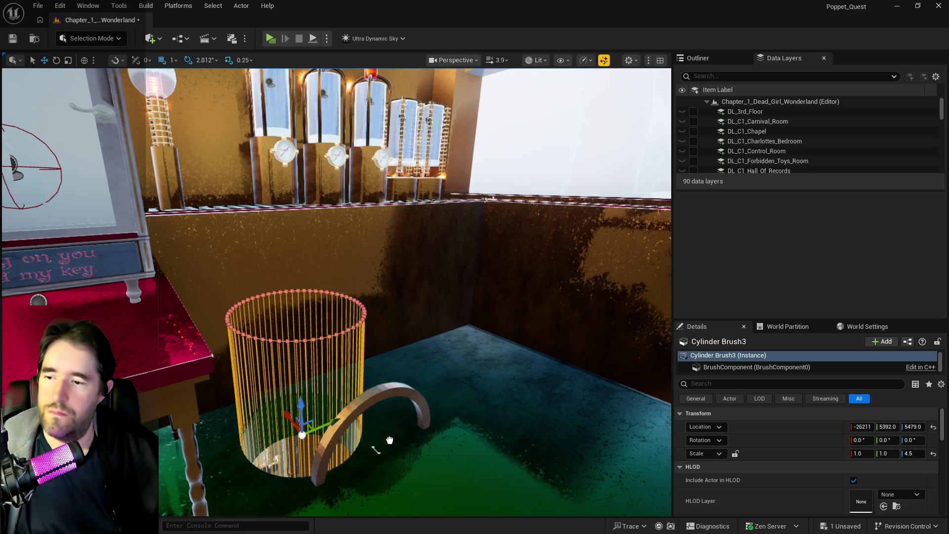
left_click_drag(485, 400, 374, 438)
- Rotate the new pipe ring with the gizmo to stand it up
key("f")
key("e")
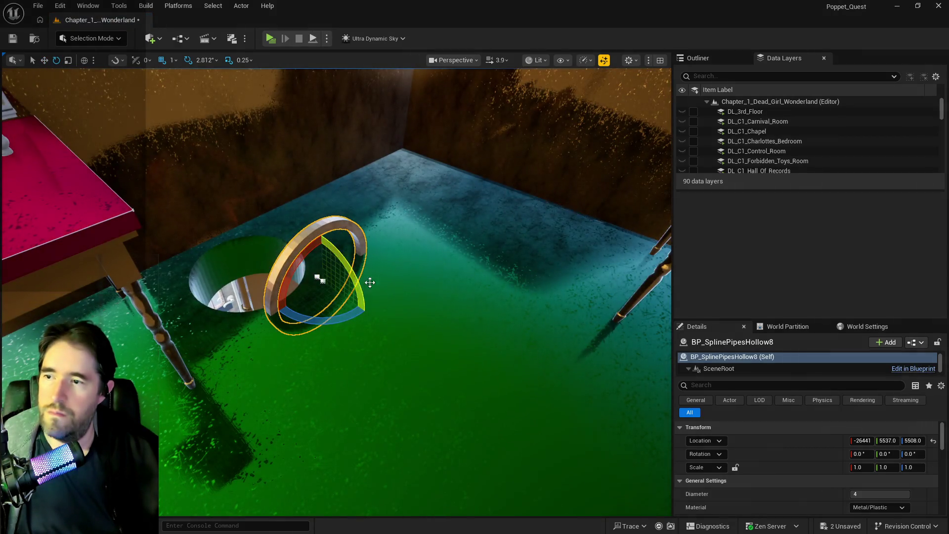
left_click_drag(369, 280, 444, 447)
- Zero the ring's Rotation Y and drag it up to hover just above the floor
left_click(889, 455)
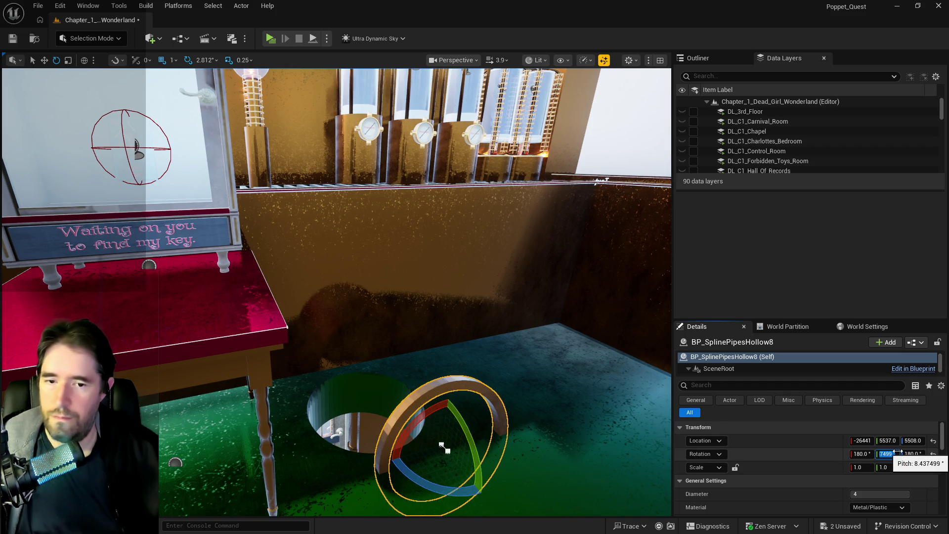
key("Return")
left_click_drag(648, 470, 647, 469)
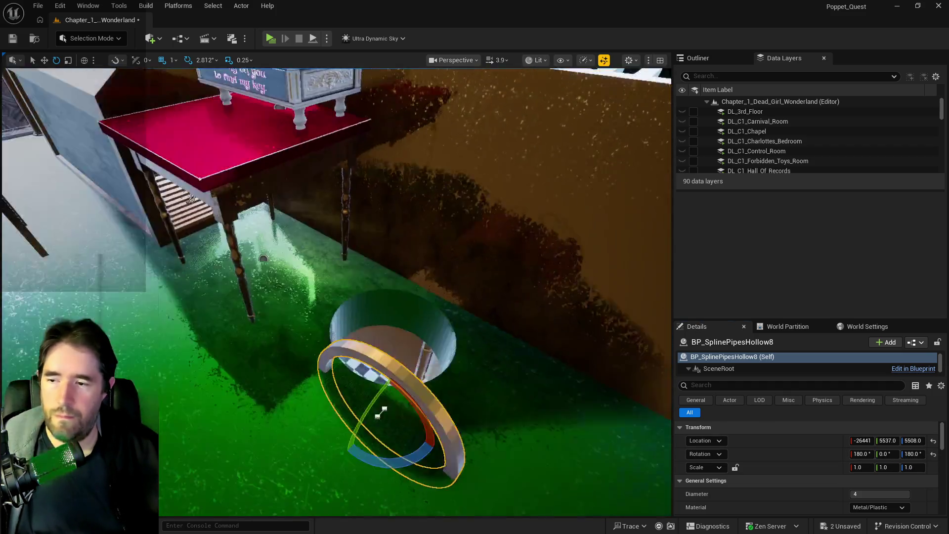
key("w")
mouse_move(443, 339)
left_mouse_down()
mouse_move(476, 258)
mouse_move(577, 182)
mouse_move(515, 170)
mouse_move(635, 158)
mouse_move(623, 149)
left_mouse_up()
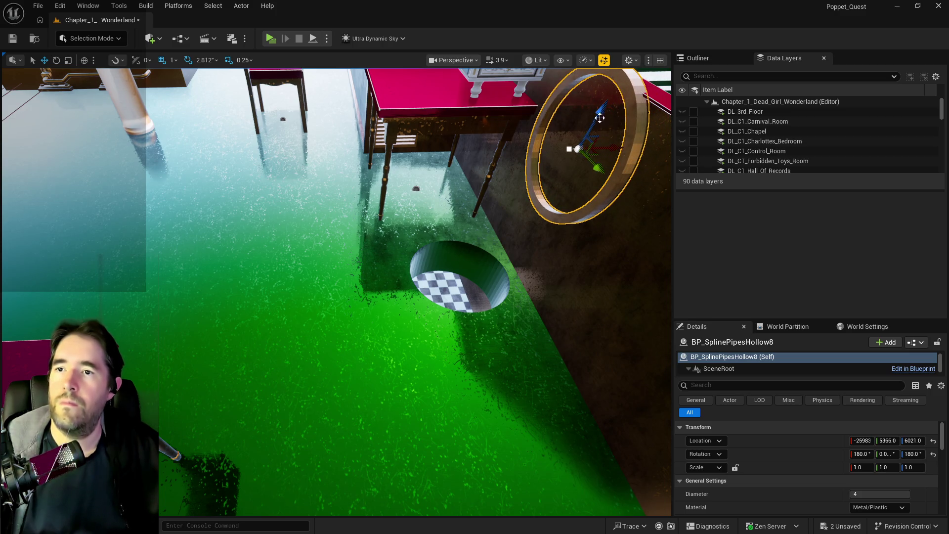
left_click_drag(600, 117, 583, 194)
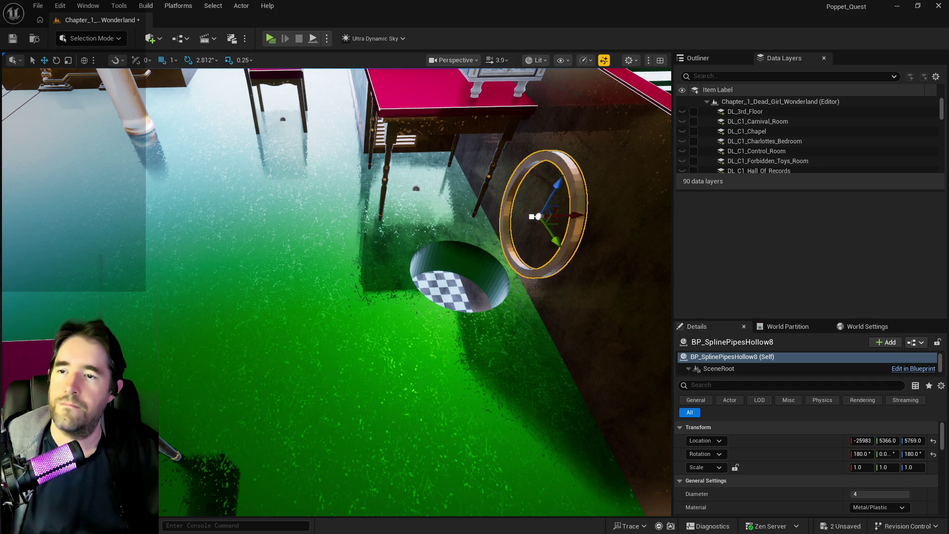
- Orbit around the ring and hole from above to check its placement in the room
left_click_drag(334, 297, 312, 282)
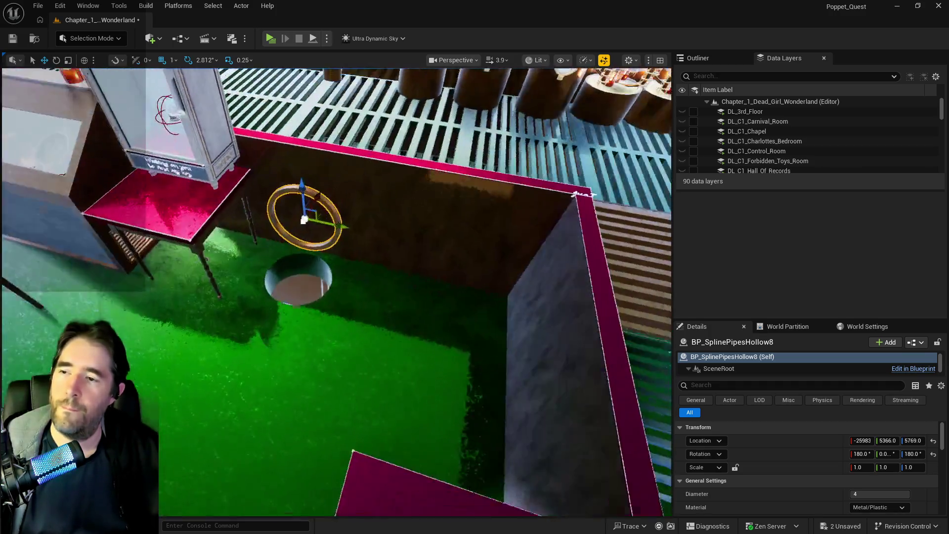
left_click_drag(540, 234, 539, 234)
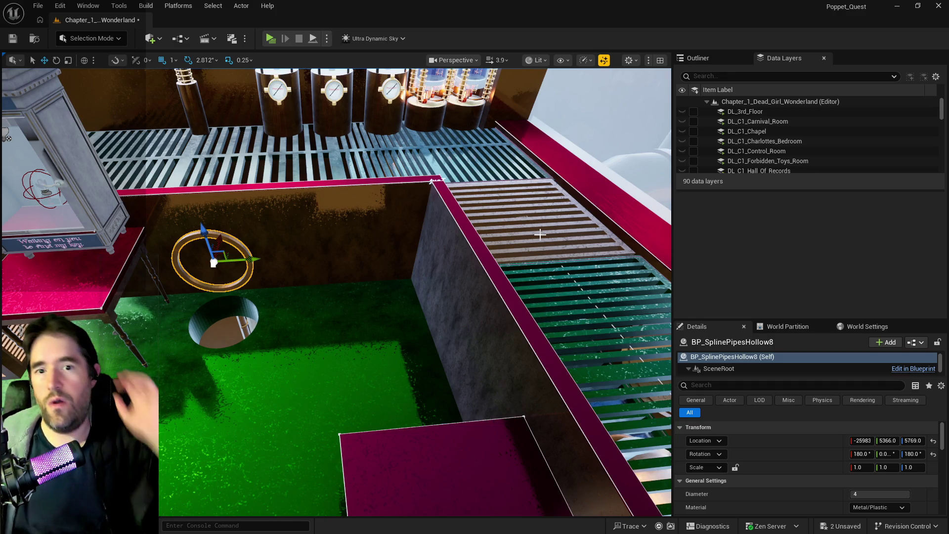
mouse_move(539, 235)
left_mouse_down()
mouse_move(625, 318)
mouse_move(564, 349)
mouse_move(519, 319)
mouse_move(646, 326)
left_mouse_up()
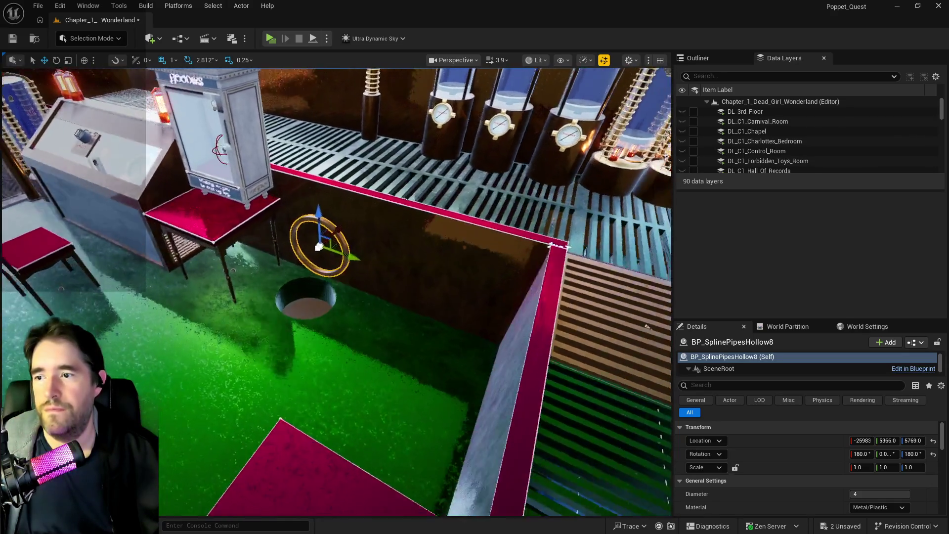
left_click_drag(646, 327, 292, 47)
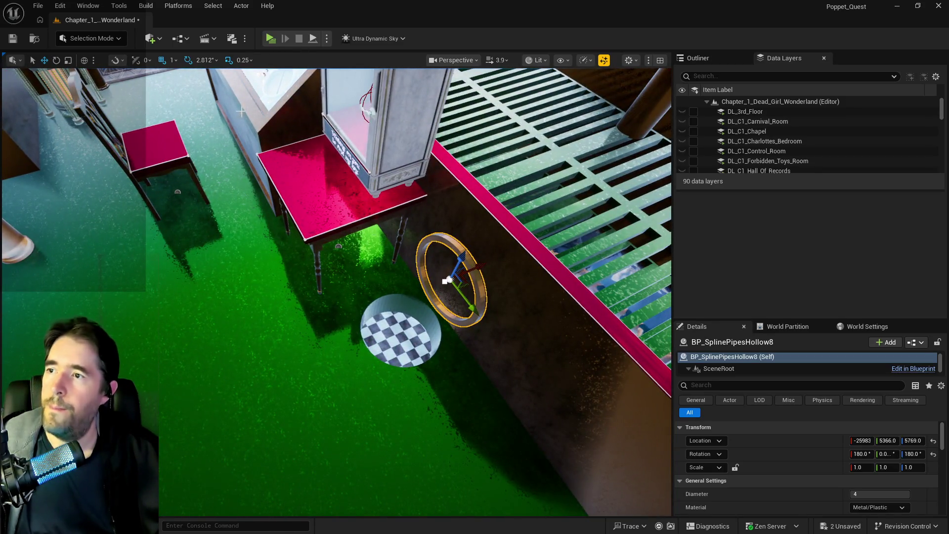
left_click_drag(337, 291, 337, 292)
- Undo the accidental selection and move of SM_Pipe_3_Way17 via Edit > Undo Move Elements
left_click(402, 213)
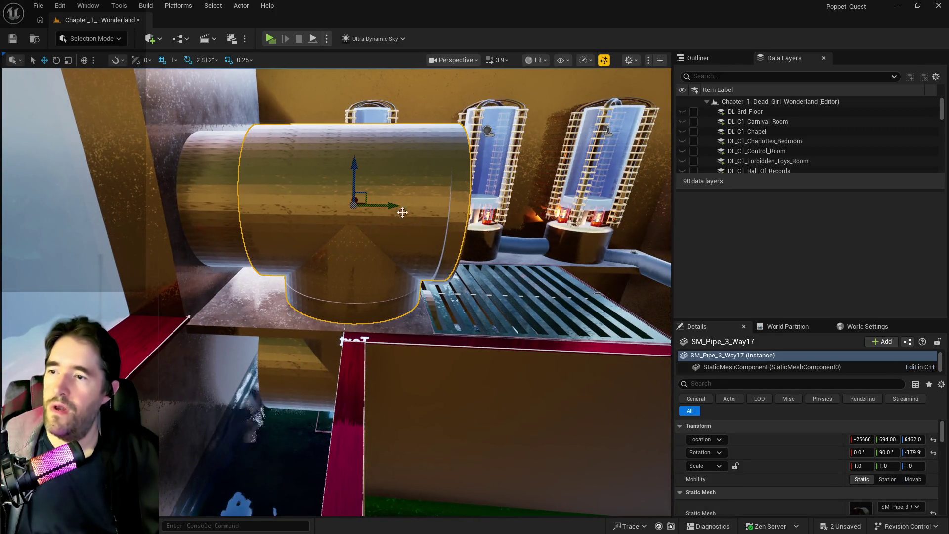
left_click(462, 214, "ctrl")
left_click_drag(462, 215, 462, 214)
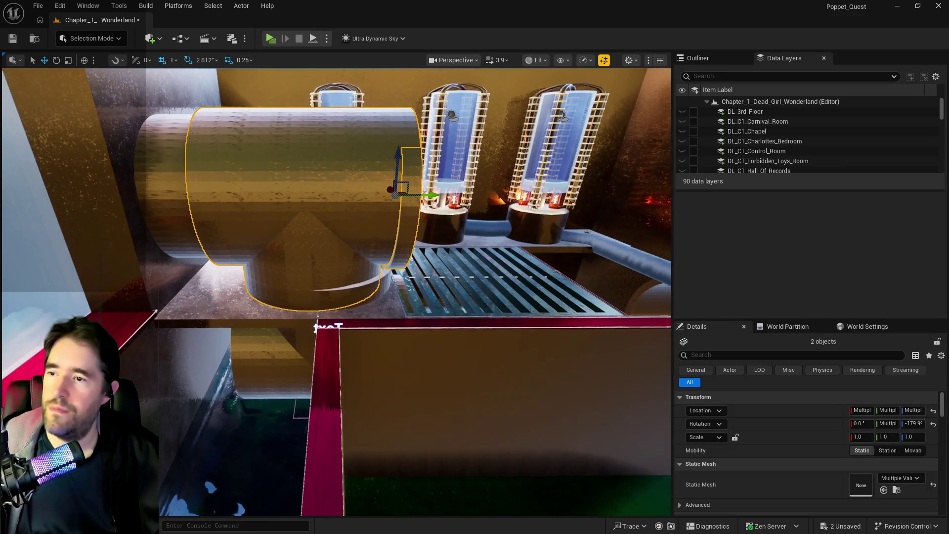
key("ctrl+z")
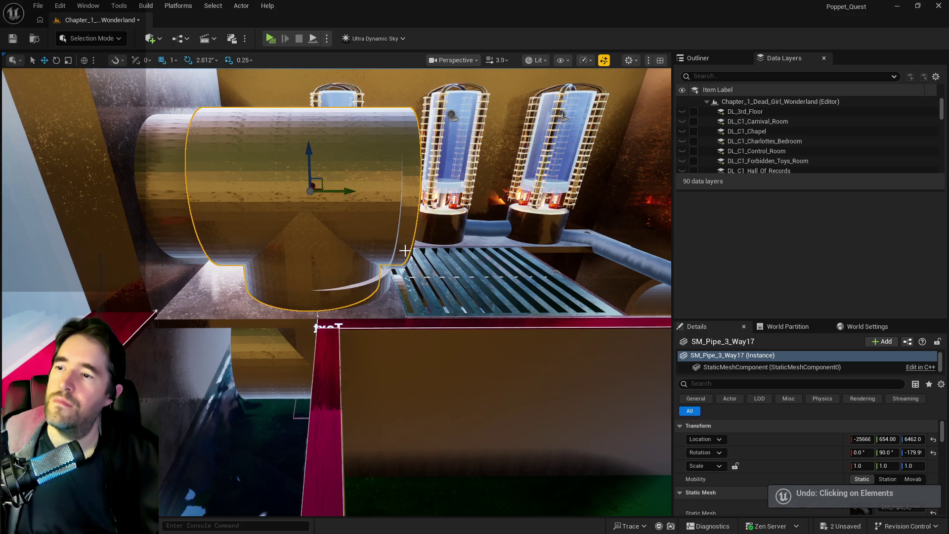
key("ctrl+z")
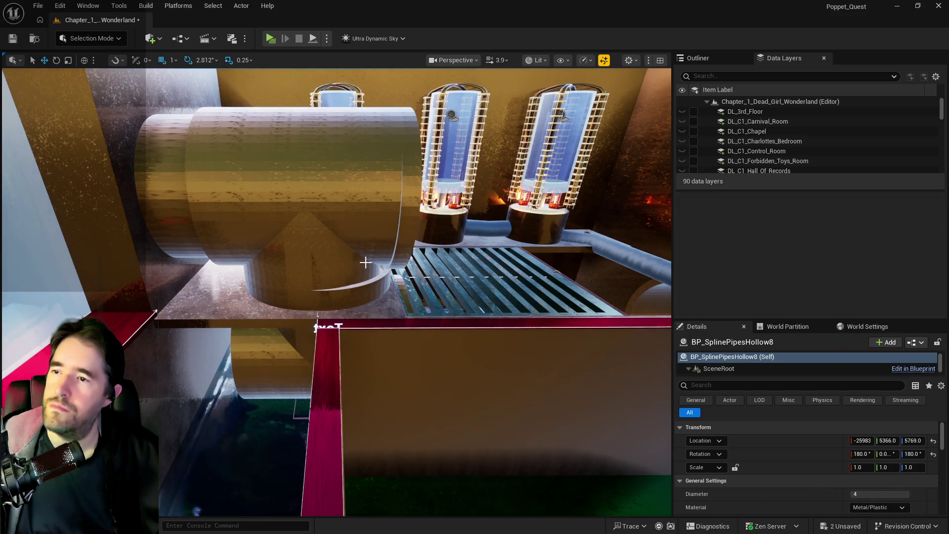
left_click(56, 5)
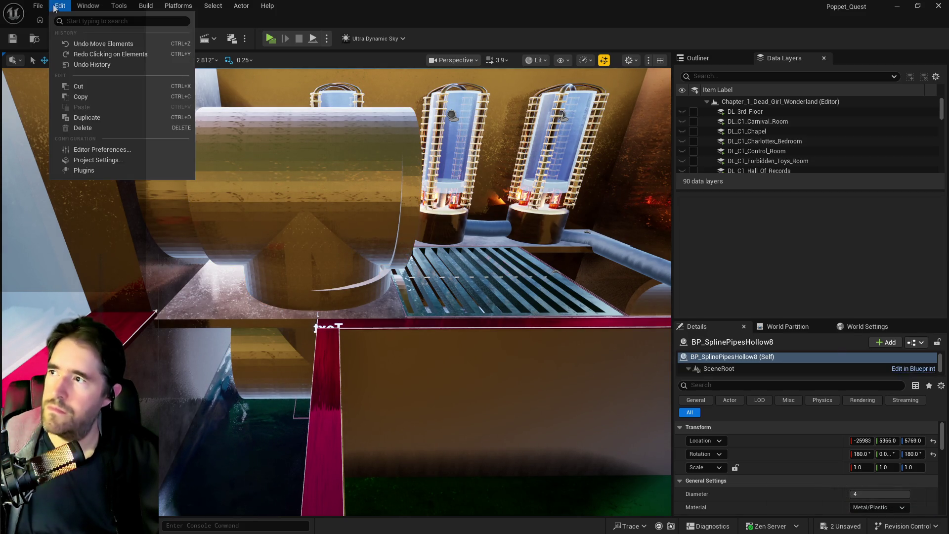
left_click(103, 43)
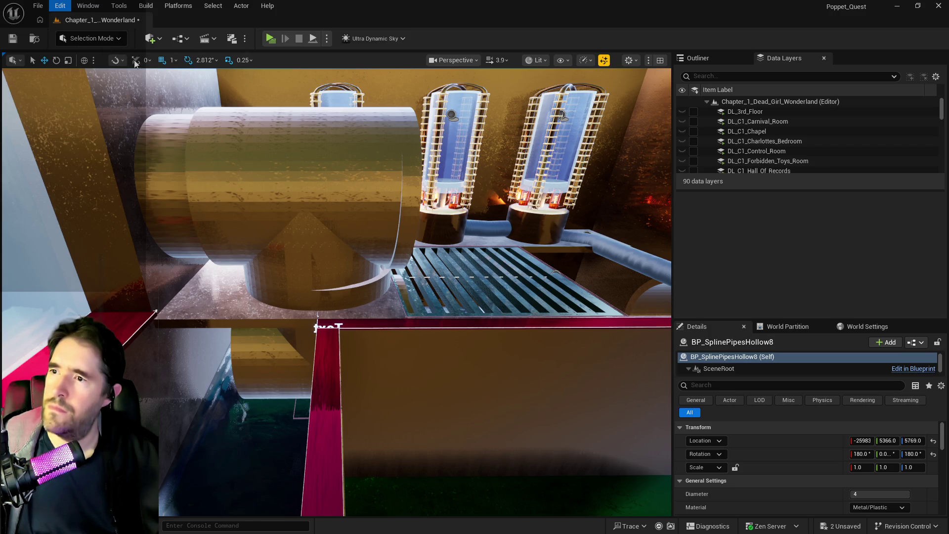
- Frame the hollow pipe's spline, then select Cylinder Brush3
key("ctrl+z")
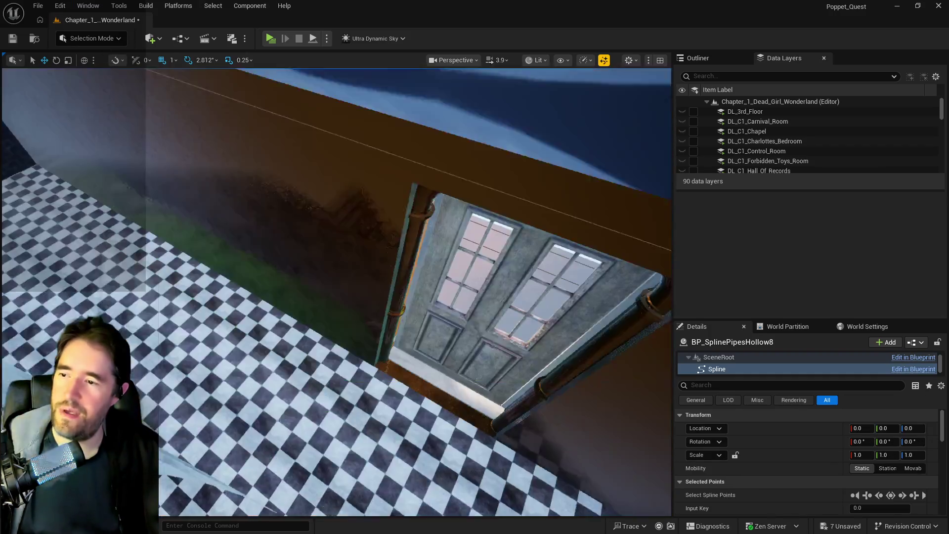
key("f")
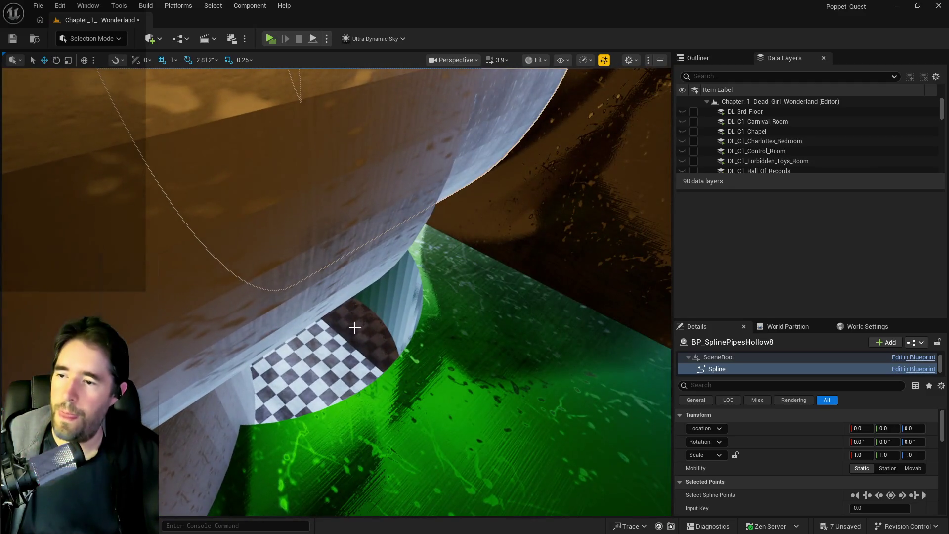
left_click(393, 289)
scroll(496, 329, "down", 5)
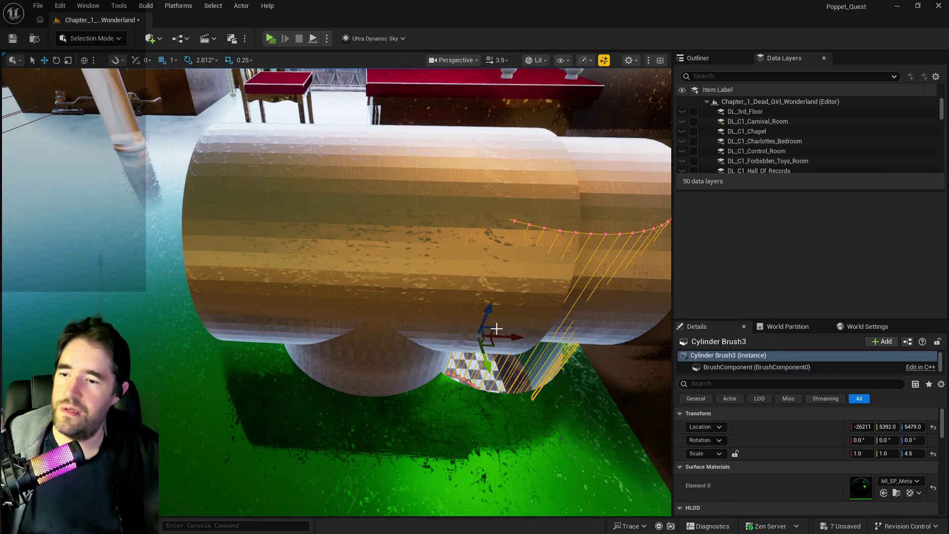
- Nudge Cylinder Brush3 into place and lock-scale it to 1.2, 1.2, 5.4
left_click_drag(511, 338, 401, 313)
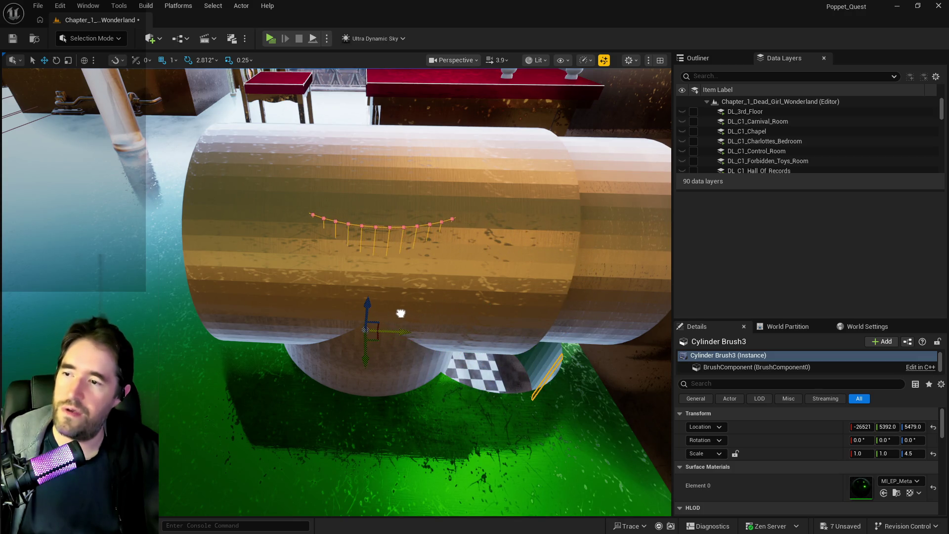
scroll(400, 312, "up", 5)
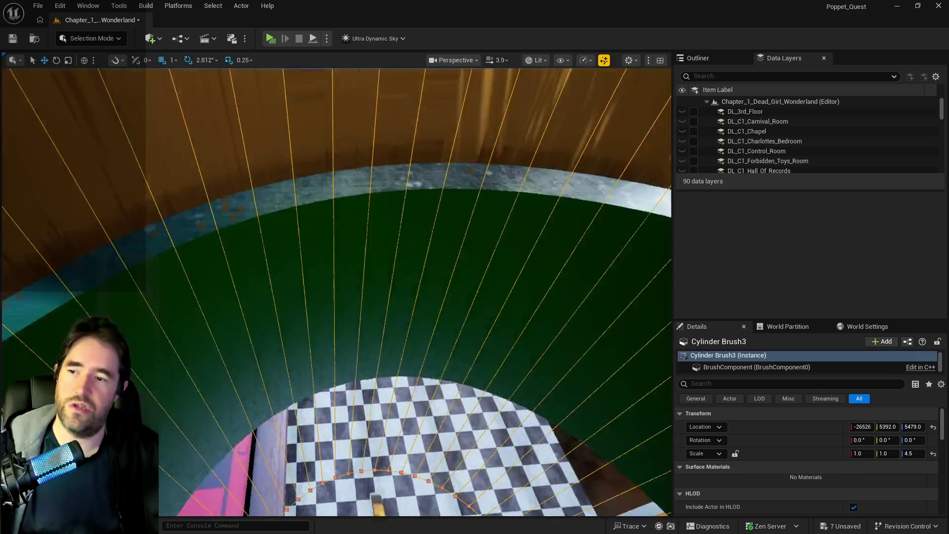
scroll(399, 312, "up", 5)
scroll(400, 312, "down", 5)
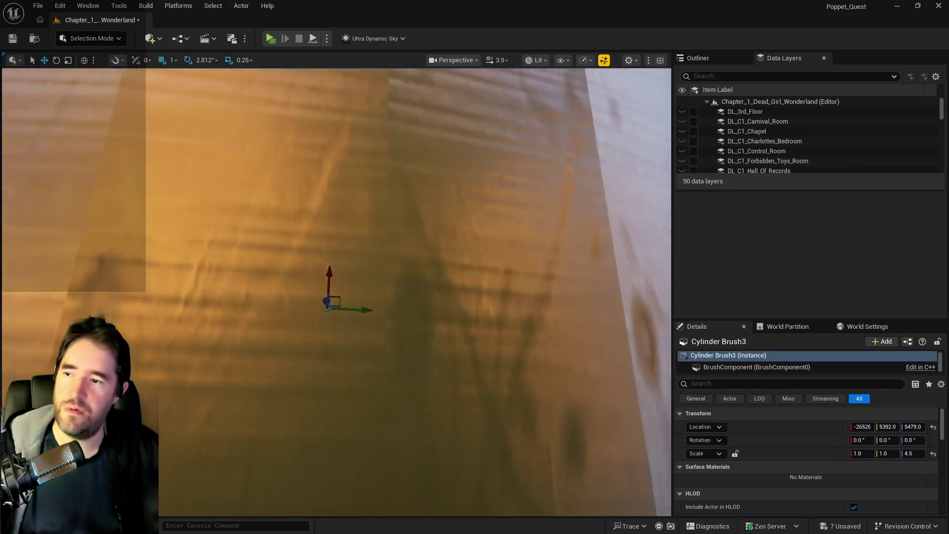
scroll(400, 311, "down", 5)
scroll(396, 338, "down", 3)
scroll(396, 338, "down", 1)
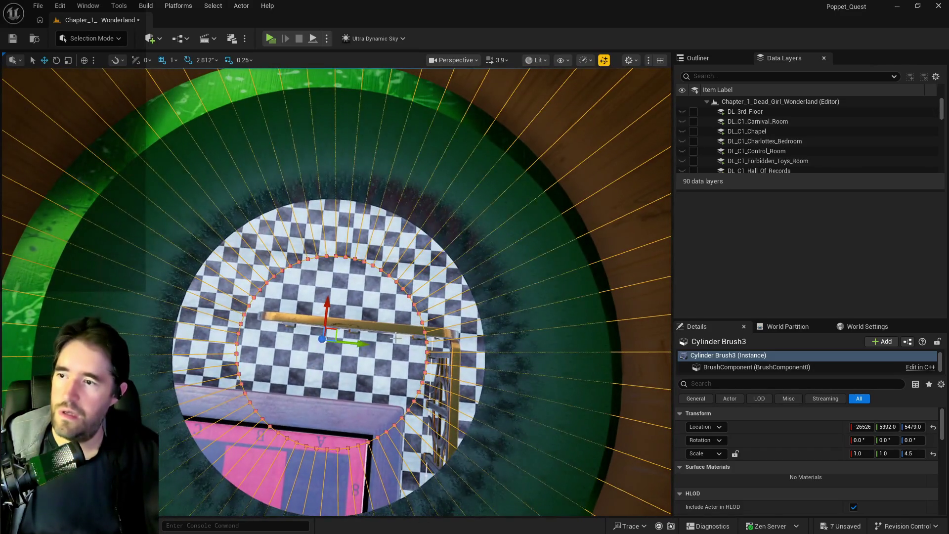
mouse_move(359, 340)
left_mouse_down()
mouse_move(337, 339)
mouse_move(360, 326)
mouse_move(601, 440)
left_mouse_up()
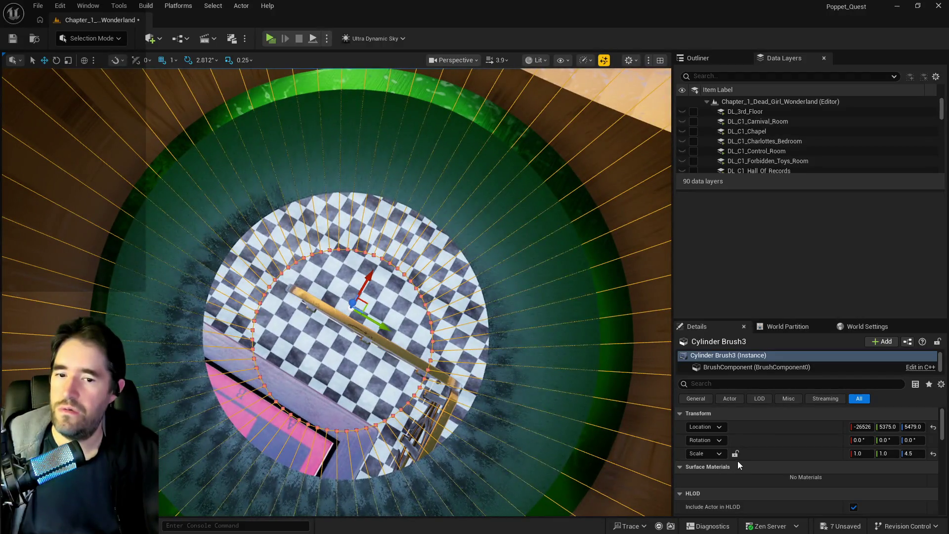
left_click(735, 452)
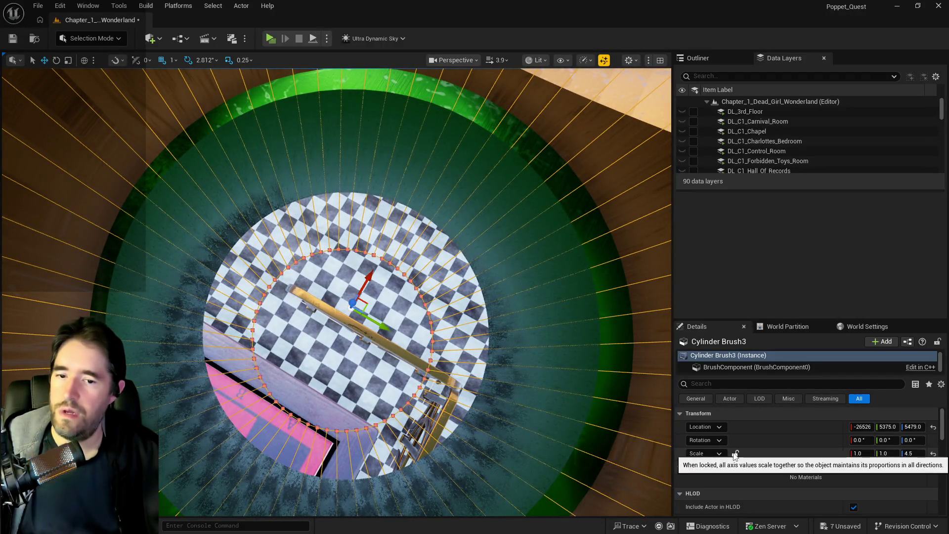
left_click(858, 454)
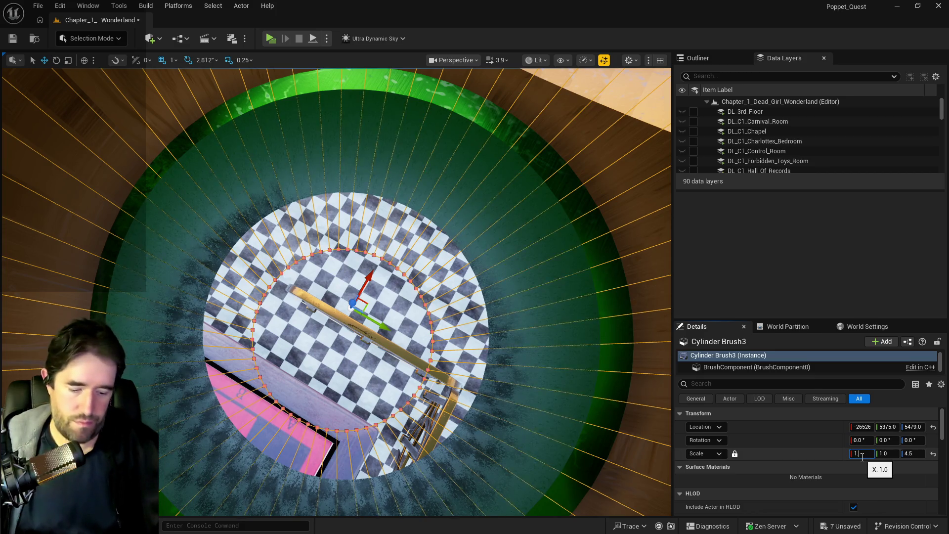
type(".2")
key("Return")
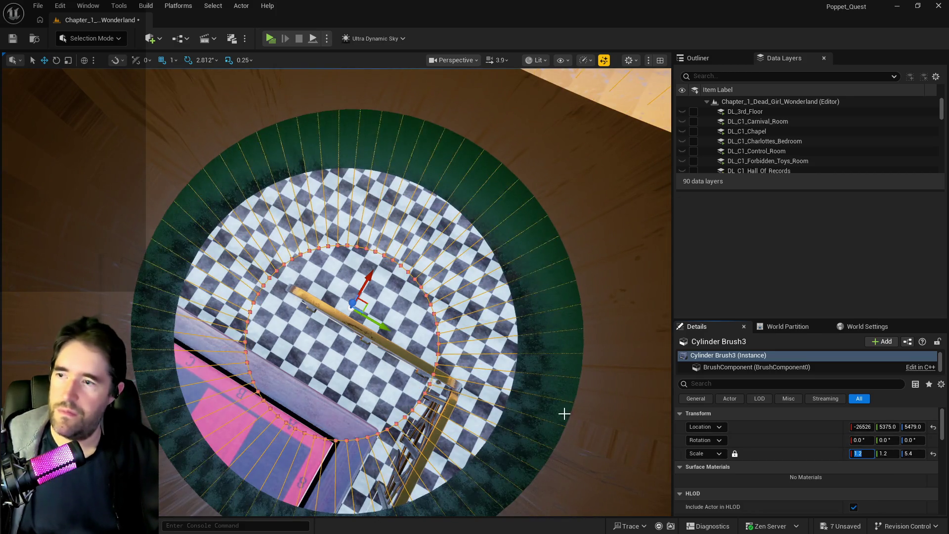
scroll(564, 413, "up", 5)
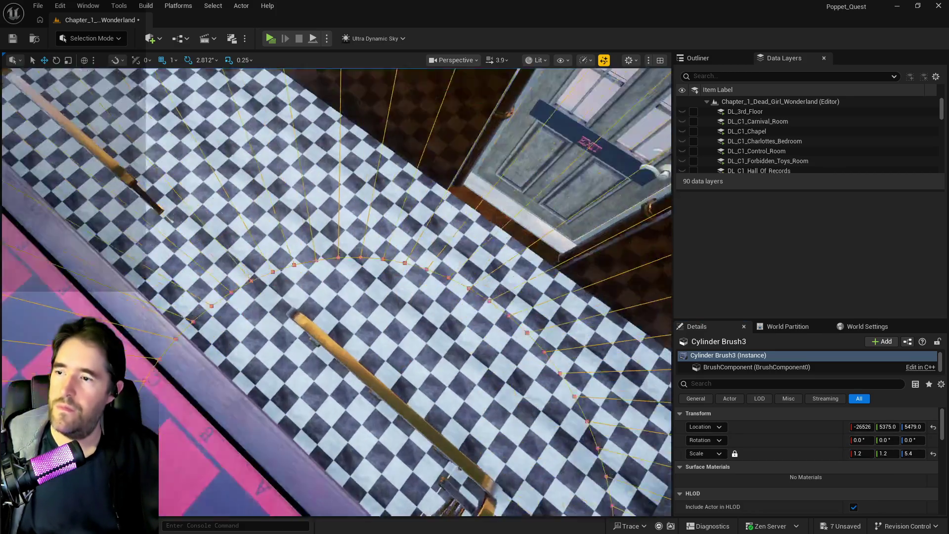
- Frame the brush, orbit over the grating and inspect the retainer wall beside the pipe
key("f")
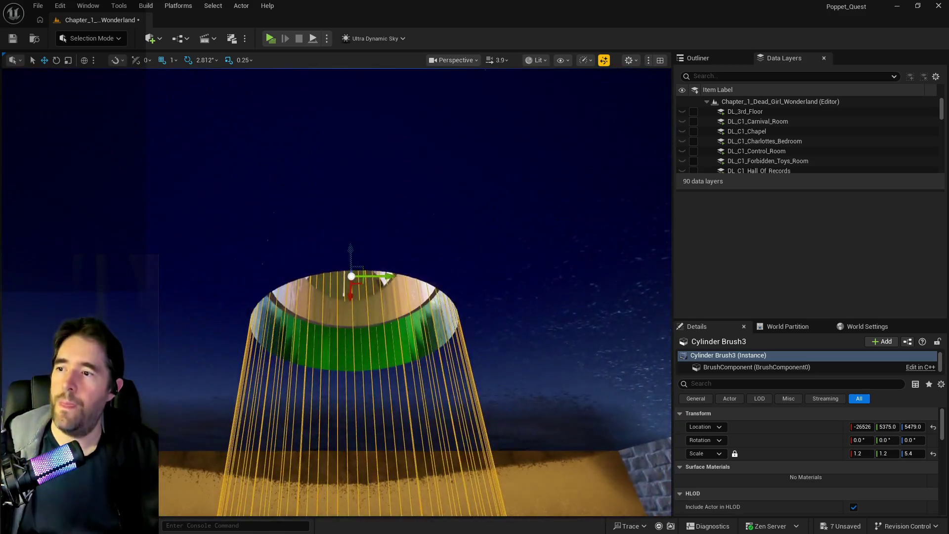
scroll(335, 291, "up", 5)
left_click_drag(335, 291, 282, 312)
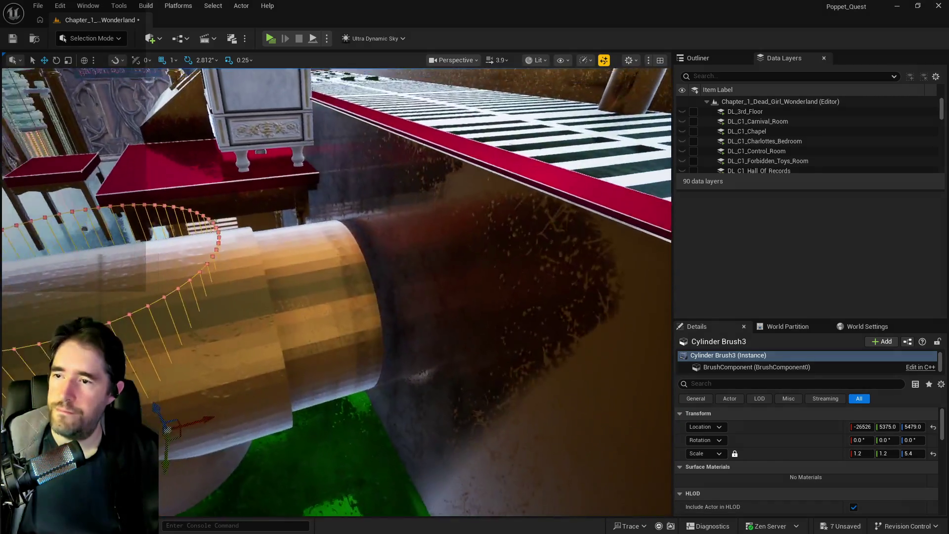
left_click_drag(430, 401, 430, 400)
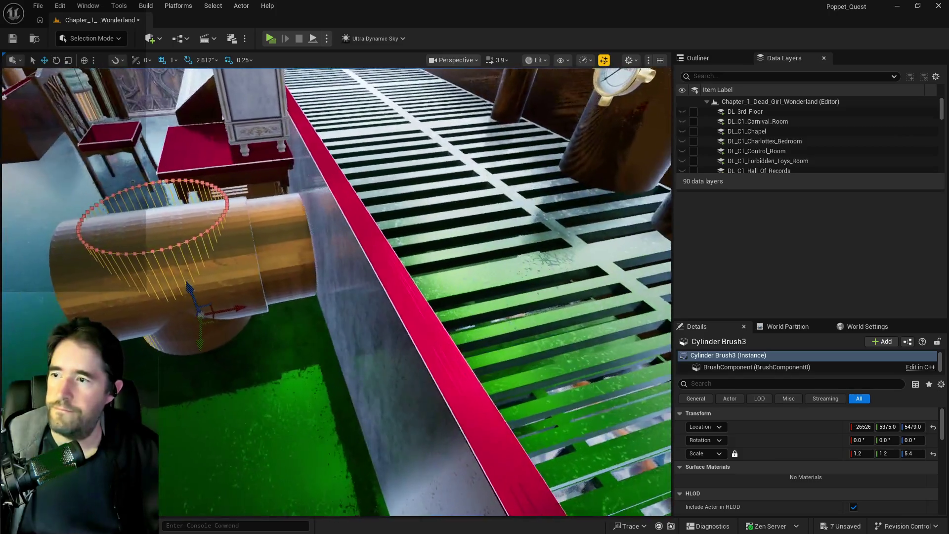
left_click(430, 400)
key("f")
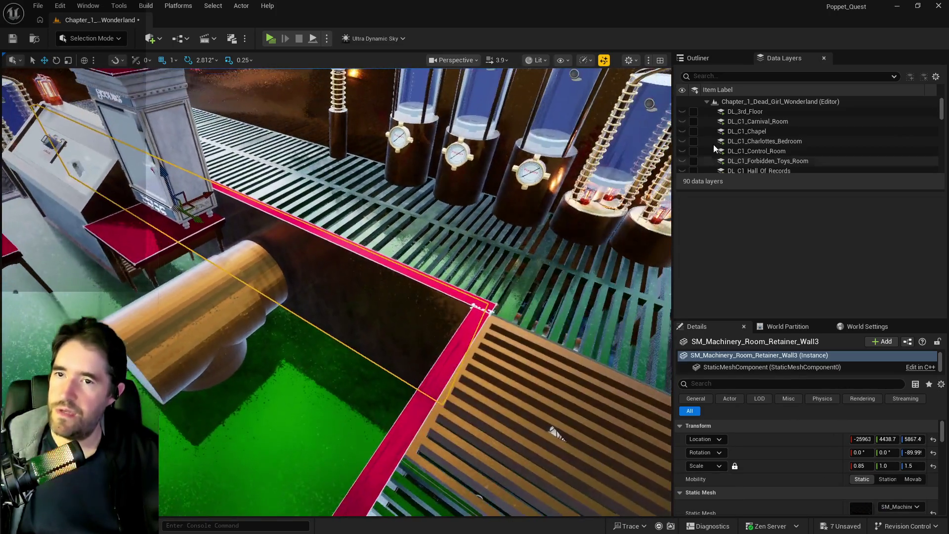
left_click(697, 57)
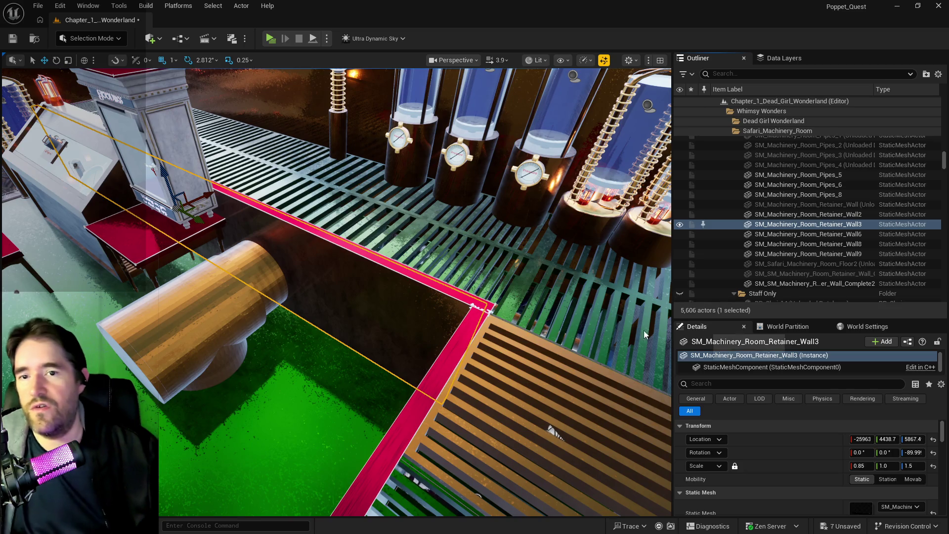
- Look down the tube through the brush hole, then select BP_SplinePipesHollow8
left_click_drag(594, 345, 593, 326)
mouse_move(499, 418)
left_mouse_down()
mouse_move(475, 415)
mouse_move(526, 305)
left_mouse_up()
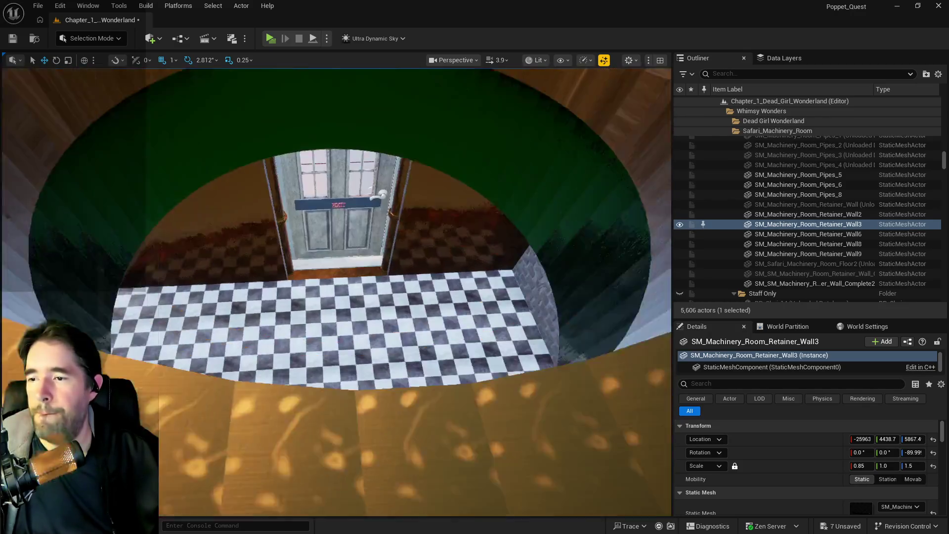
key("f")
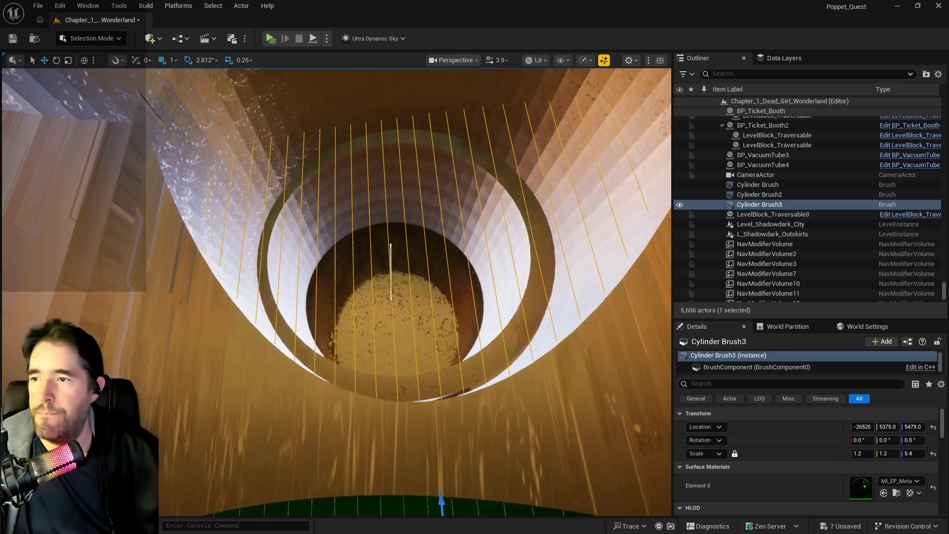
mouse_move(433, 374)
left_mouse_down()
mouse_move(475, 312)
mouse_move(445, 282)
left_mouse_up()
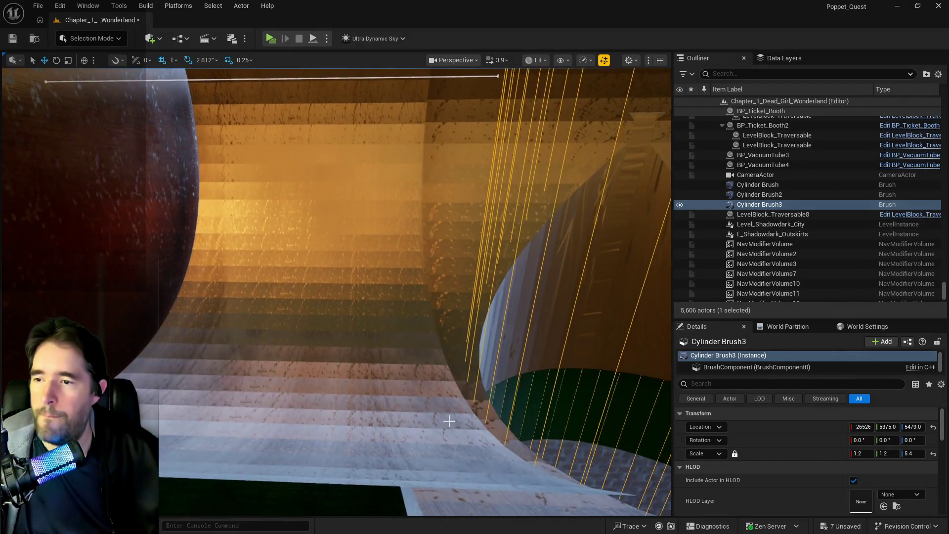
left_click(44, 223)
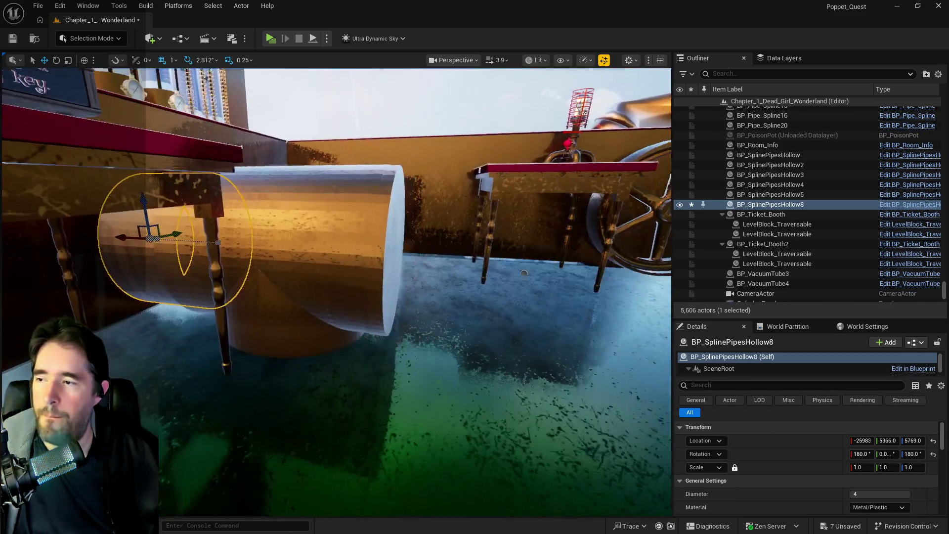
- Alt-drag BP_SplinePipesHollow8 to duplicate it as BP_SplinePipesHollow9 and frame the copy
left_click_drag(249, 296, 249, 296)
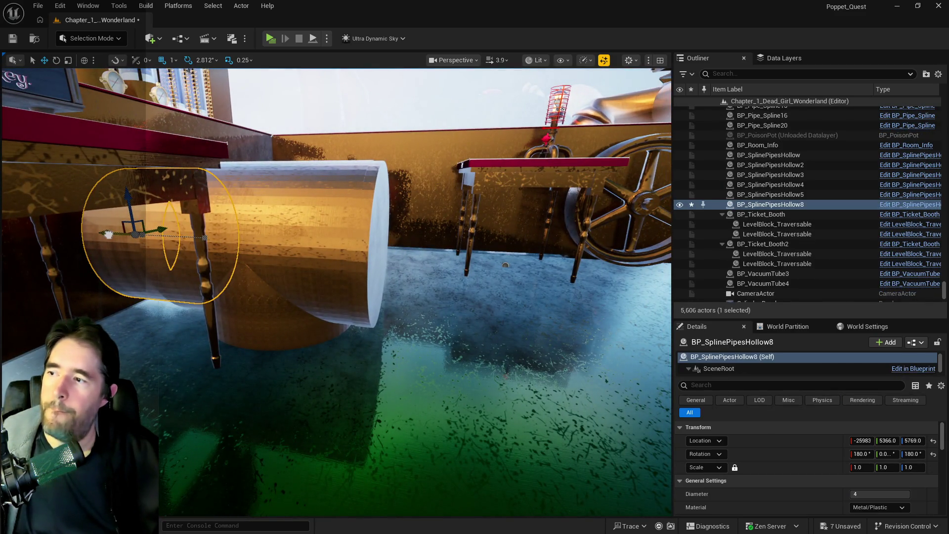
left_click_drag(108, 234, 170, 246, "alt")
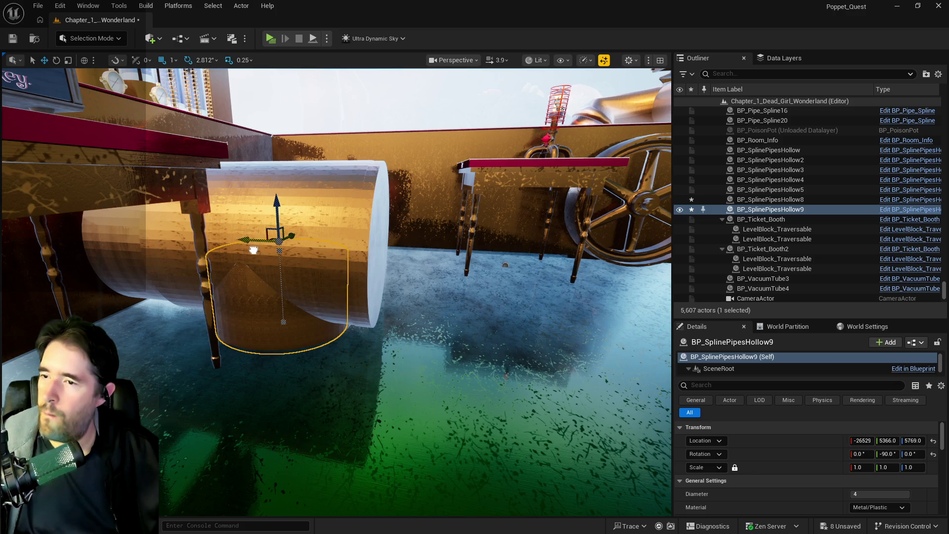
left_click_drag(253, 251, 312, 267)
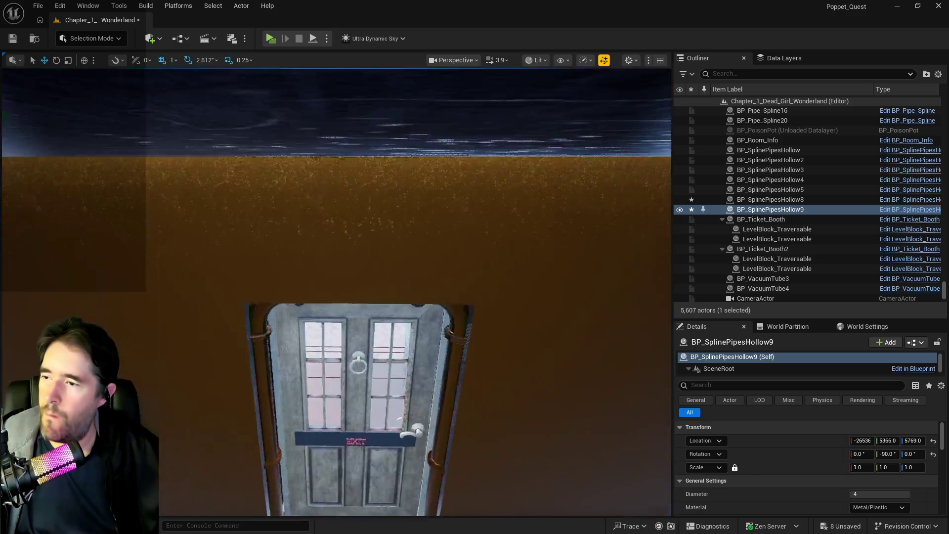
key("f")
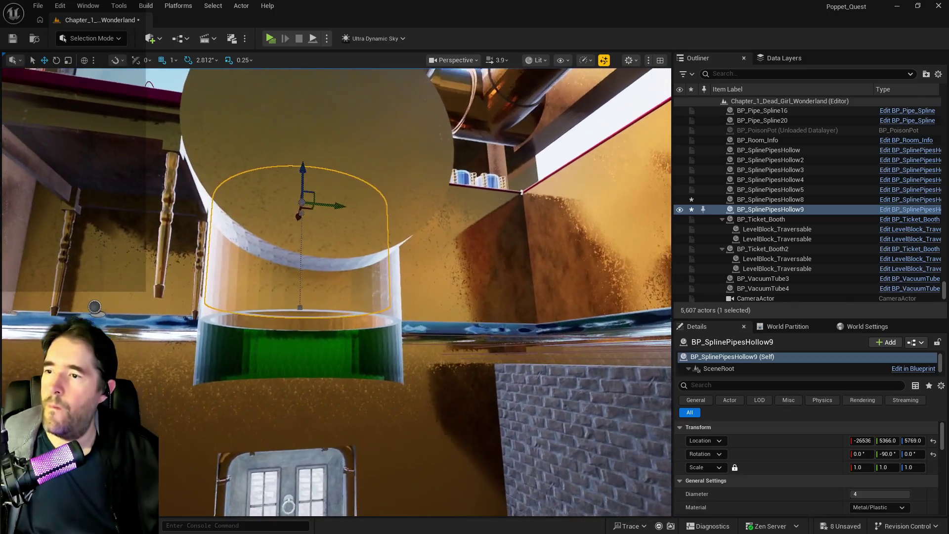
- Lower the pipe copy into the floor hole to Z 5534 and check its opening from below
left_click_drag(311, 166, 322, 253)
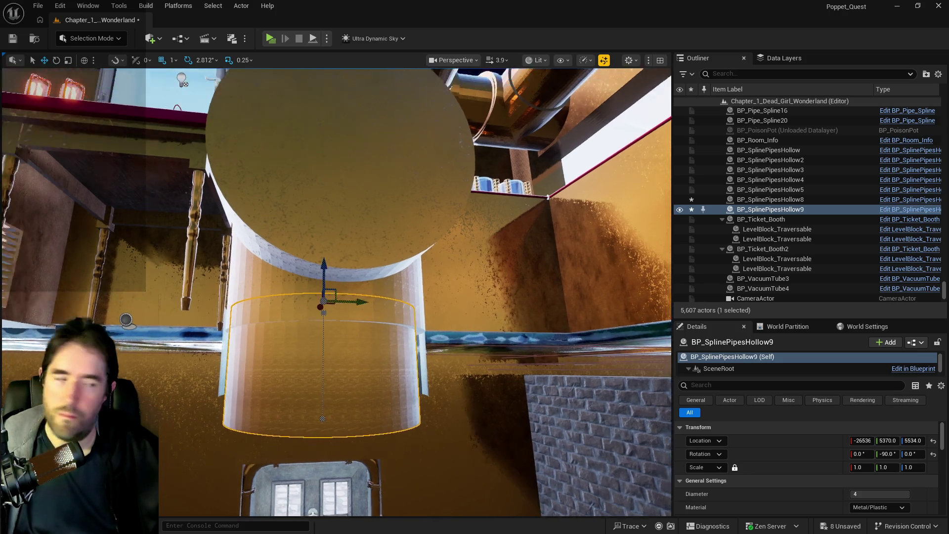
left_click_drag(343, 284, 348, 349)
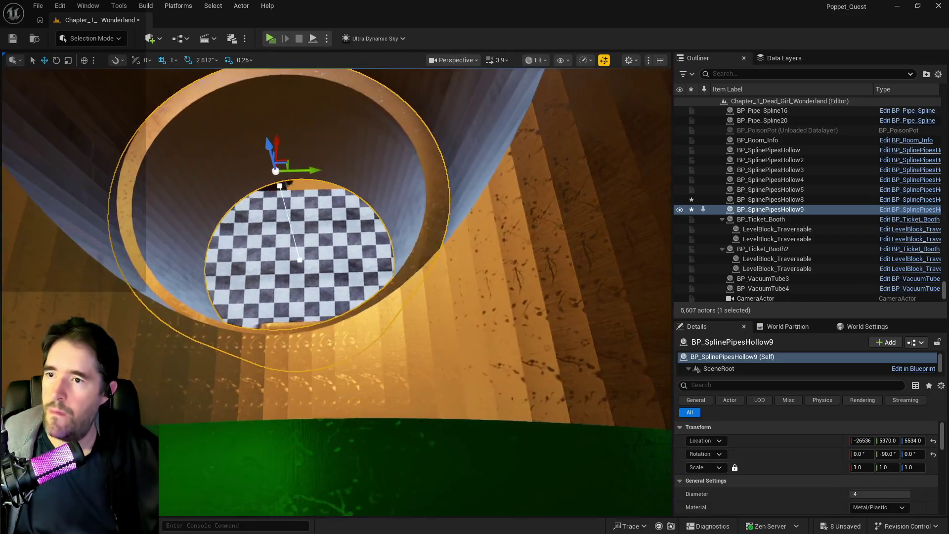
left_click_drag(349, 349, 326, 180)
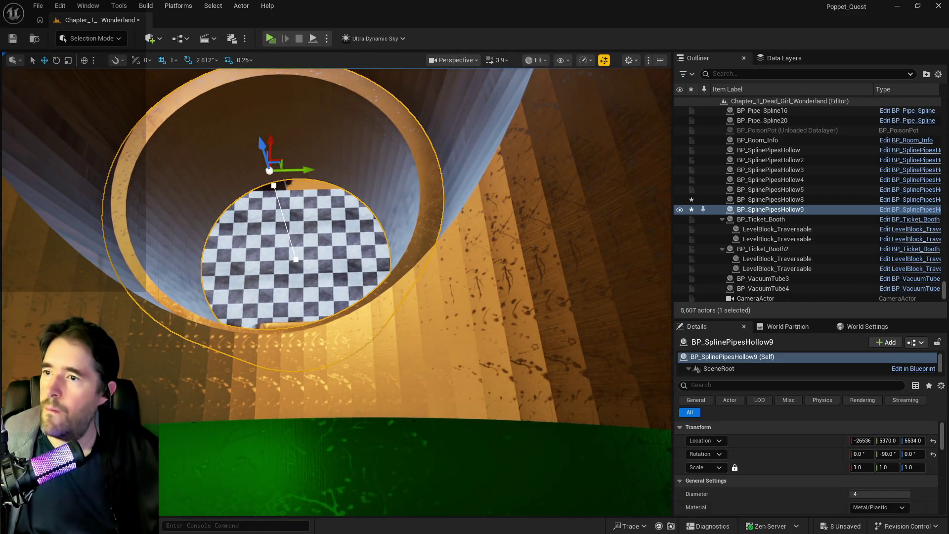
left_click_drag(295, 260, 22, 197)
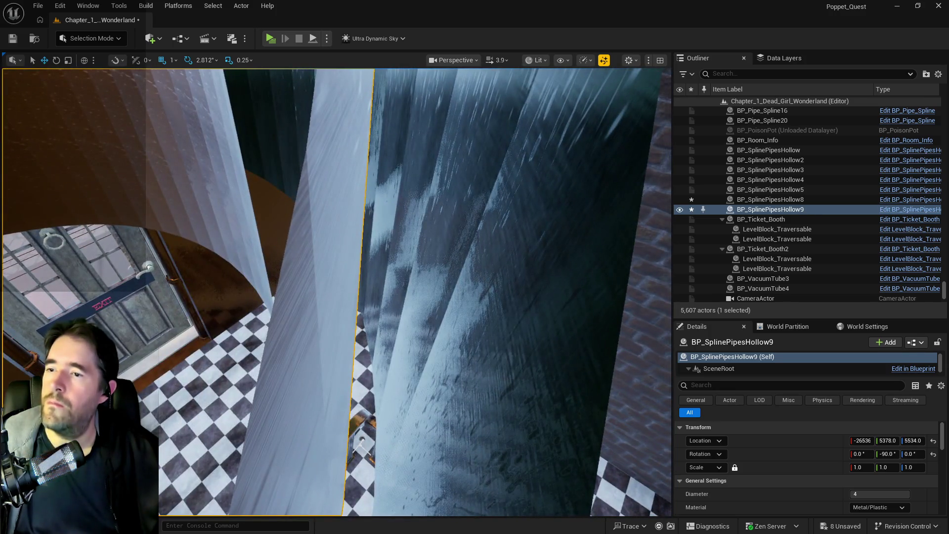
left_click(415, 222)
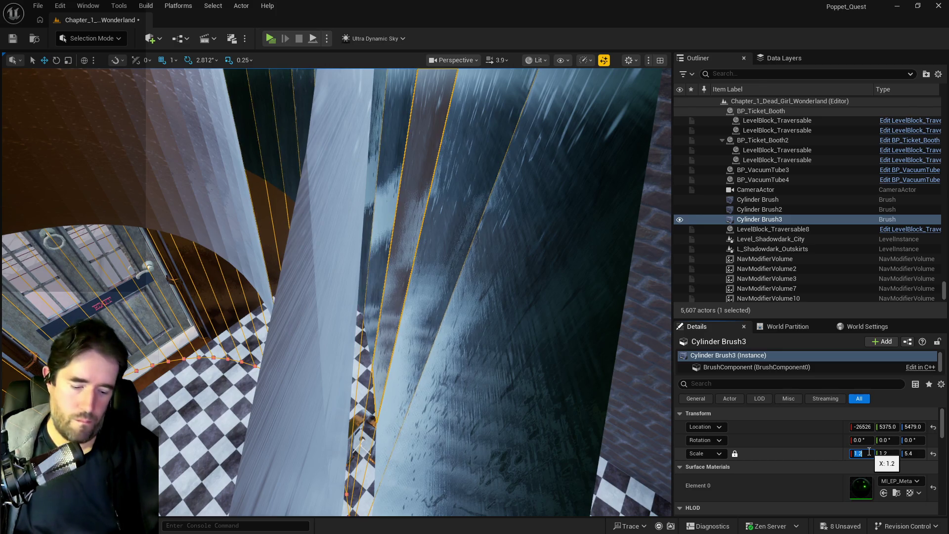
- Commit the 4.95 Z brush scale, center BP_SplinePipesHollow9 in the hole and save the level
key("Return")
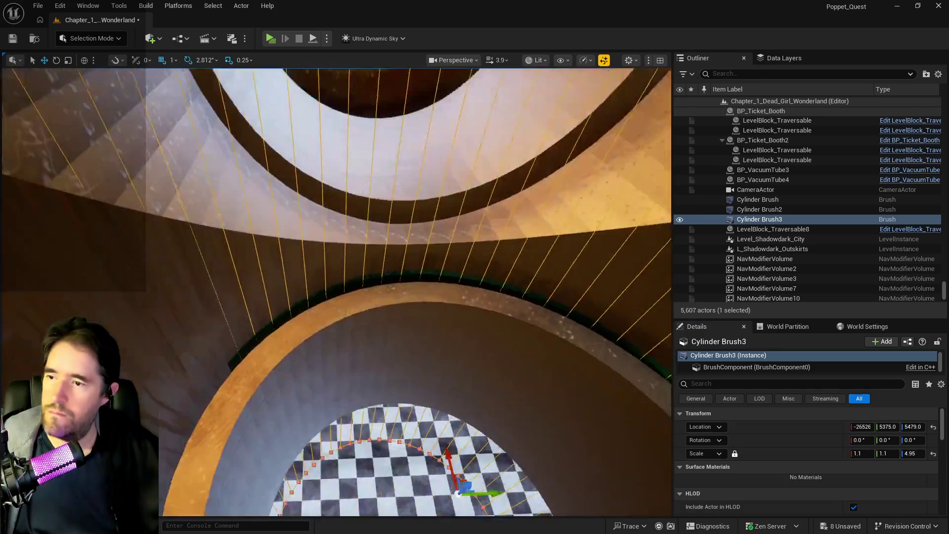
left_click_drag(334, 290, 520, 300)
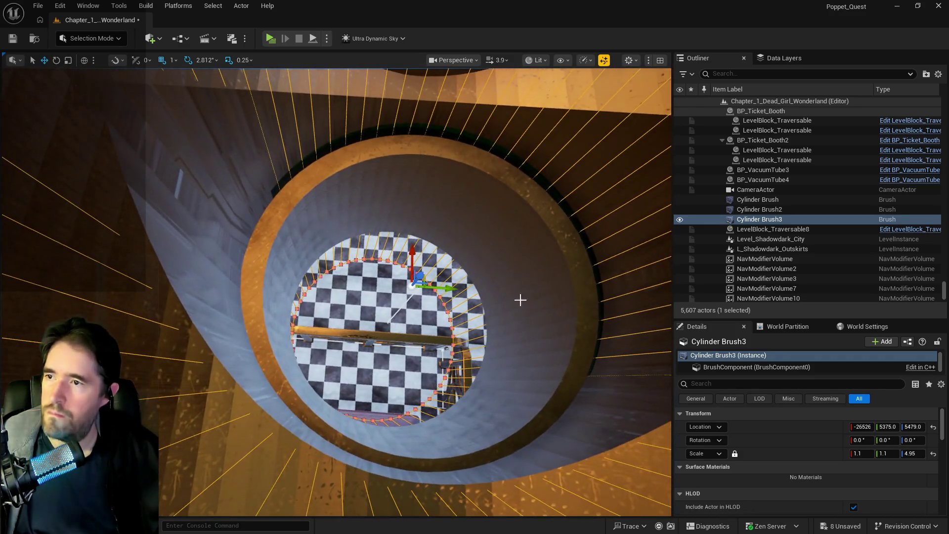
left_click(520, 202)
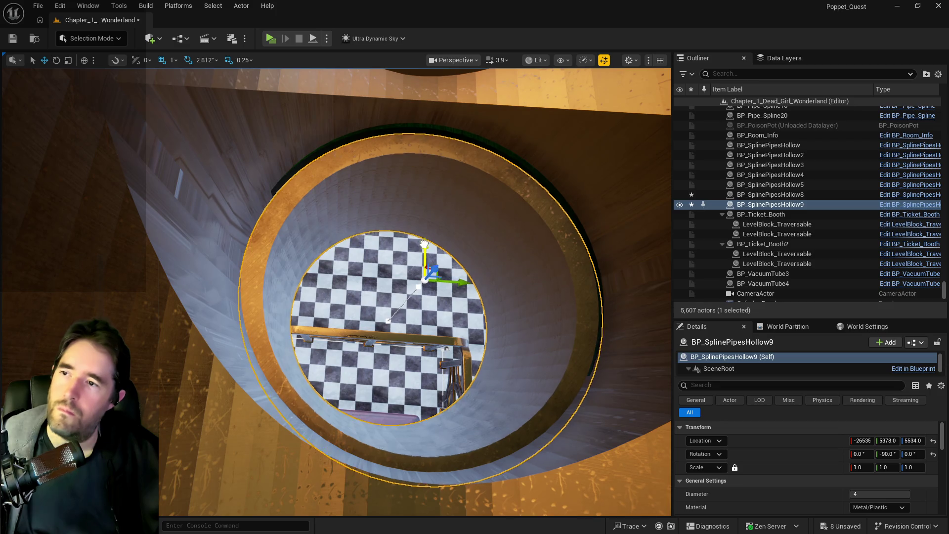
left_click_drag(423, 244, 425, 235)
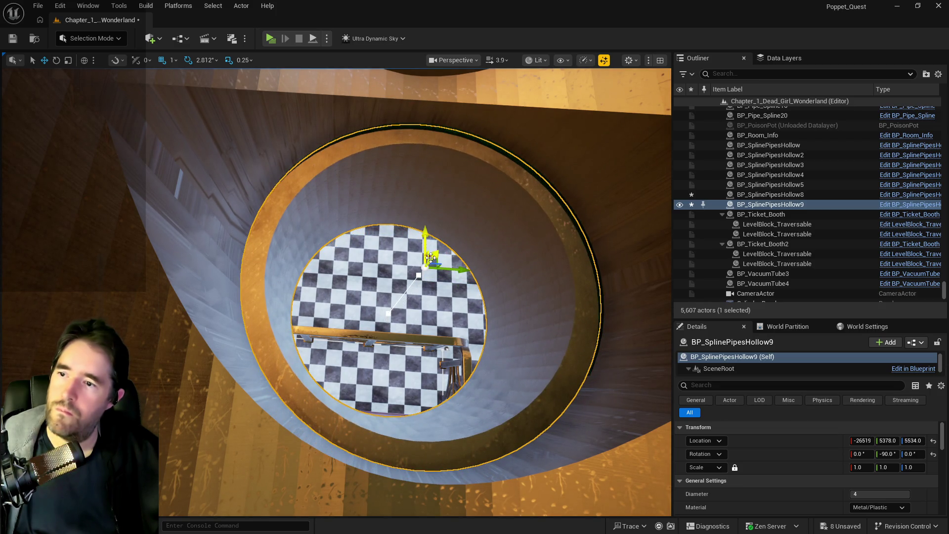
scroll(438, 254, "down", 10)
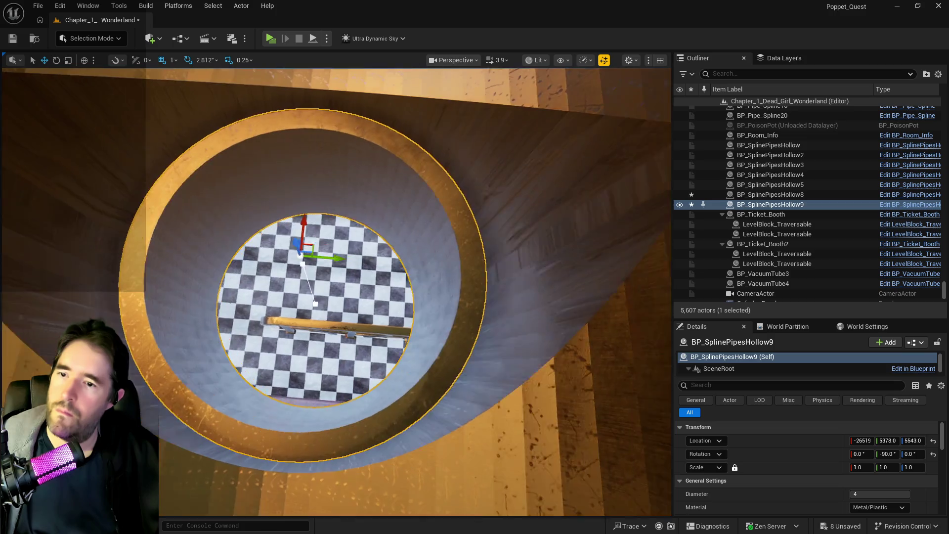
scroll(337, 292, "down", 5)
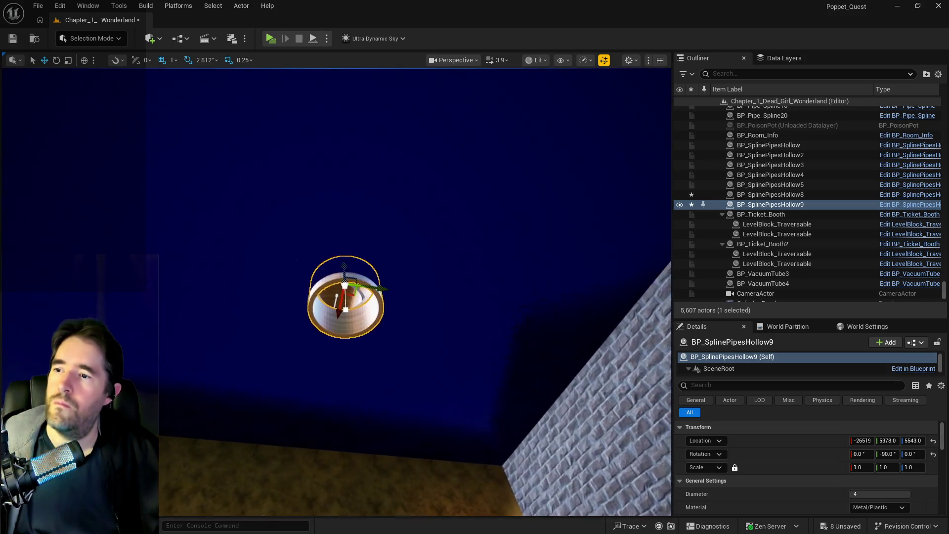
mouse_move(345, 335)
left_mouse_down()
mouse_move(354, 311)
mouse_move(475, 245)
left_mouse_up()
key("ctrl+s")
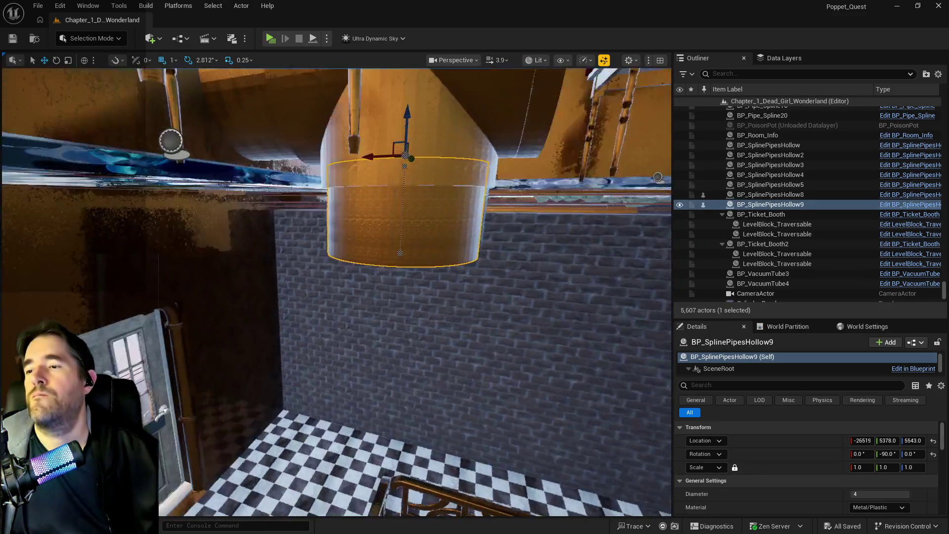
- Fly over the checkered room, frame the hollow pipe, then frame Cylinder Brush3's hole close-up
left_click_drag(474, 244, 453, 260)
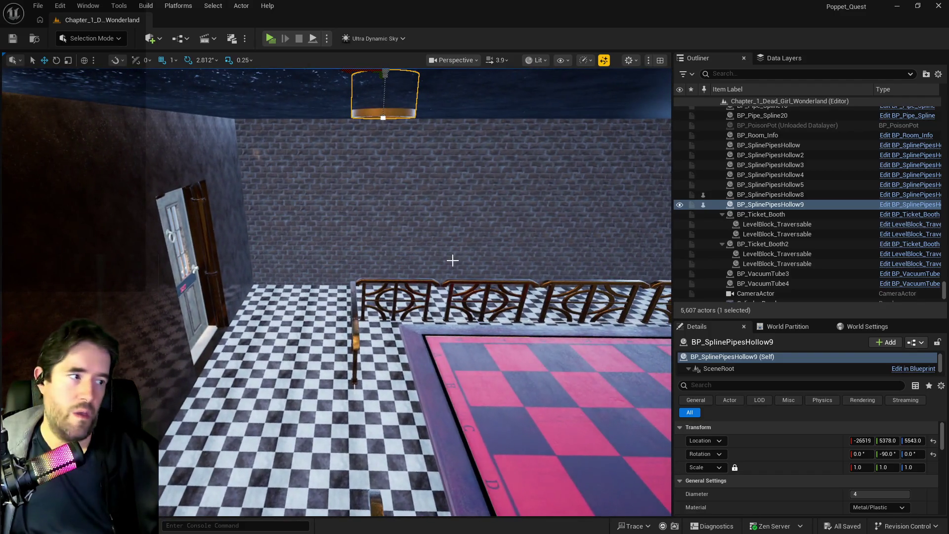
left_click_drag(392, 158, 367, 253)
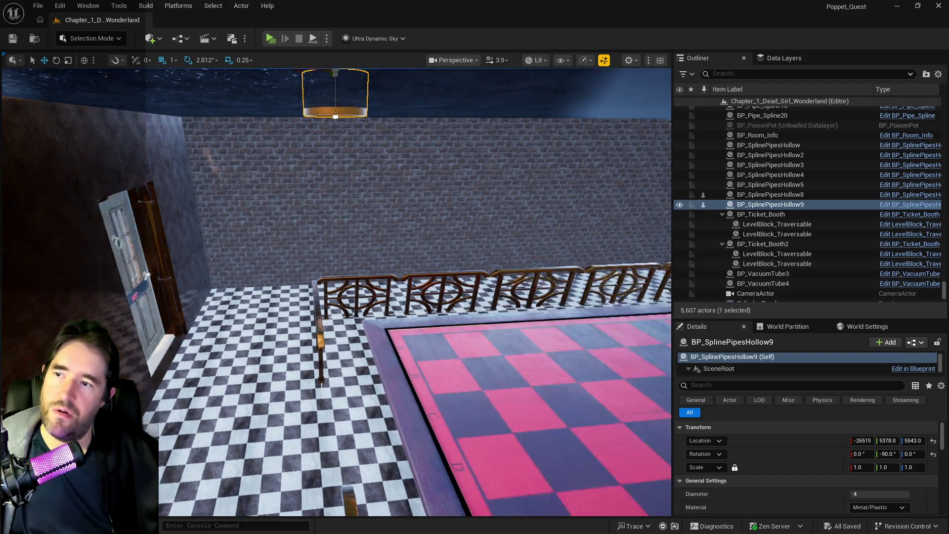
left_click_drag(405, 294, 407, 286)
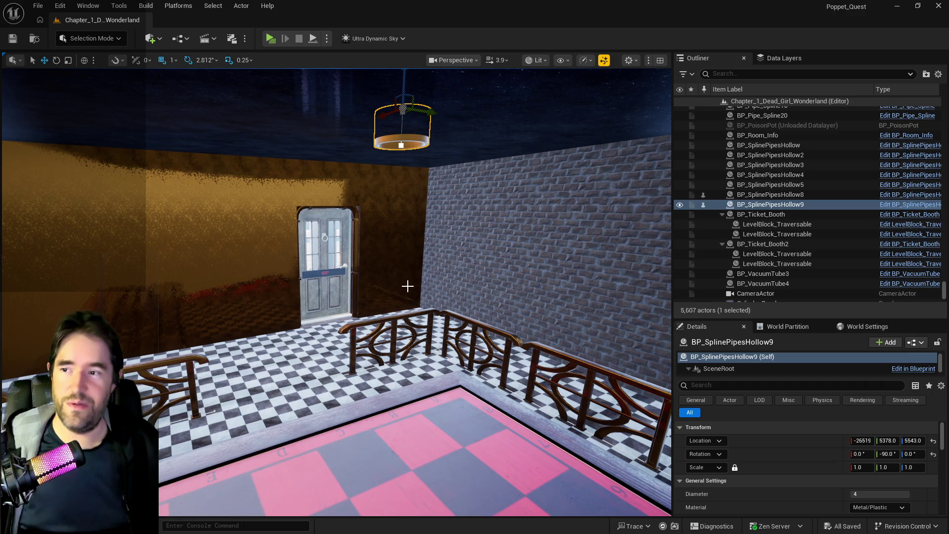
key("f")
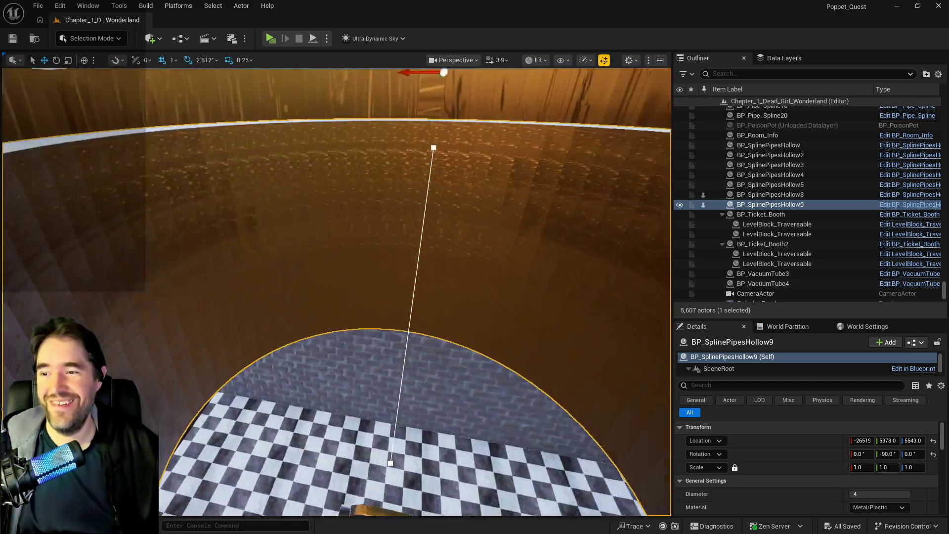
mouse_move(415, 296)
left_mouse_down()
mouse_move(385, 281)
mouse_move(464, 272)
mouse_move(434, 300)
left_mouse_up()
left_click(227, 327)
key("f")
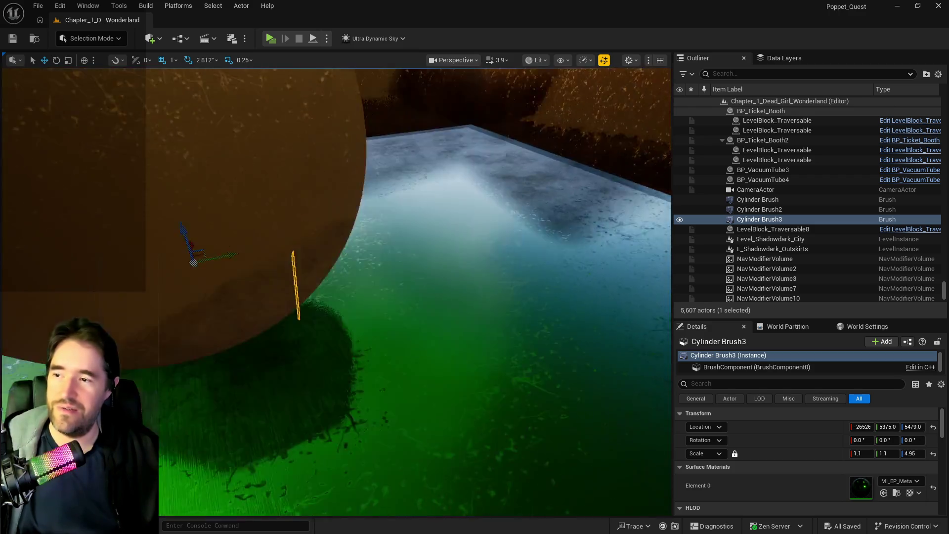
- Select the pipe pieces together with BP_SplinePipesHollow8 and 9 and frame them
left_click_drag(193, 262, 252, 294)
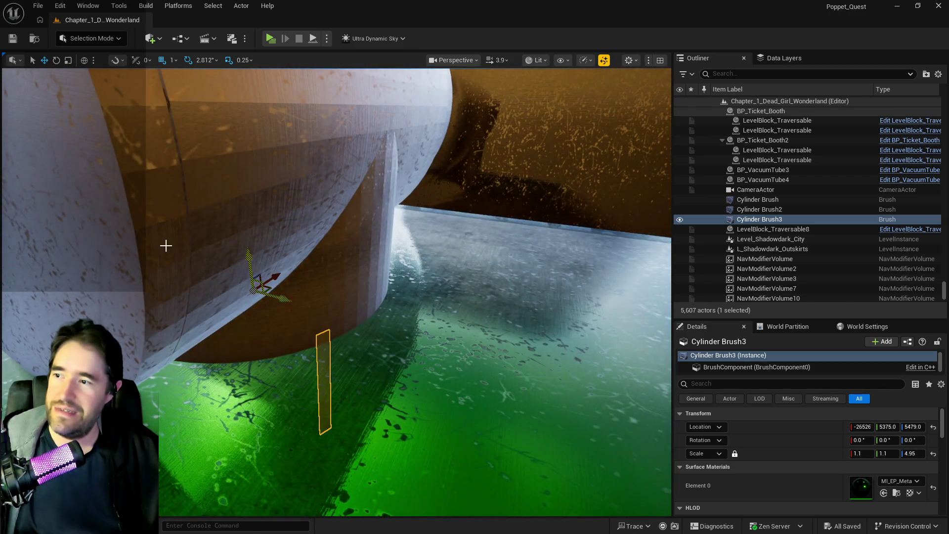
left_click(244, 212)
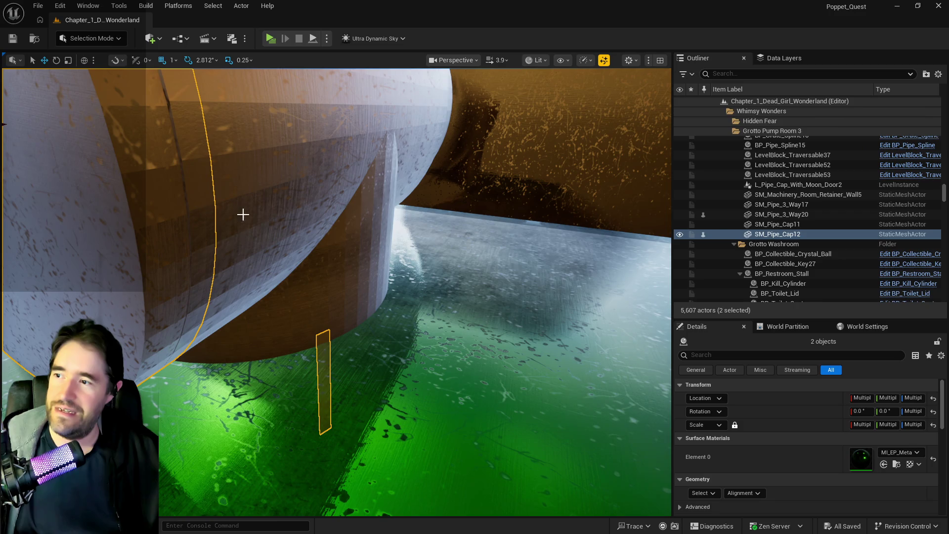
key("f")
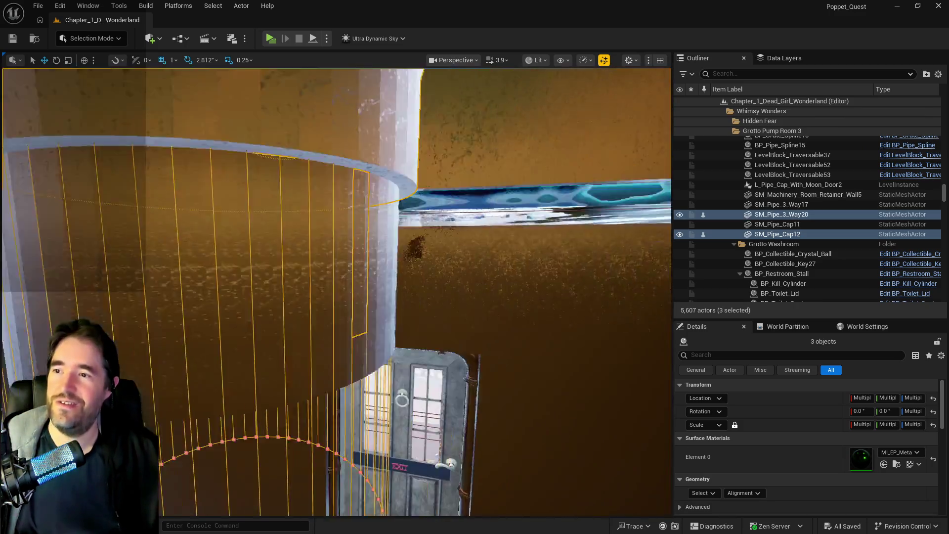
left_click(267, 281, "ctrl")
key("f")
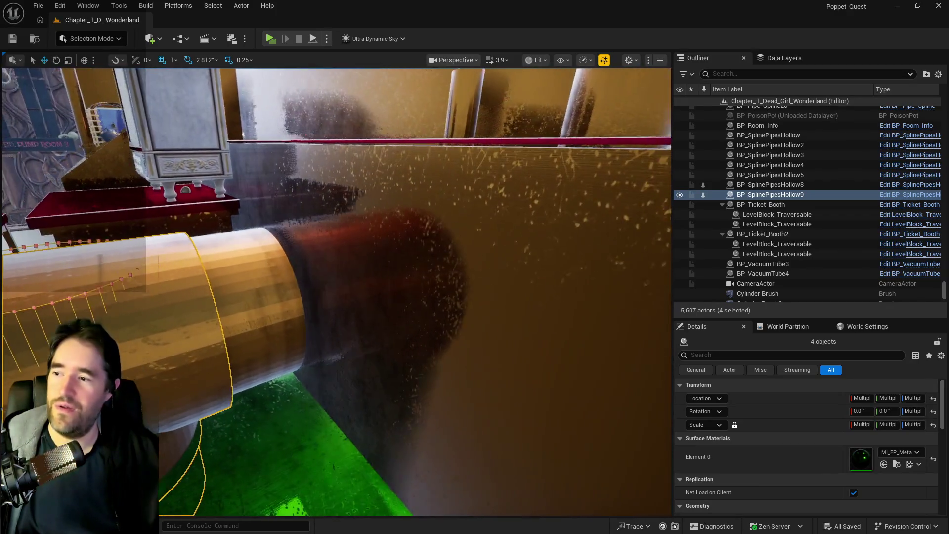
left_click(257, 282, "ctrl")
key("f")
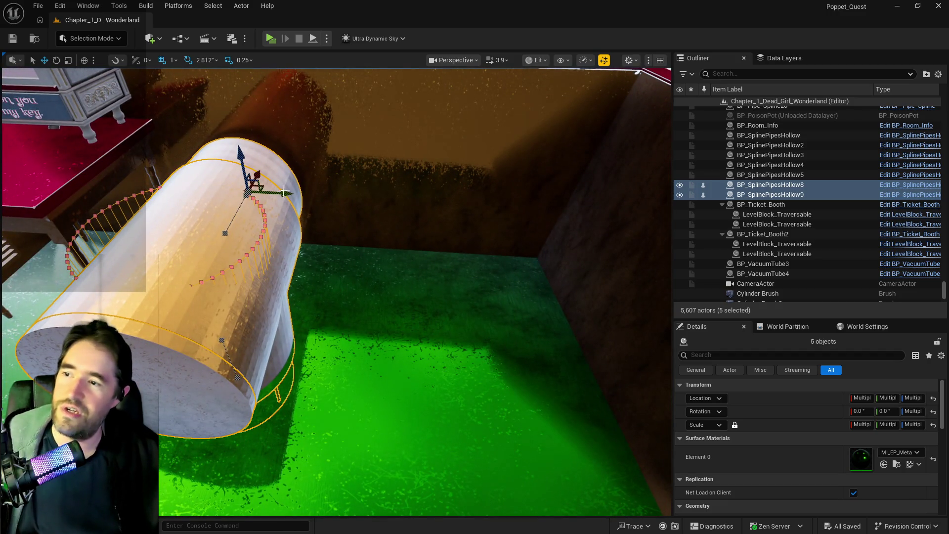
- Alt-drag the selection twice to place pipe copies BP_SplinePipesHollow10-13 side by side on the floor
left_click_drag(284, 192, 497, 221, "alt")
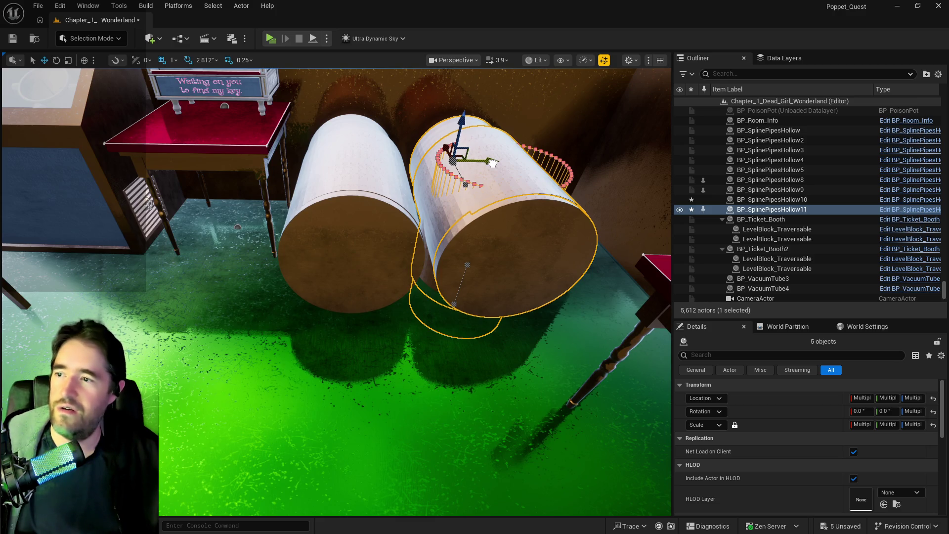
mouse_move(491, 163)
left_mouse_down("alt")
mouse_move(318, 148)
mouse_move(265, 158)
mouse_move(280, 145)
left_mouse_up("alt")
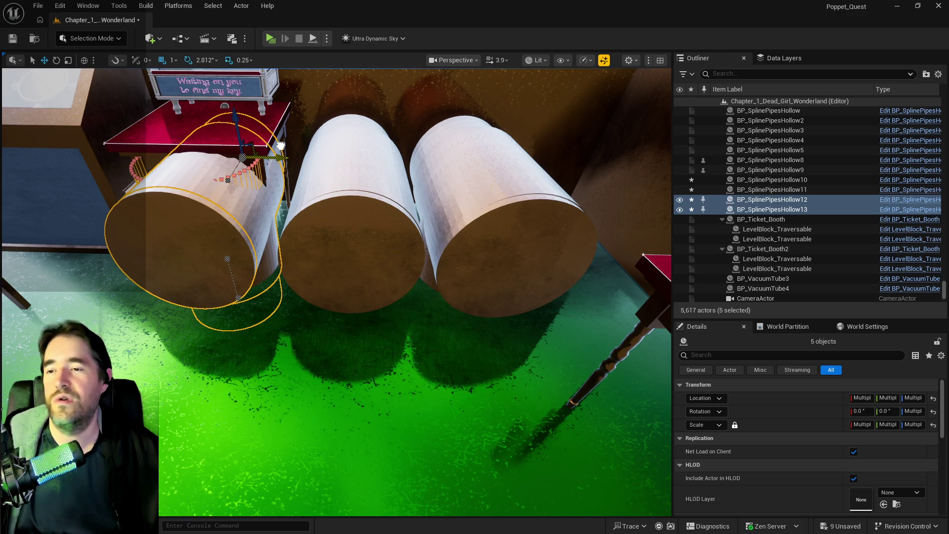
mouse_move(281, 145)
left_mouse_down()
mouse_move(222, 185)
mouse_move(237, 204)
mouse_move(232, 224)
mouse_move(300, 154)
left_mouse_up()
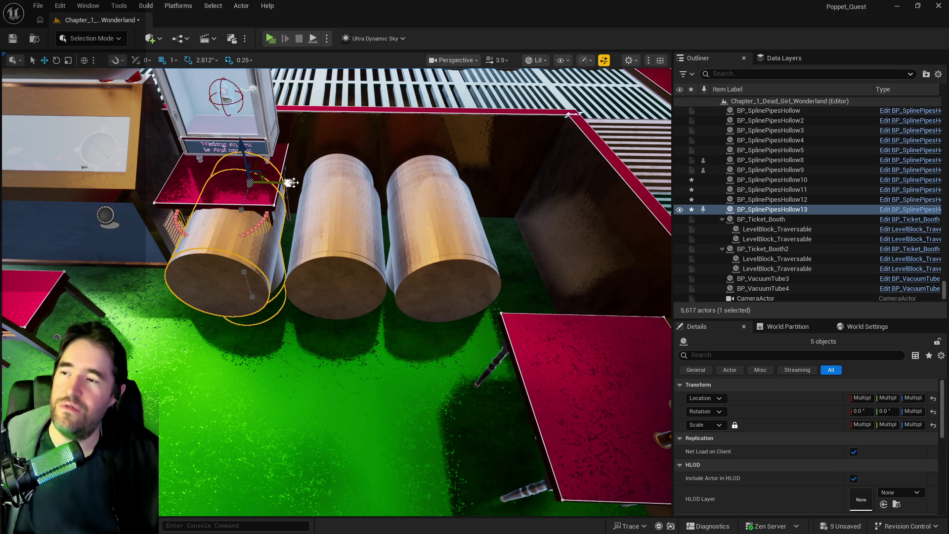
- Duplicate the pipes with Ctrl+D and move the copy, BP_SplinePipesHollow14/15, to the right end of the row
key("ctrl+d")
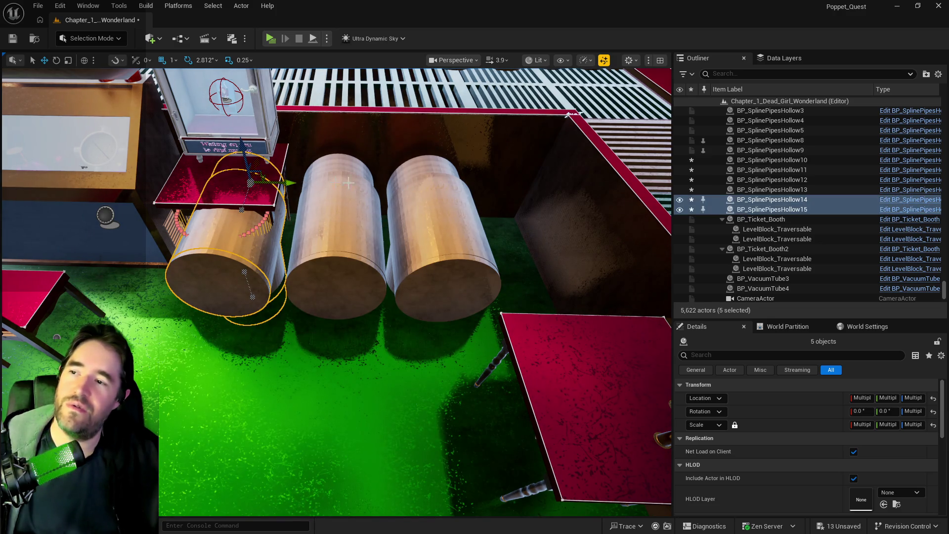
left_click_drag(289, 181, 562, 215)
left_click(563, 215)
key("f")
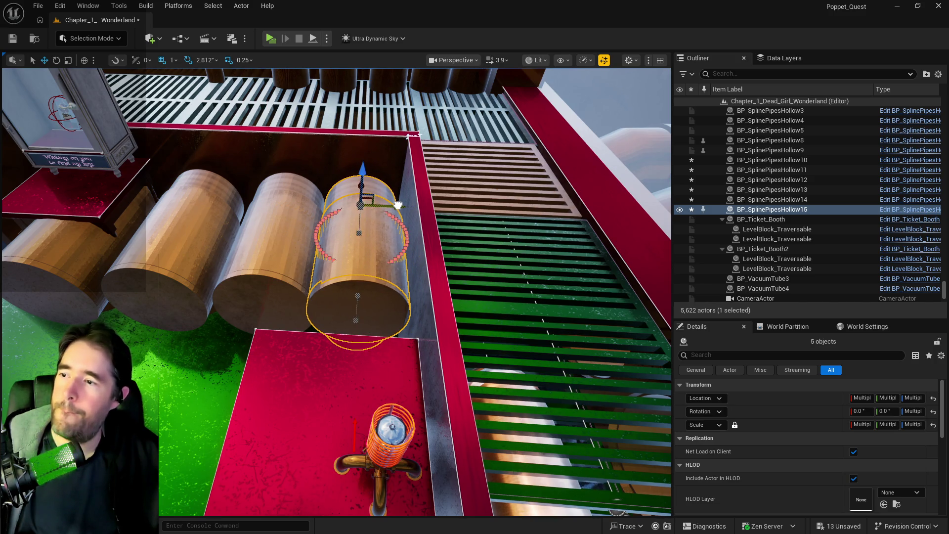
- View the newest pipe from below the floor and select its lower segment
mouse_move(398, 204)
left_mouse_down()
mouse_move(386, 170)
mouse_move(346, 262)
mouse_move(323, 282)
left_mouse_up()
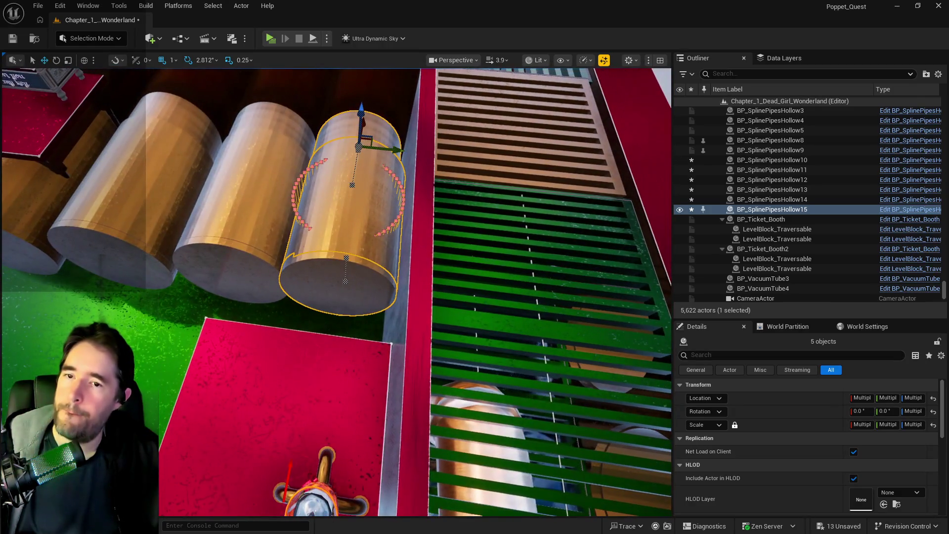
left_click_drag(378, 127, 378, 127)
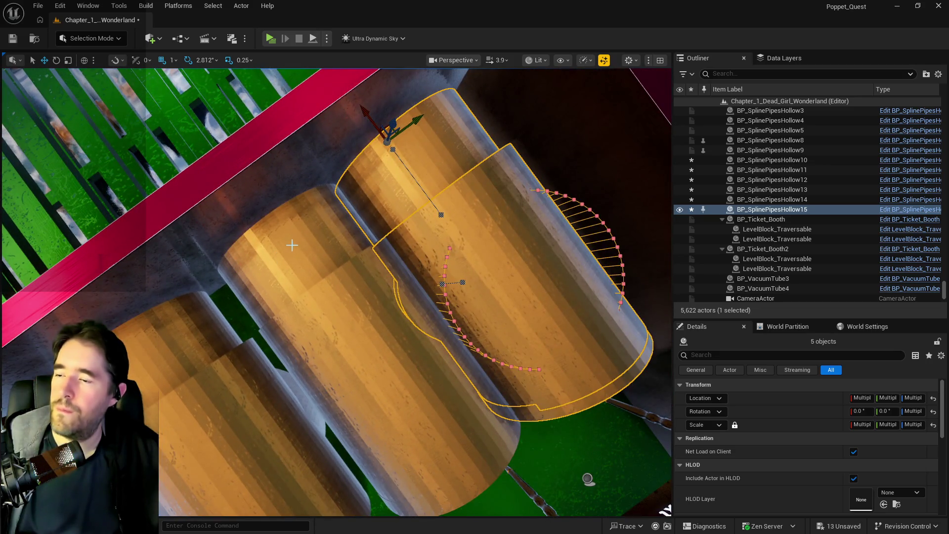
left_click(291, 245)
left_click_drag(292, 245, 292, 245)
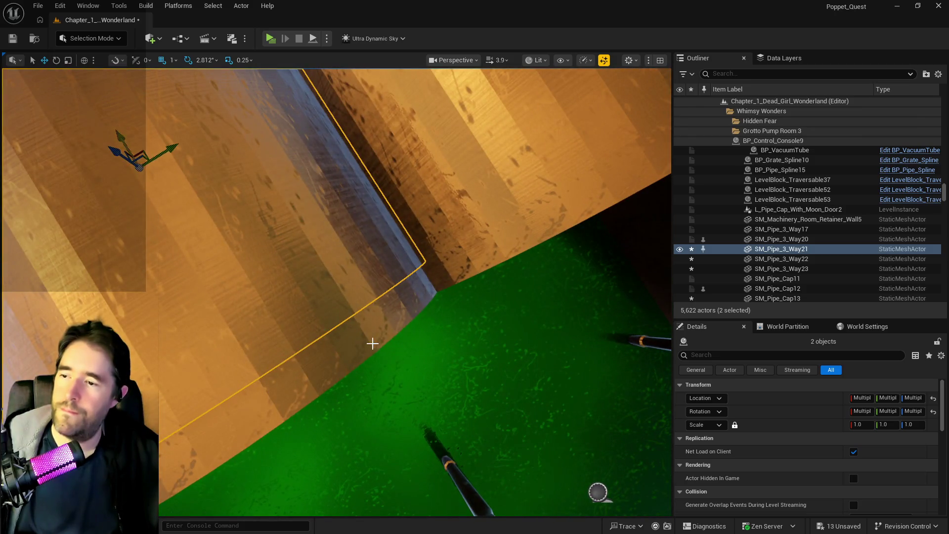
left_click(373, 343, "ctrl")
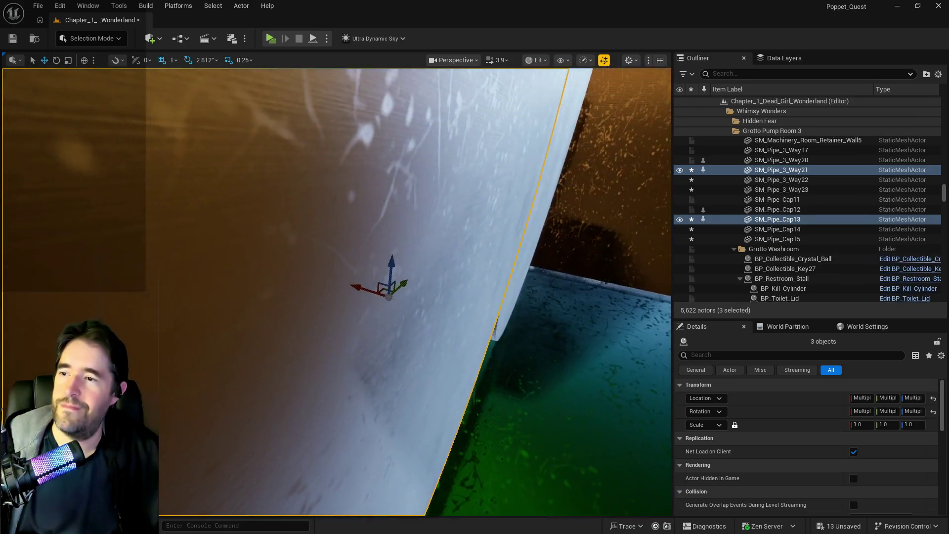
left_click_drag(338, 289, 338, 289)
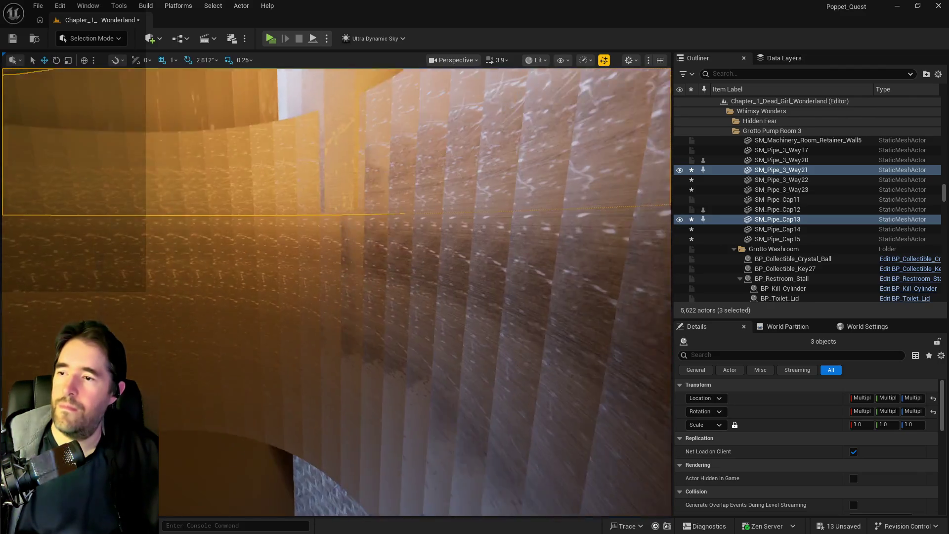
mouse_move(381, 326)
left_mouse_down()
mouse_move(301, 309)
mouse_move(270, 329)
left_mouse_up()
left_click(271, 329, "ctrl")
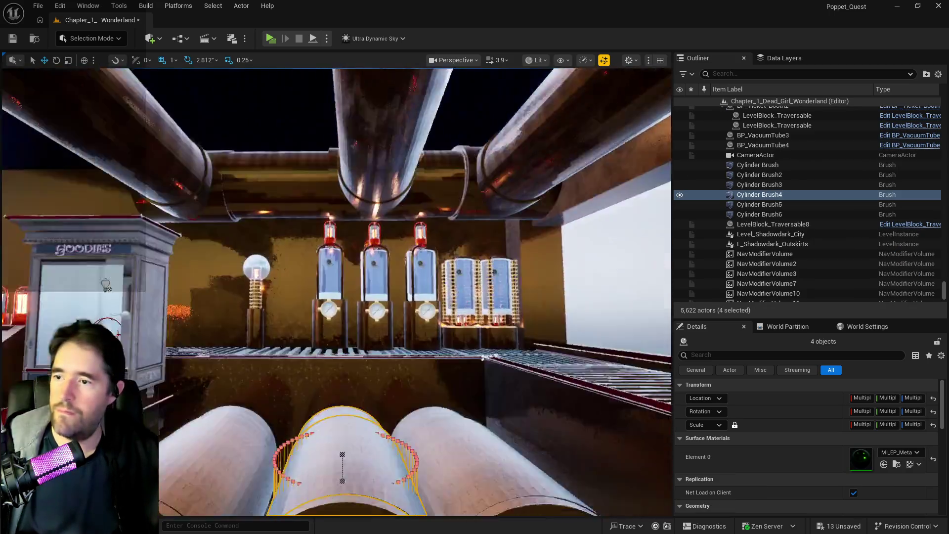
left_click_drag(287, 294, 287, 293)
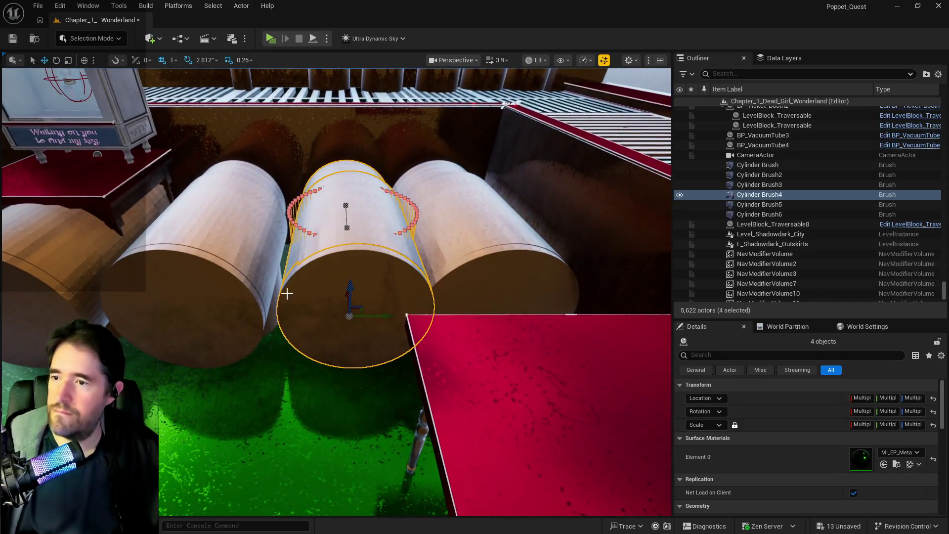
left_click(371, 314)
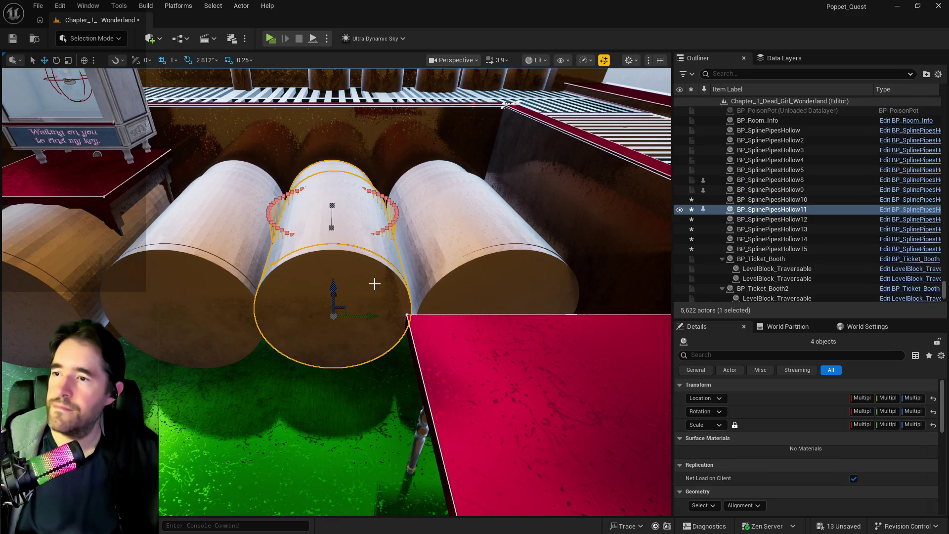
left_click_drag(374, 282, 366, 294)
key("f")
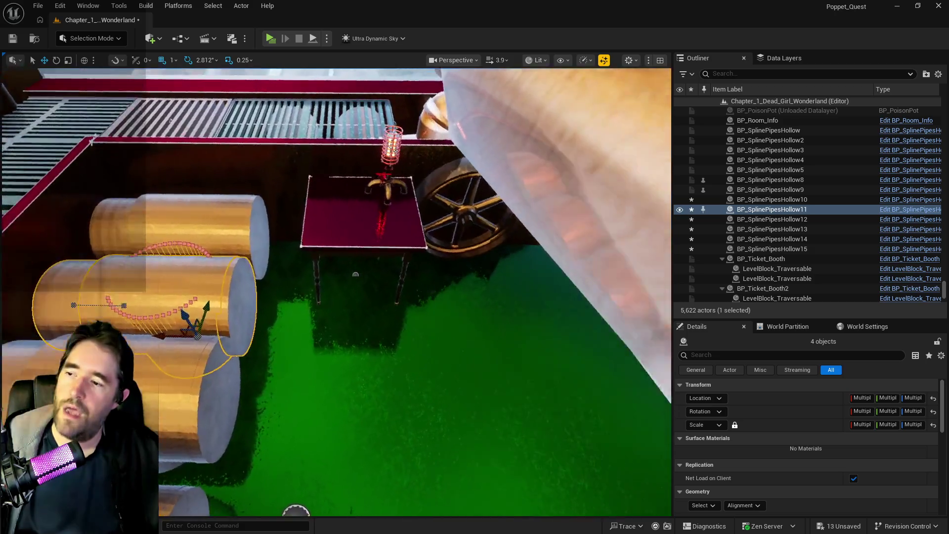
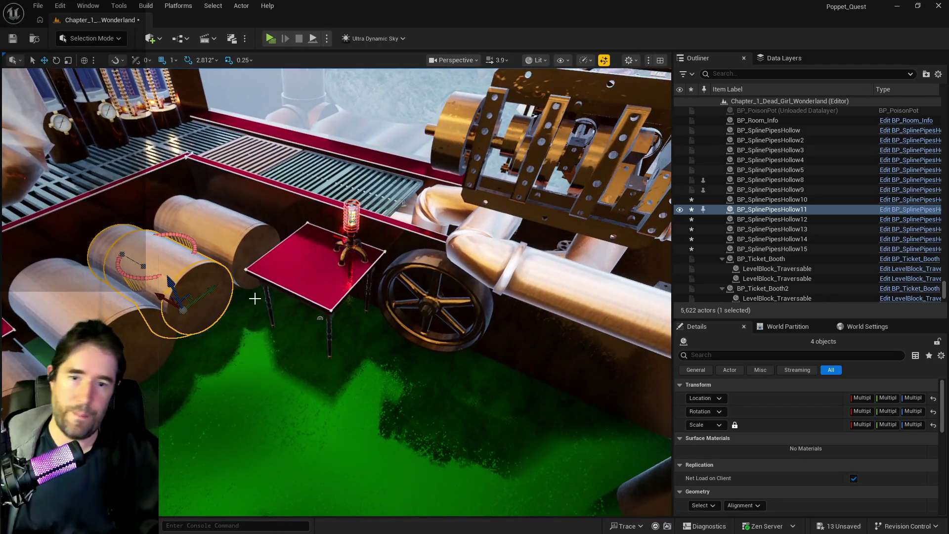
- Slide BP_SplinePipesHollow10 slightly sideways along Y to line up with the pipe row
mouse_move(365, 329)
left_mouse_down()
mouse_move(364, 448)
mouse_move(365, 356)
left_mouse_up()
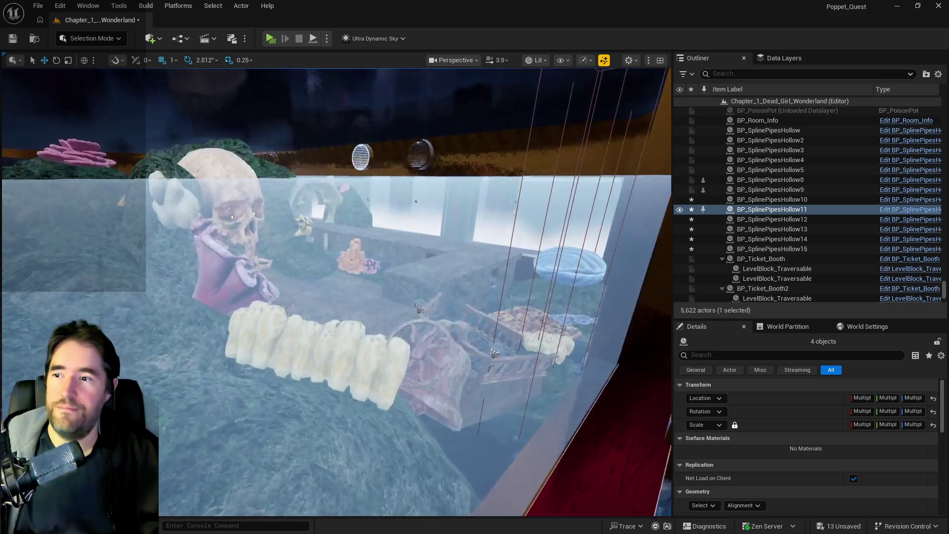
left_click_drag(420, 308, 426, 312)
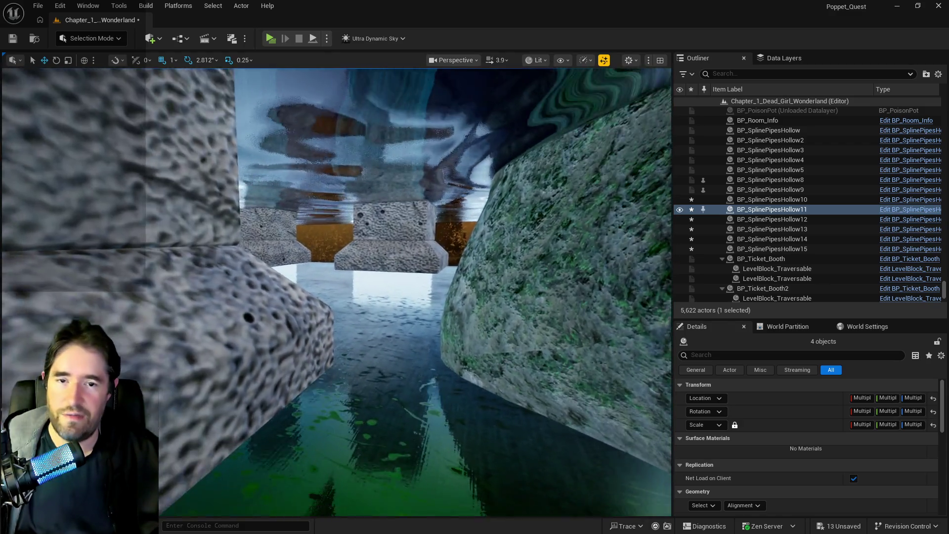
left_click_drag(317, 223, 318, 212)
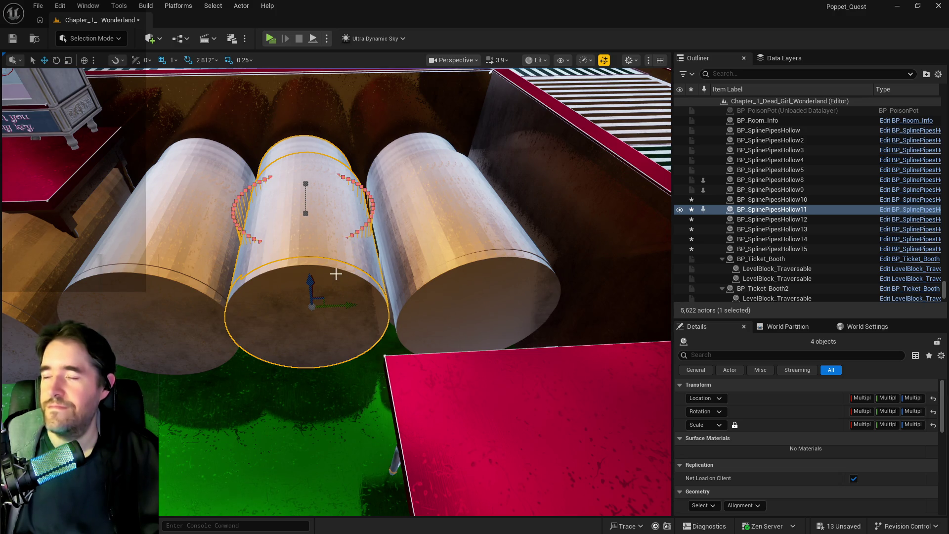
scroll(336, 273, "down", 2)
scroll(336, 274, "down", 2)
scroll(336, 274, "up", 3)
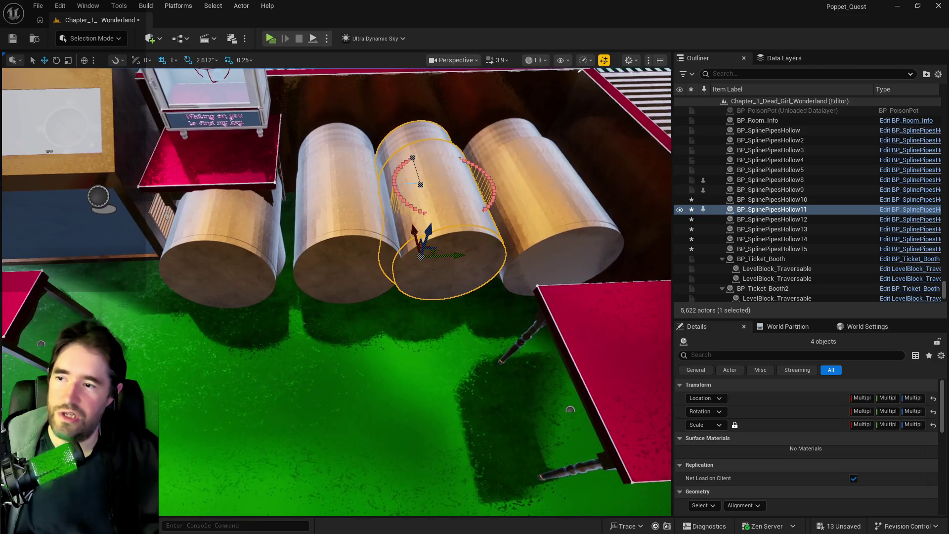
left_click(354, 247)
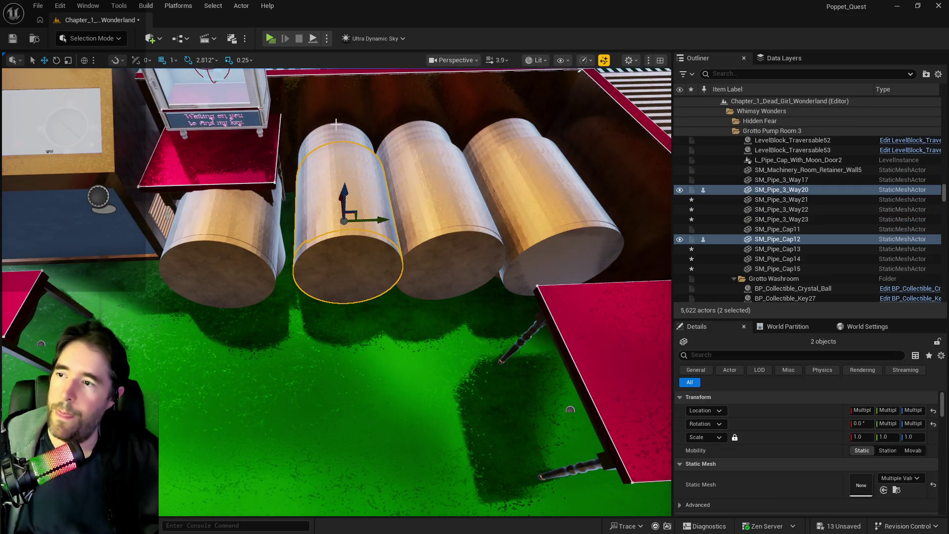
scroll(354, 247, "up", 2)
scroll(353, 246, "up", 2)
scroll(354, 247, "up", 2)
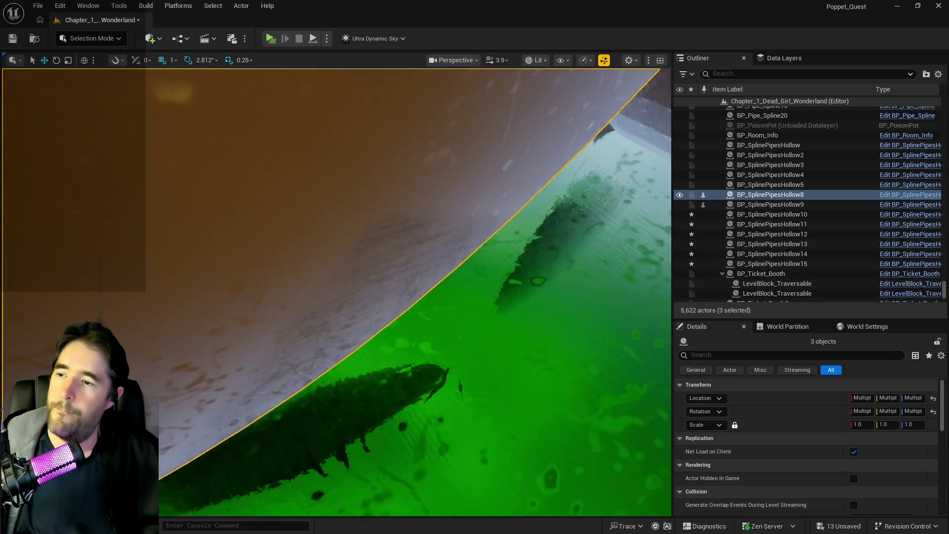
scroll(354, 247, "up", 2)
scroll(392, 186, "down", 2)
scroll(392, 186, "down", 2)
scroll(393, 186, "down", 1)
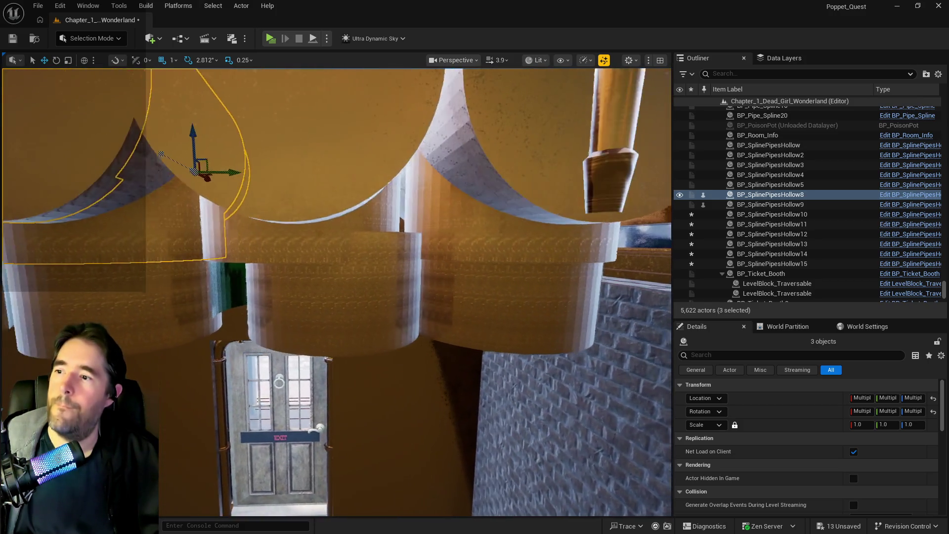
scroll(392, 186, "down", 1)
left_click(449, 251)
key("f")
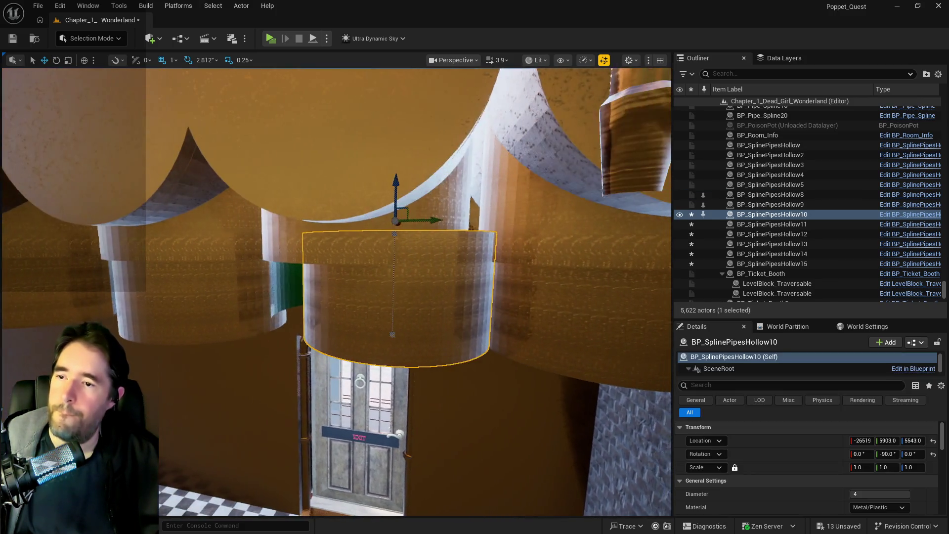
left_click_drag(417, 228, 390, 223)
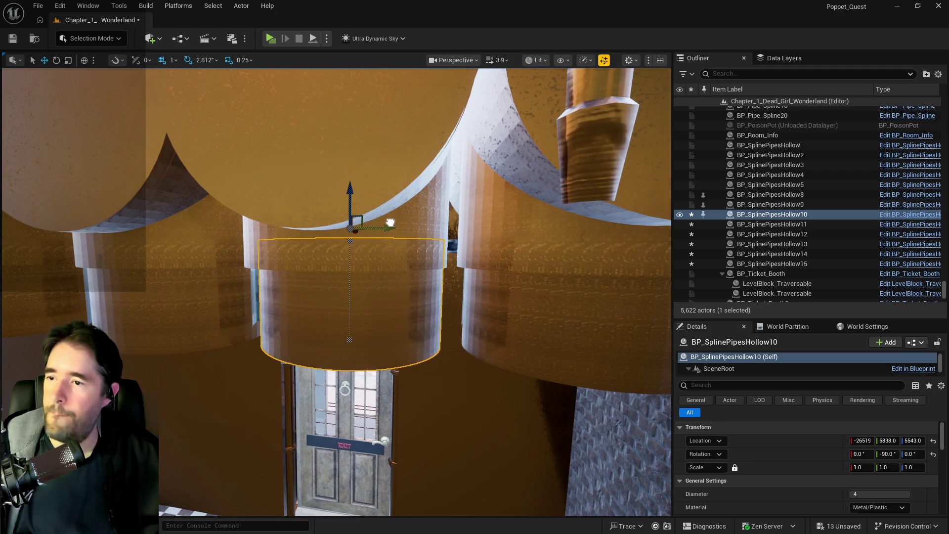
scroll(390, 223, "down", 2)
scroll(390, 223, "down", 2)
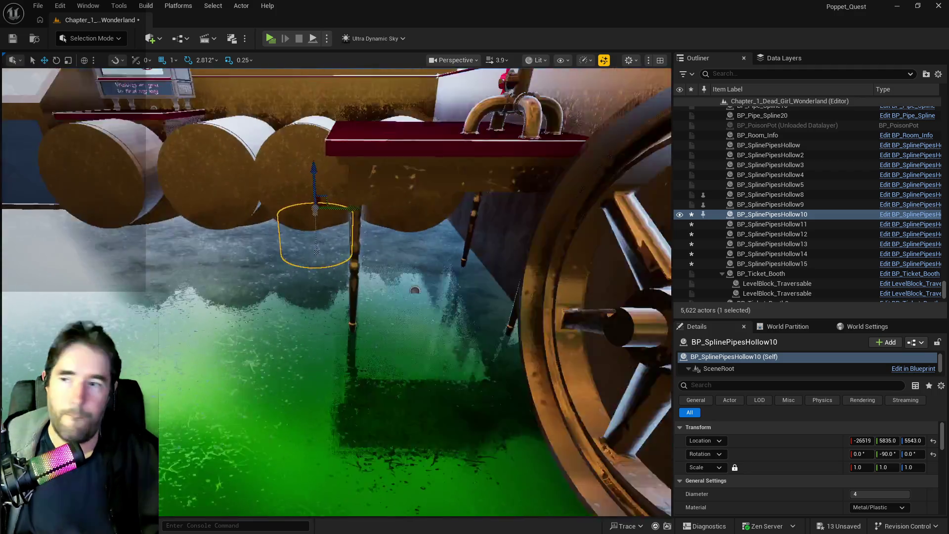
scroll(588, 346, "down", 1)
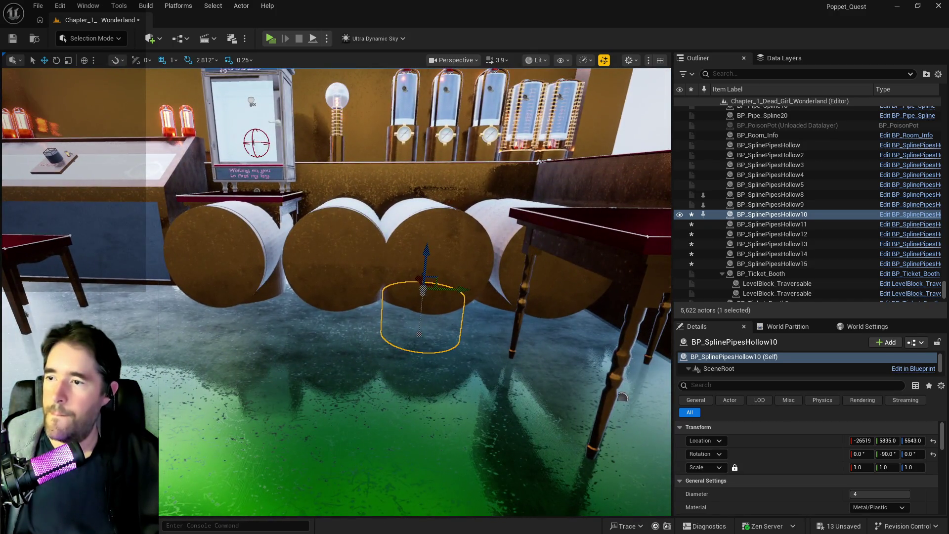
- Shift SM_Pipe_Cap12, SM_Pipe_3_Way20 and BP_SplinePipesHollow8/9 together slightly along Y
left_click(167, 252)
key("f")
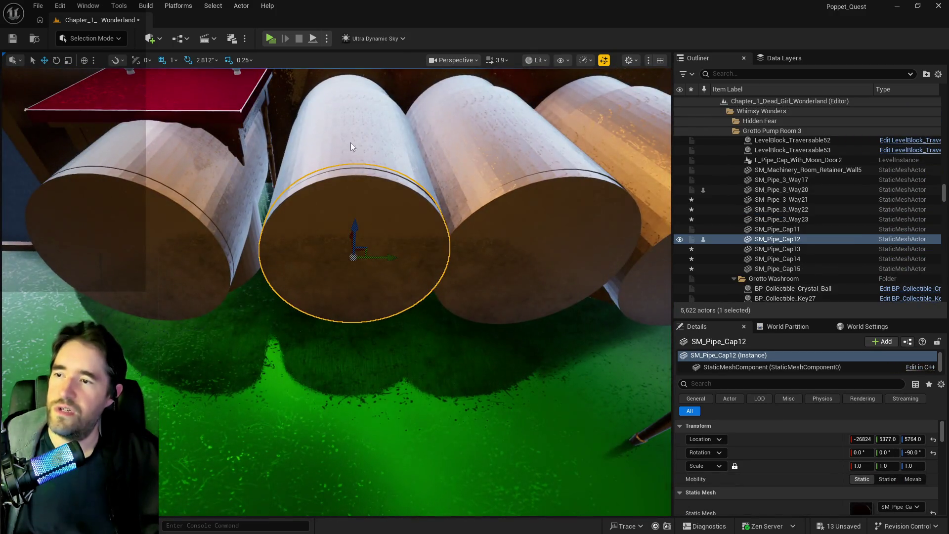
left_click(349, 159, "ctrl")
key("f")
scroll(365, 96, "down", 3)
scroll(366, 96, "down", 2)
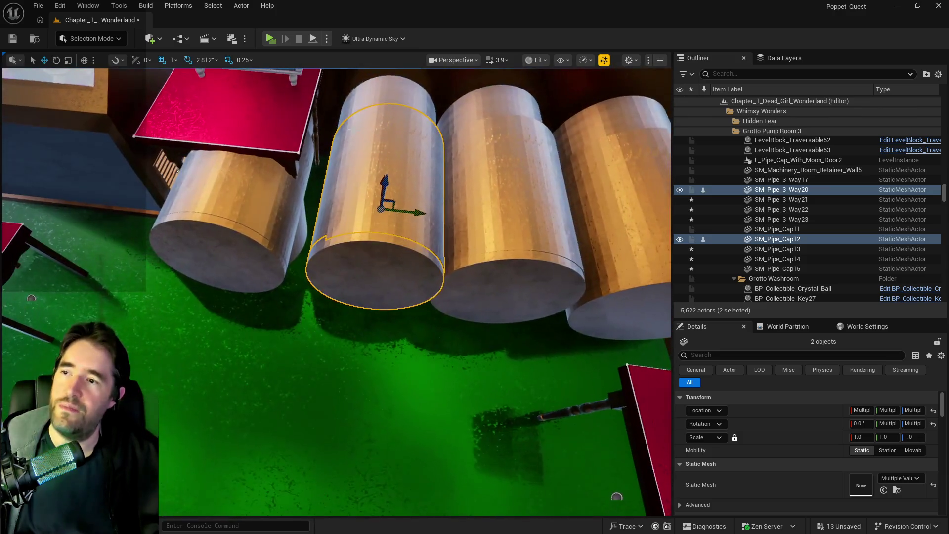
left_click(365, 96, "ctrl")
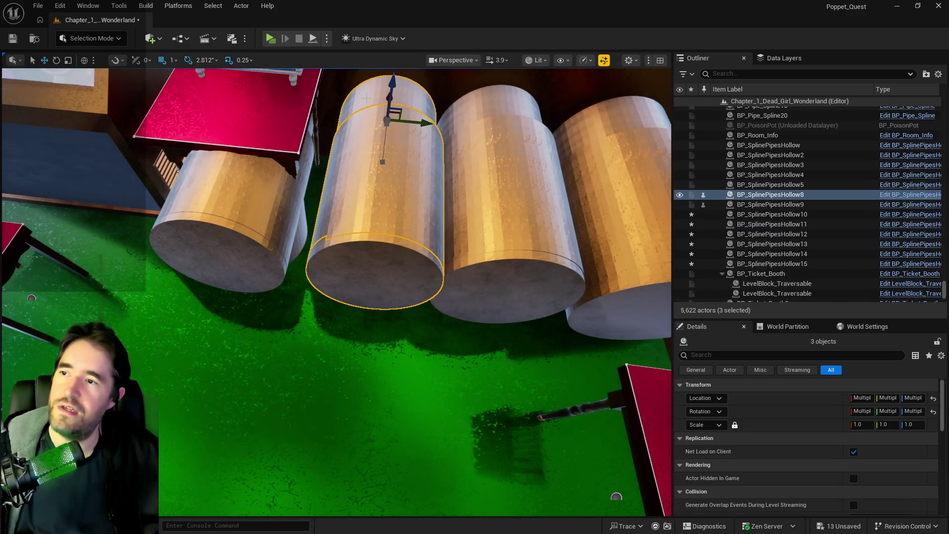
scroll(366, 96, "up", 5)
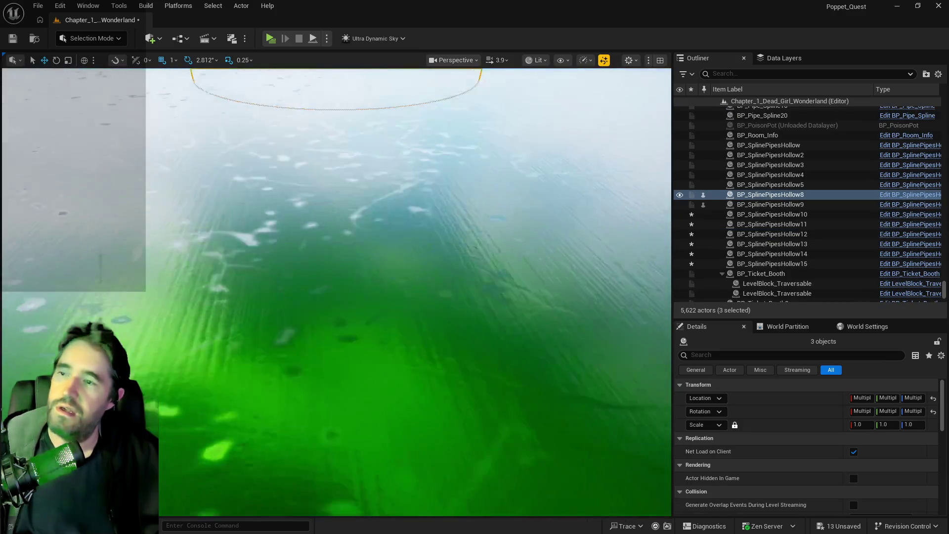
scroll(398, 185, "down", 5)
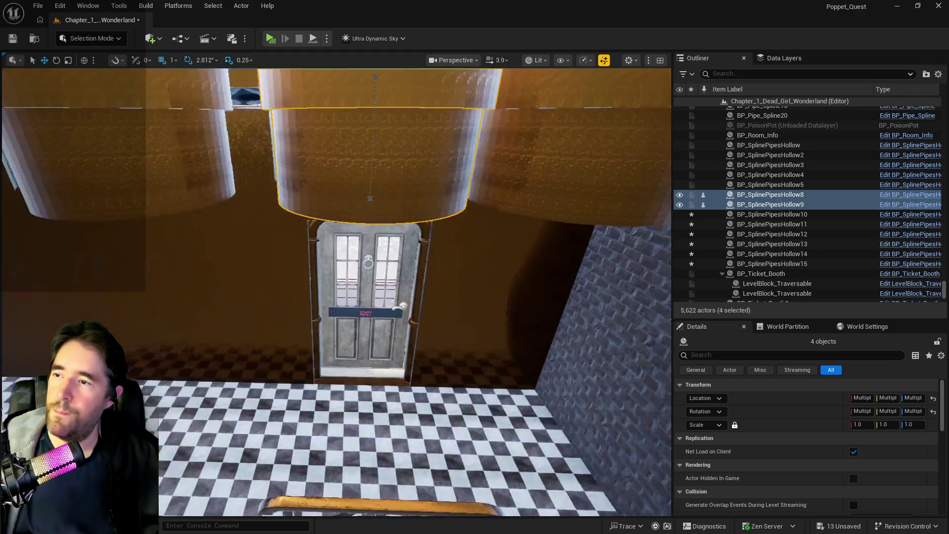
left_click(338, 334, "ctrl")
scroll(372, 279, "down", 3)
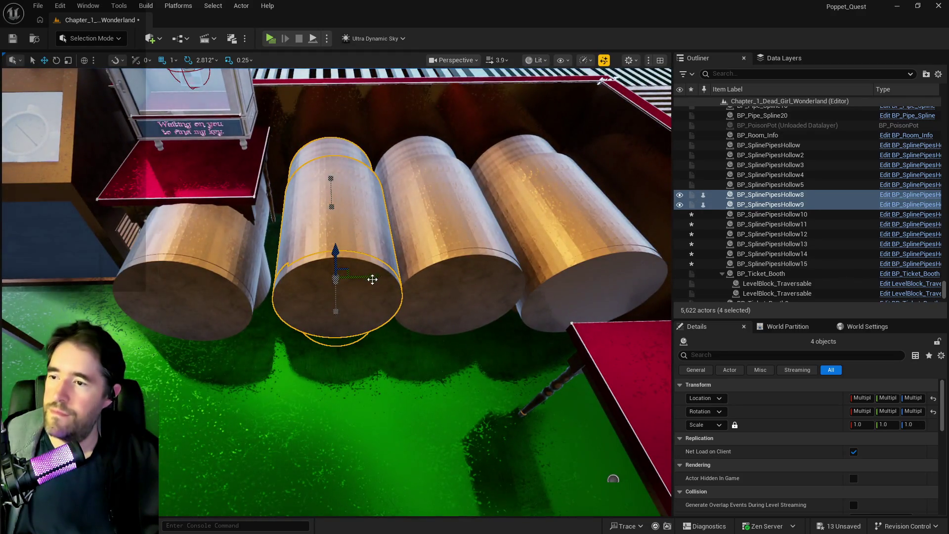
left_click_drag(372, 278, 363, 275)
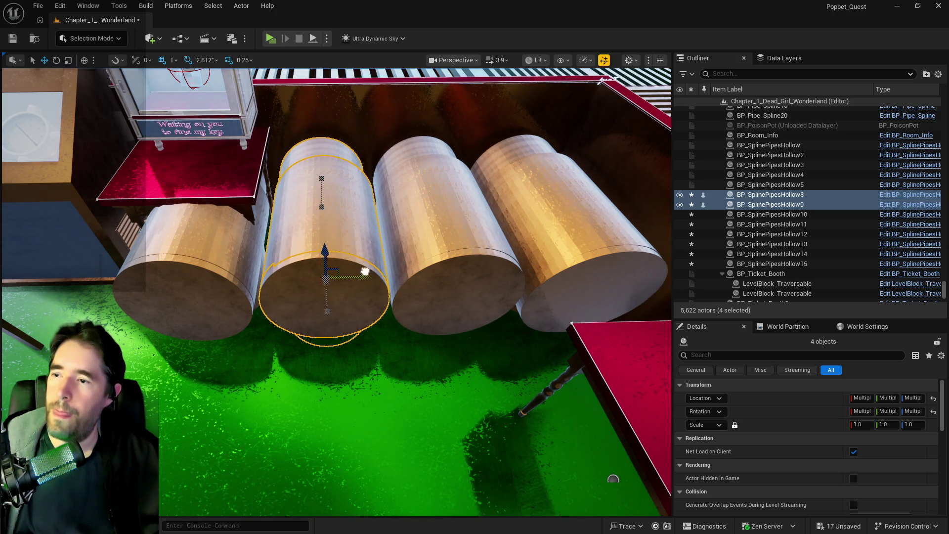
left_click_drag(364, 275, 269, 260)
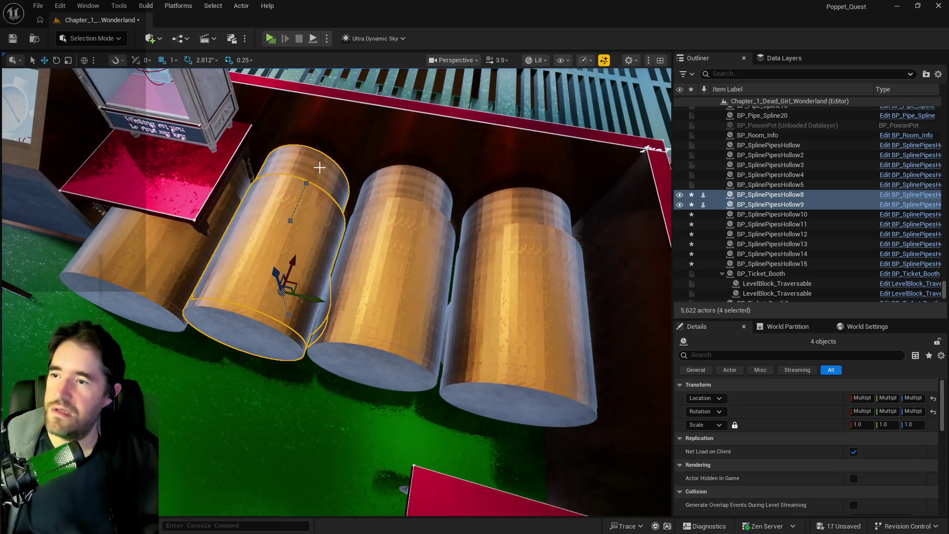
left_click(330, 186)
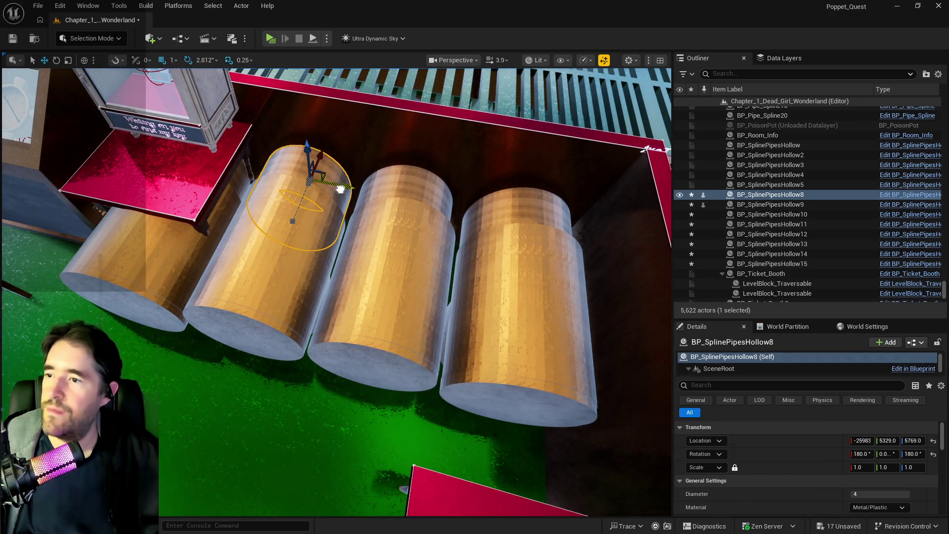
- Select BP_SplinePipesHollow11 and fly through the wall to inspect the pipe openings and grating
mouse_move(341, 189)
left_mouse_down()
mouse_move(309, 231)
mouse_move(319, 223)
left_mouse_up()
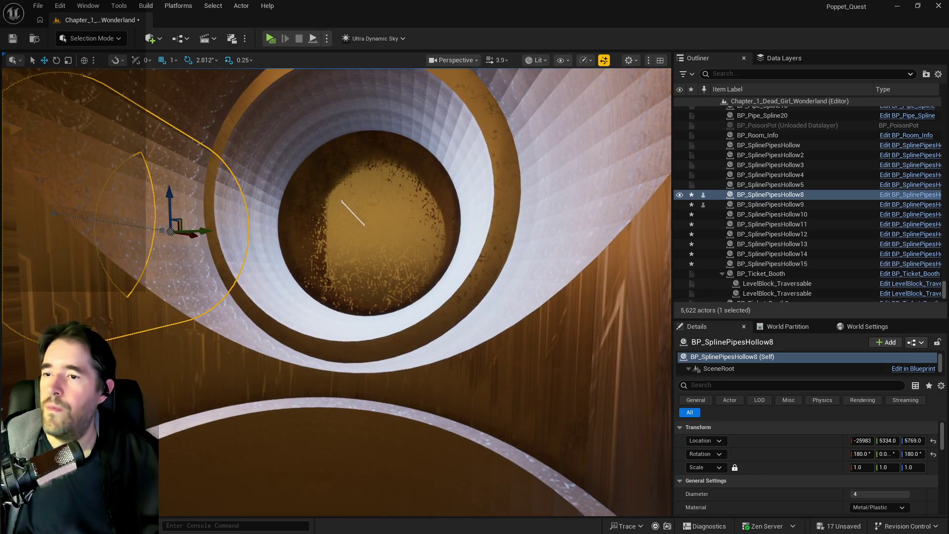
left_click(398, 219)
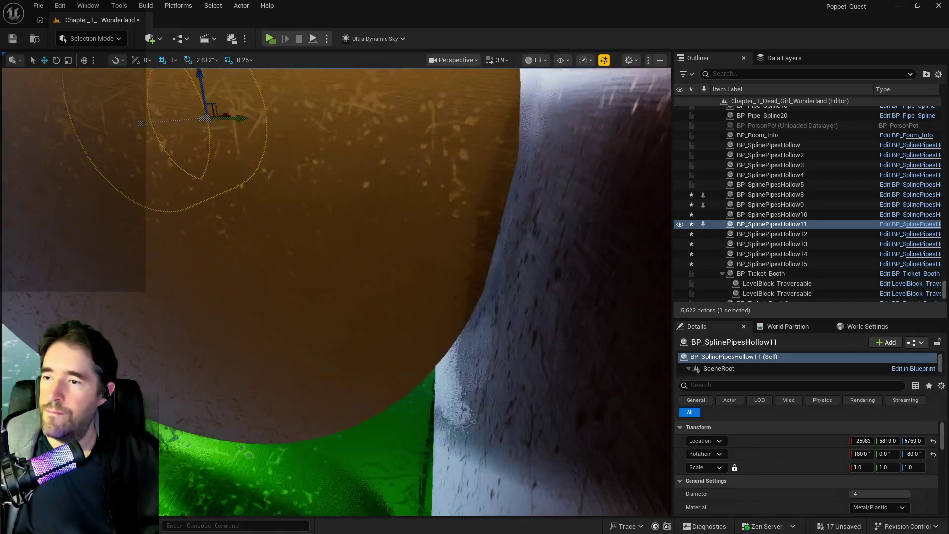
left_click_drag(319, 223, 326, 244)
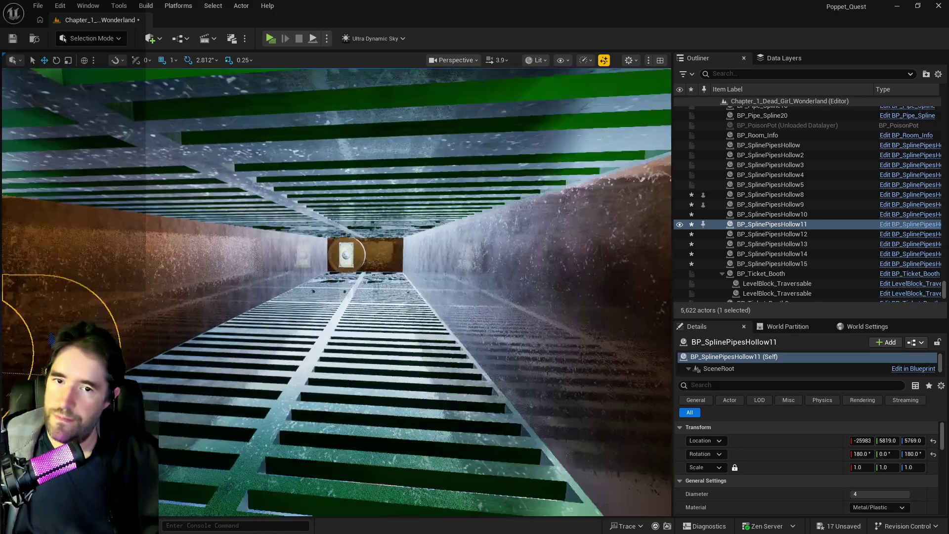
mouse_move(327, 245)
left_mouse_down()
mouse_move(333, 267)
mouse_move(348, 244)
mouse_move(334, 260)
left_mouse_up()
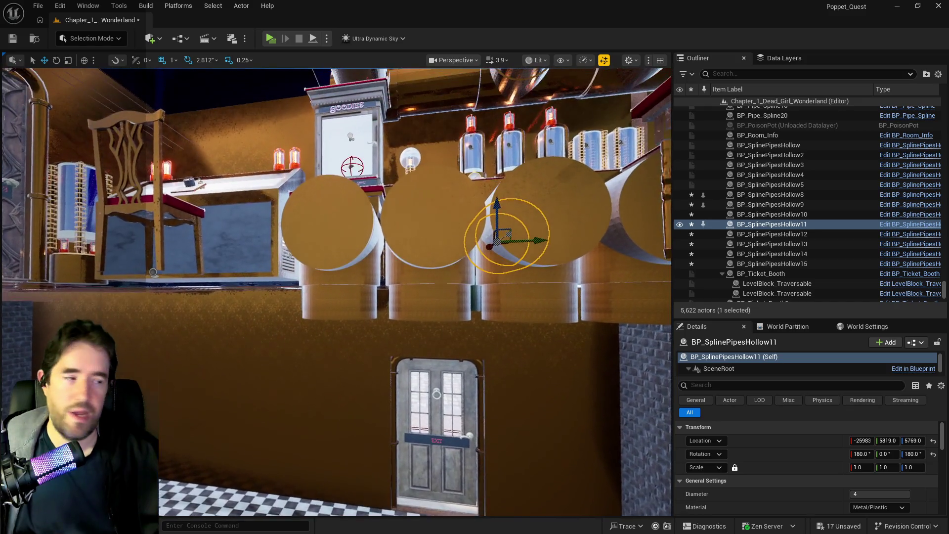
left_click_drag(334, 260, 333, 296)
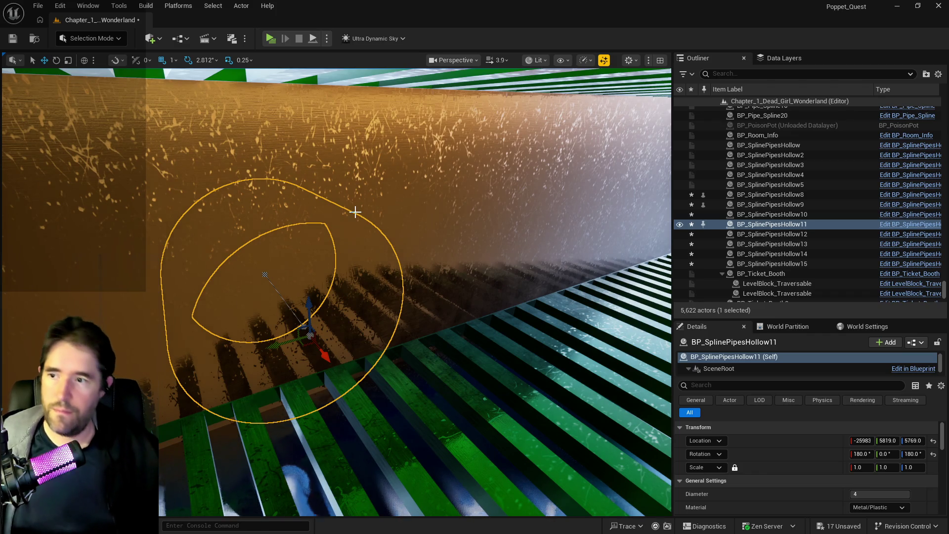
mouse_move(484, 153)
left_mouse_down()
mouse_move(445, 223)
mouse_move(422, 238)
left_mouse_up()
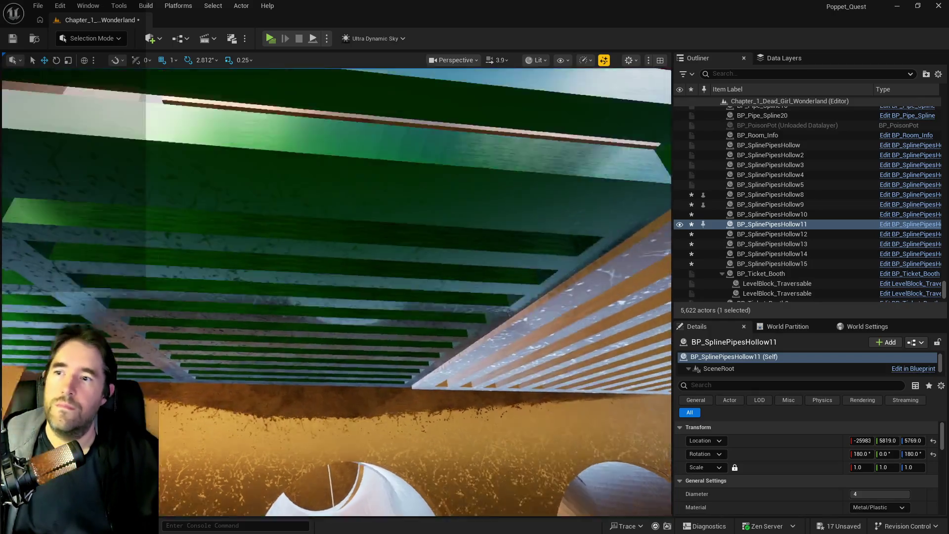
left_click_drag(336, 289, 311, 305)
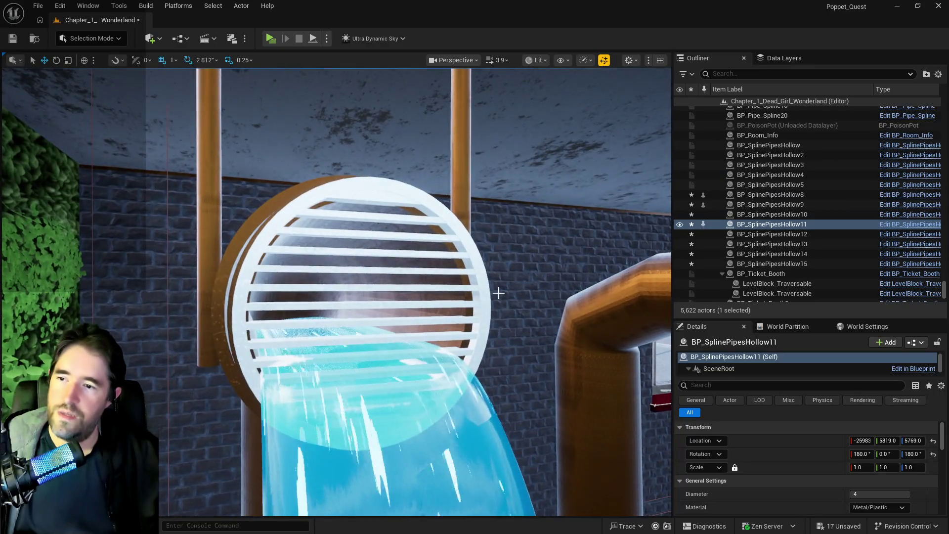
- Paste the copied grate at the left pipe opening, turn it to face the opening and raise it in
left_click(462, 317)
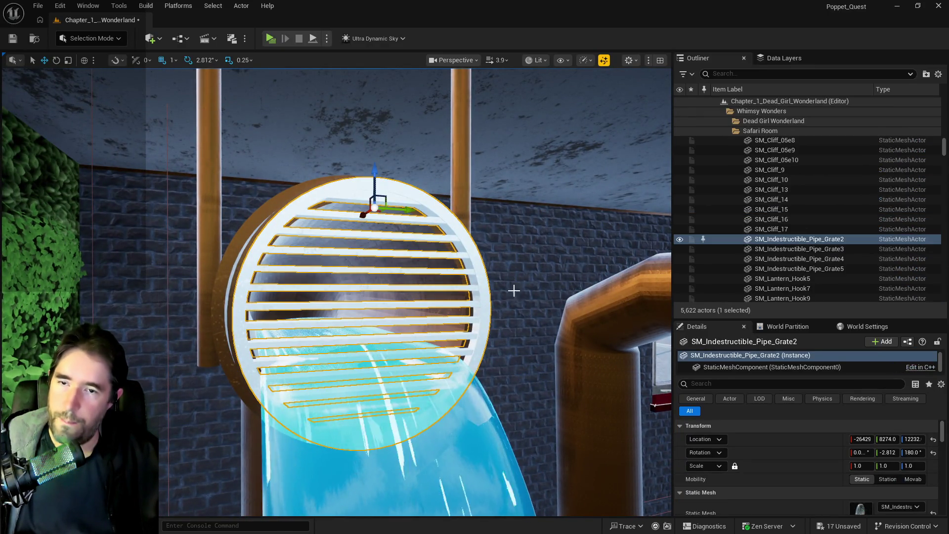
mouse_move(613, 278)
left_mouse_down()
mouse_move(612, 311)
mouse_move(519, 312)
left_mouse_up()
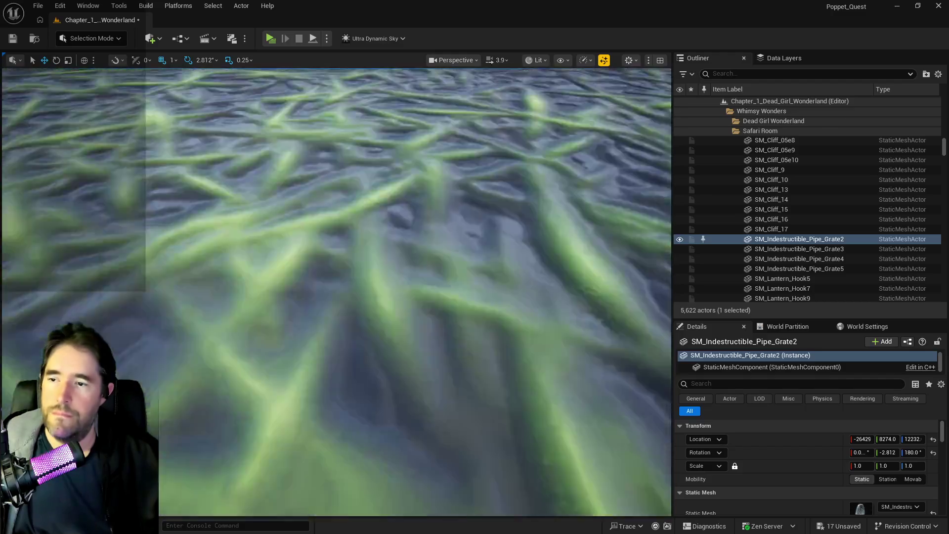
mouse_move(520, 312)
left_mouse_down()
mouse_move(271, 330)
mouse_move(445, 260)
left_mouse_up()
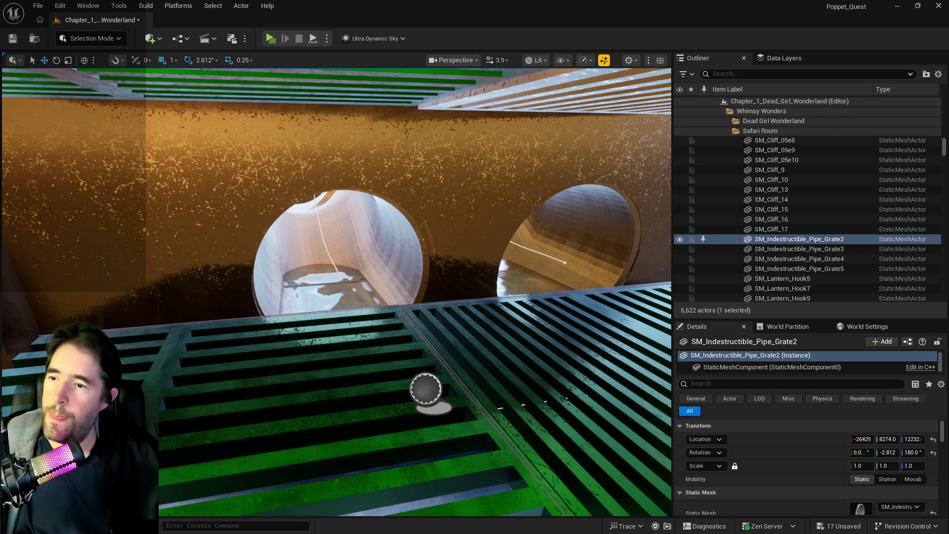
right_click(401, 177)
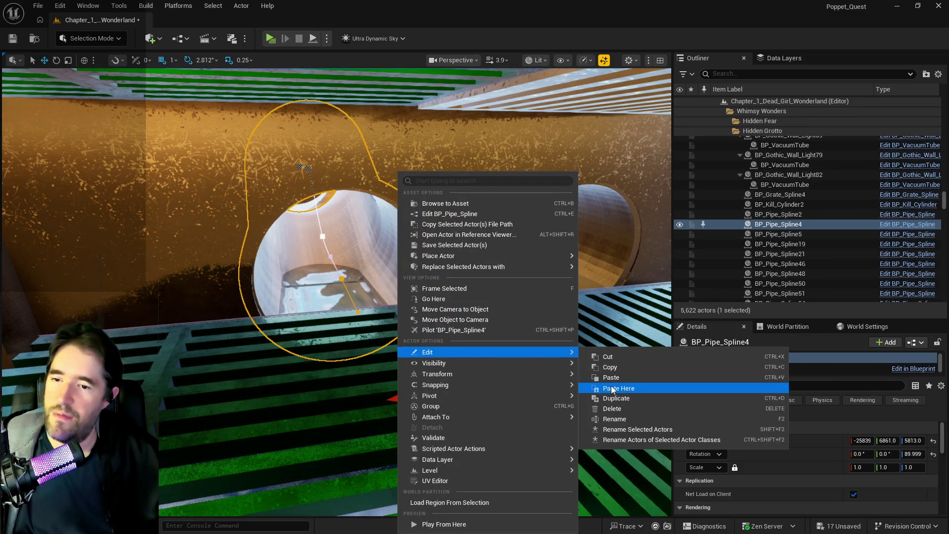
left_click(615, 387)
key("e")
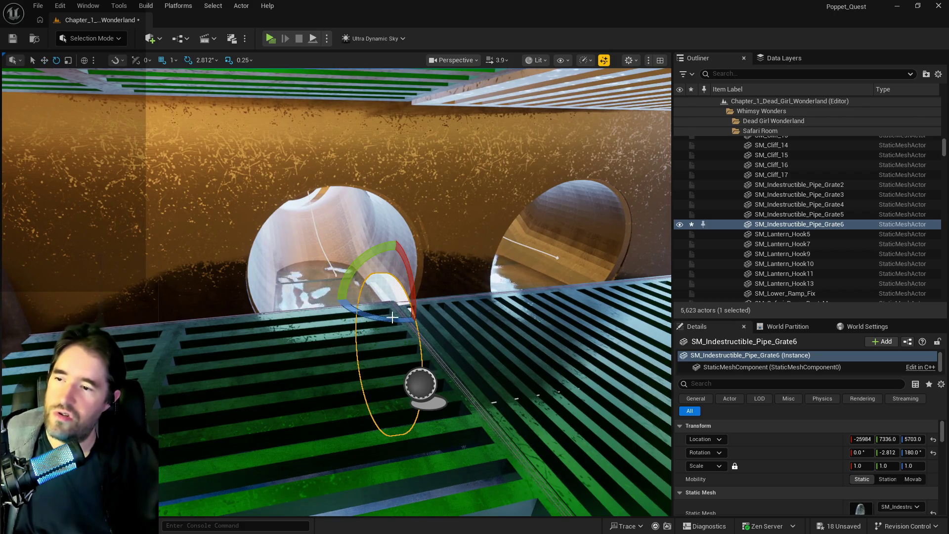
mouse_move(397, 308)
left_mouse_down()
mouse_move(340, 292)
mouse_move(386, 275)
left_mouse_up()
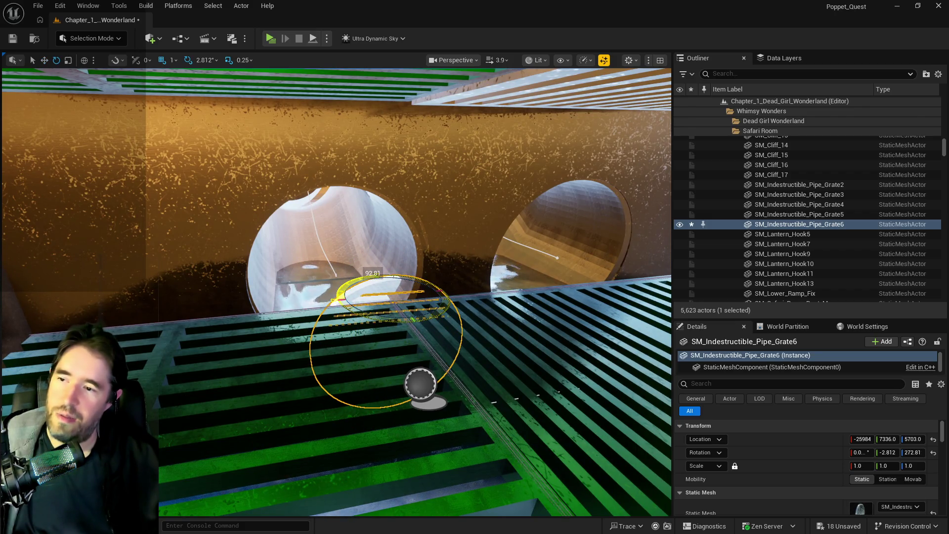
key("w")
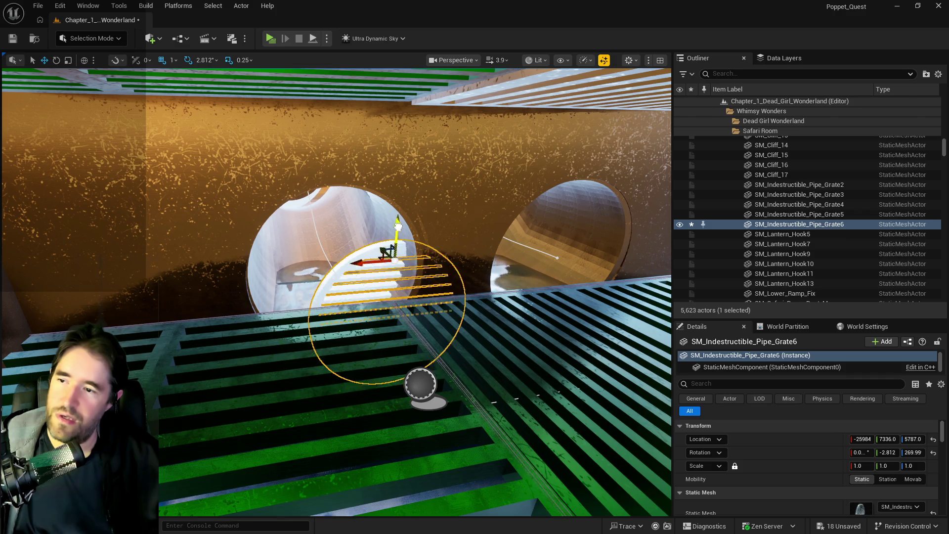
left_click_drag(403, 247, 403, 163)
left_click_drag(361, 201, 305, 207)
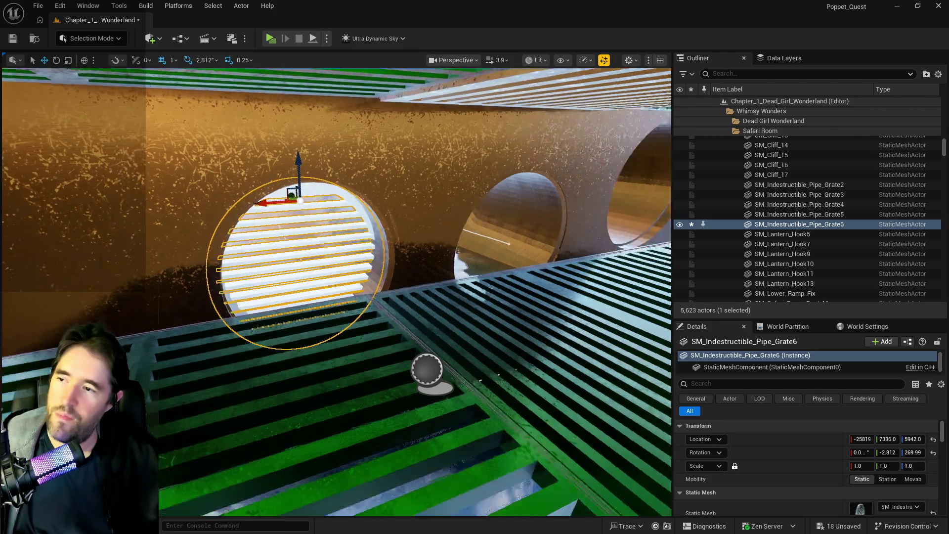
scroll(334, 297, "down", 5)
- Centre the grate in the opening, level its tilt to zero and nudge it along Y
key("f")
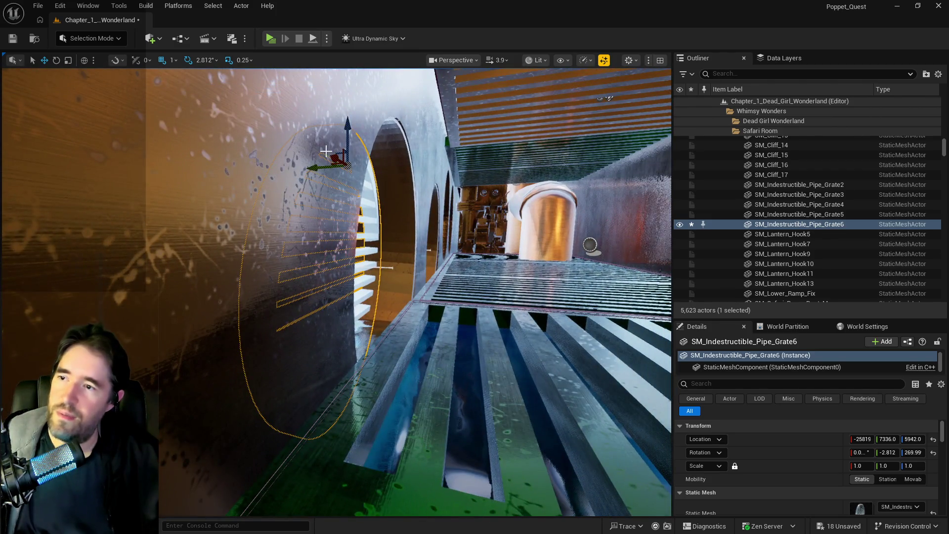
left_click_drag(347, 128, 349, 120)
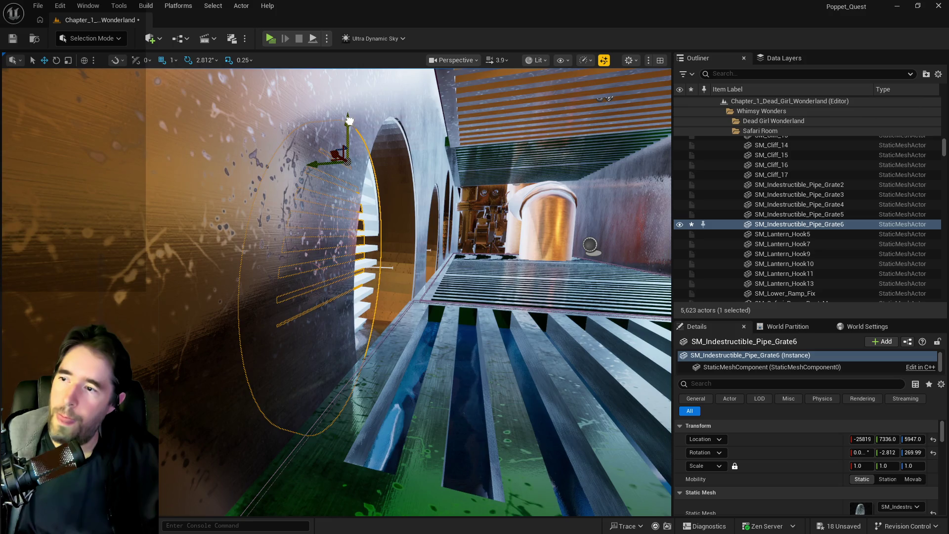
left_click_drag(327, 151, 343, 170)
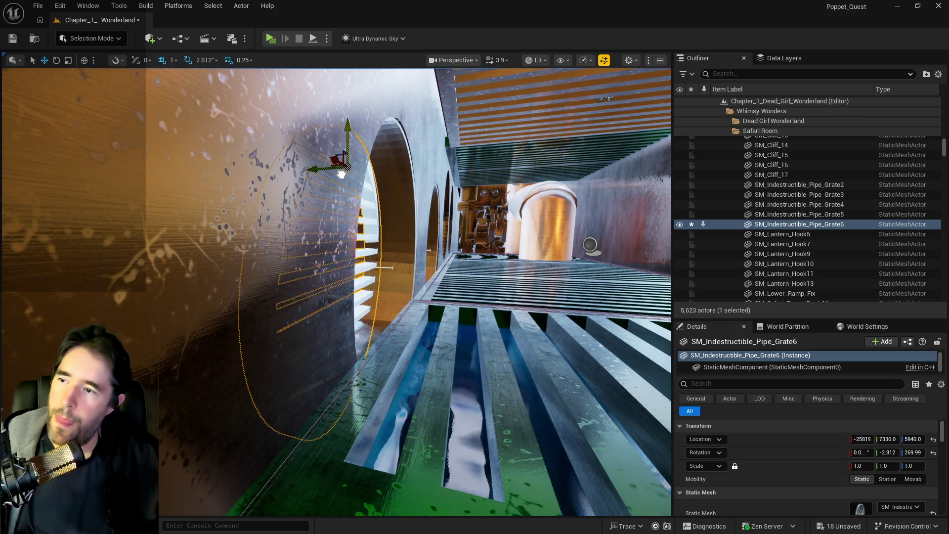
left_click_drag(333, 162, 372, 168)
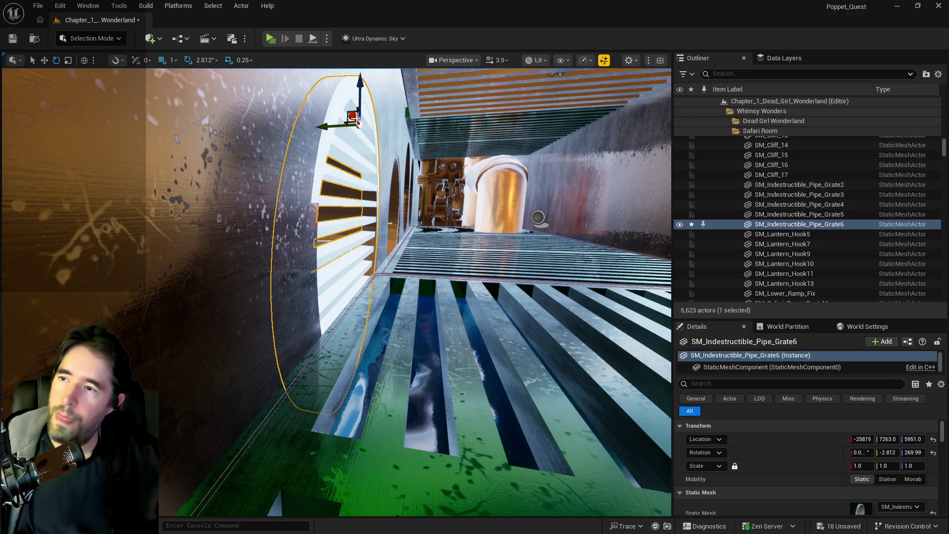
key("e")
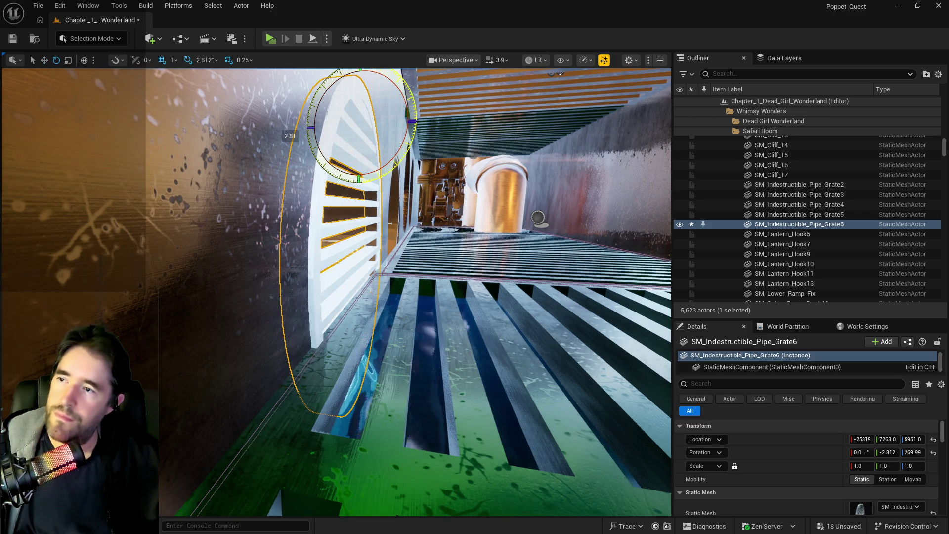
left_click_drag(408, 155, 408, 155)
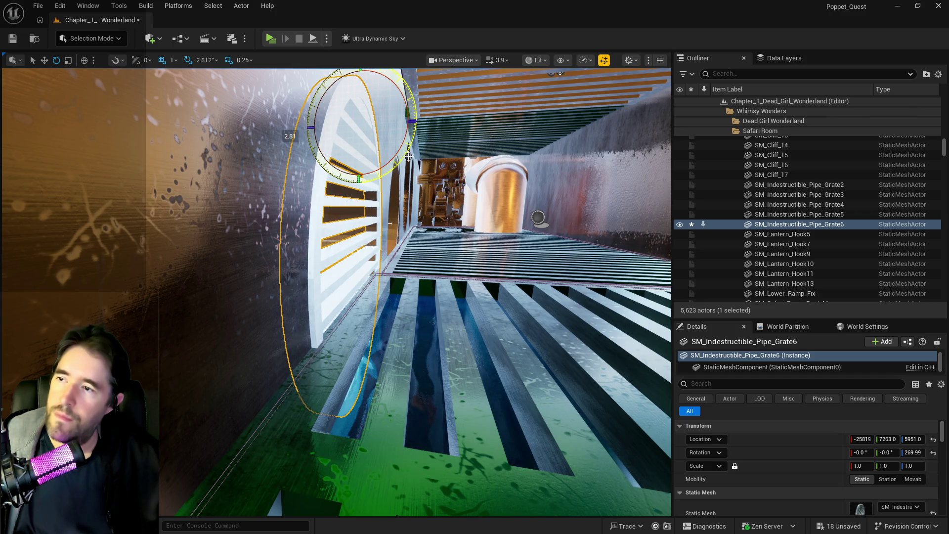
key("r")
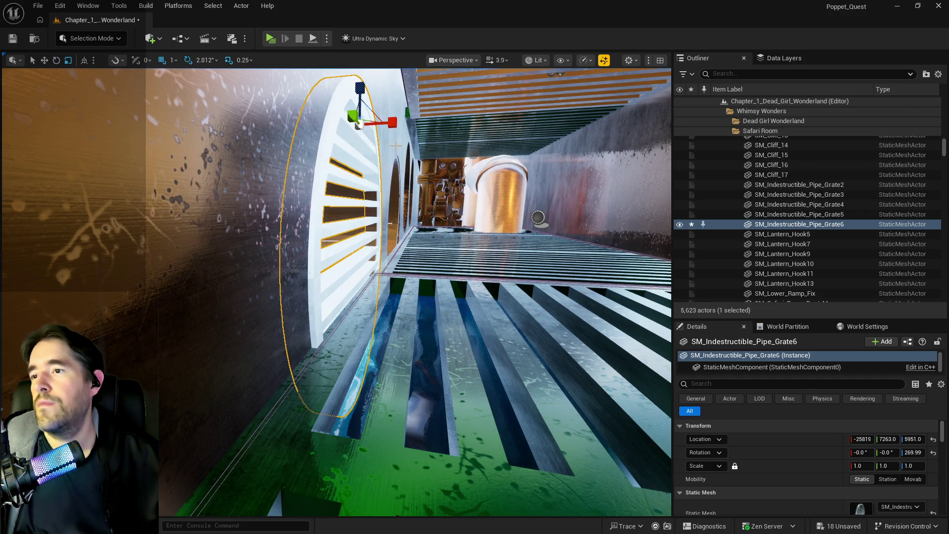
key("w")
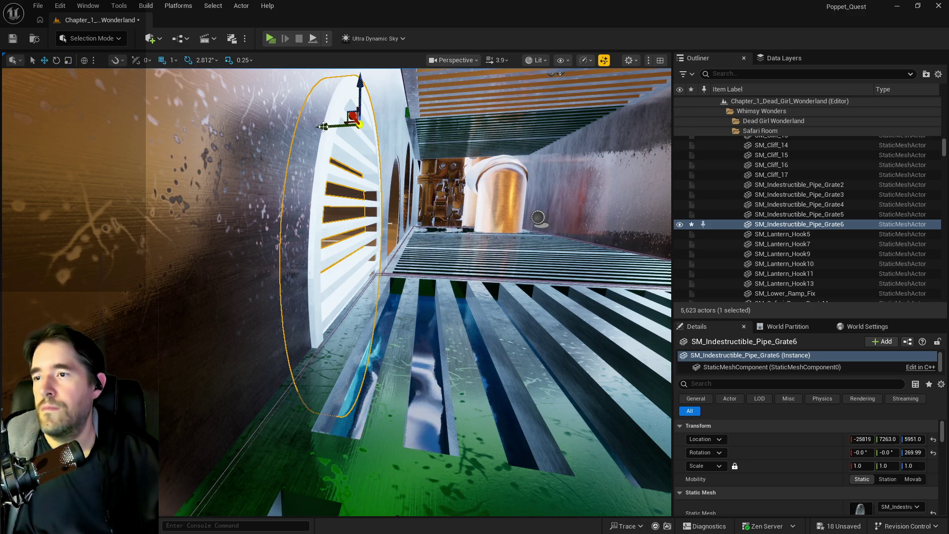
left_click_drag(323, 128, 317, 127)
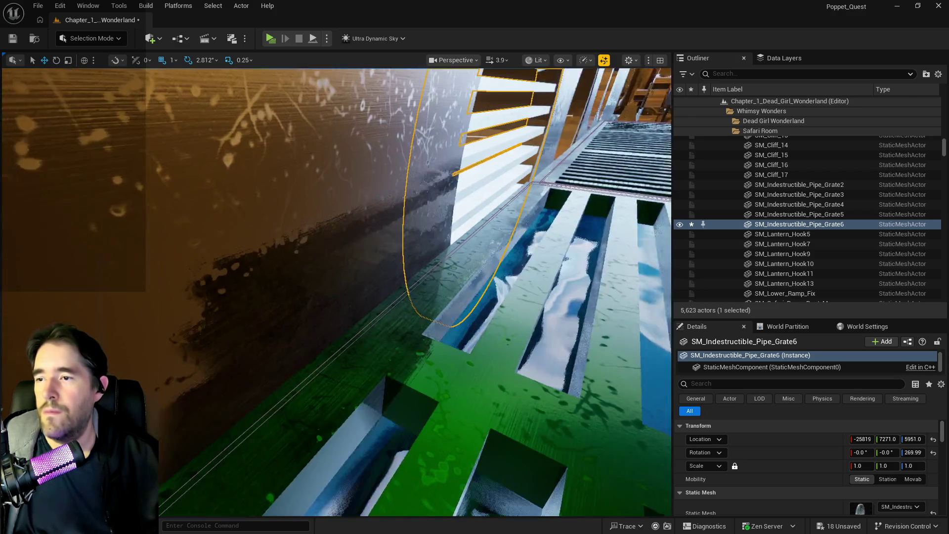
- Alt-drag a duplicate grate into the right pipe opening and seat it to depth
mouse_move(336, 292)
left_mouse_down()
mouse_move(312, 297)
mouse_move(264, 243)
left_mouse_up()
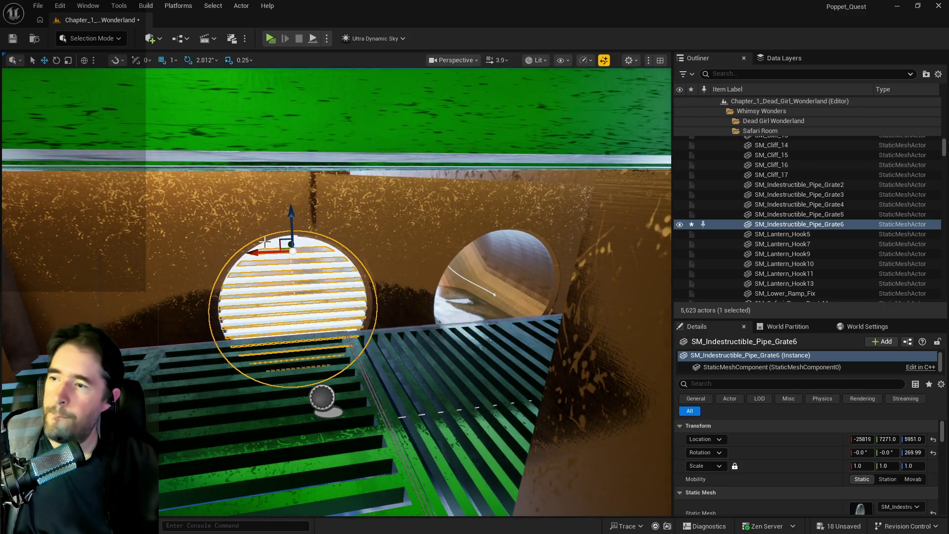
left_click_drag(265, 244, 477, 260, "alt")
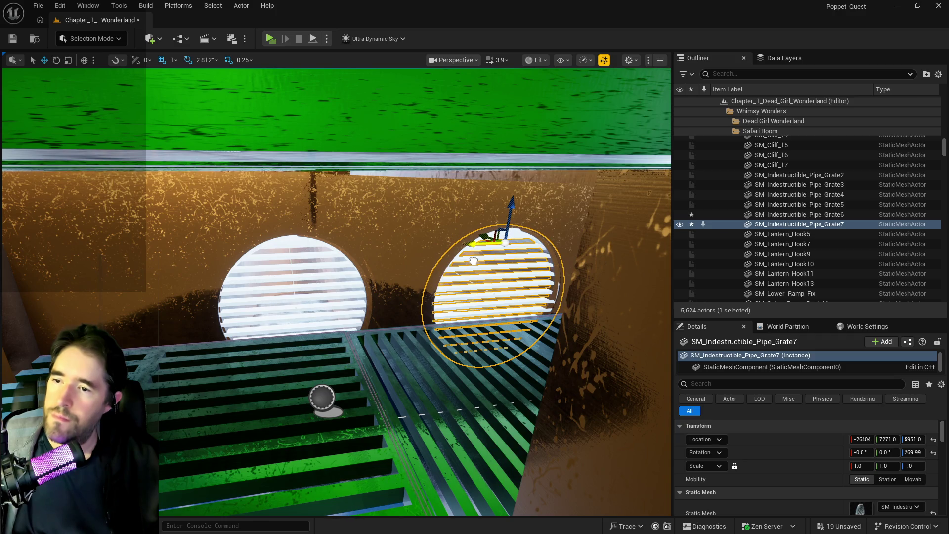
left_click_drag(473, 260, 474, 260)
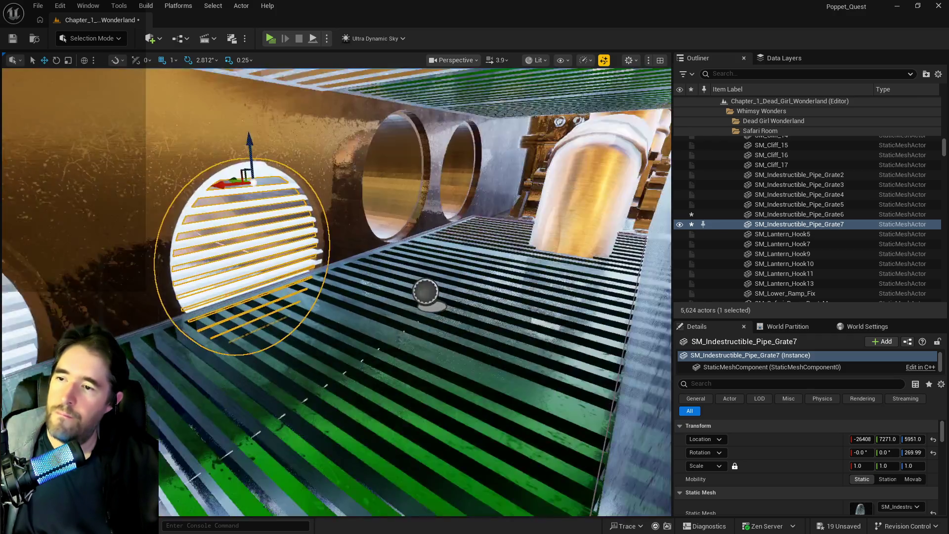
left_click_drag(336, 292, 223, 296)
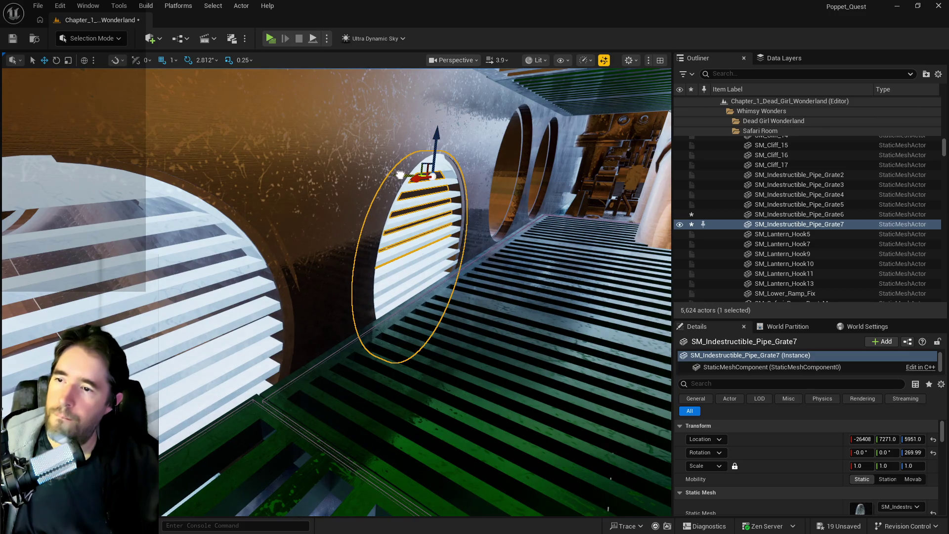
left_click_drag(400, 175, 399, 175)
scroll(318, 270, "up", 3)
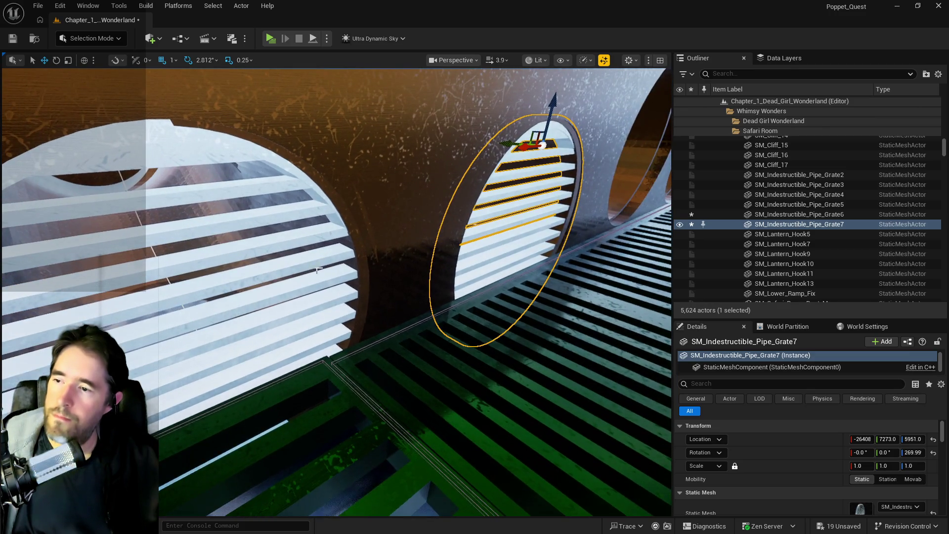
left_click(310, 279, "ctrl")
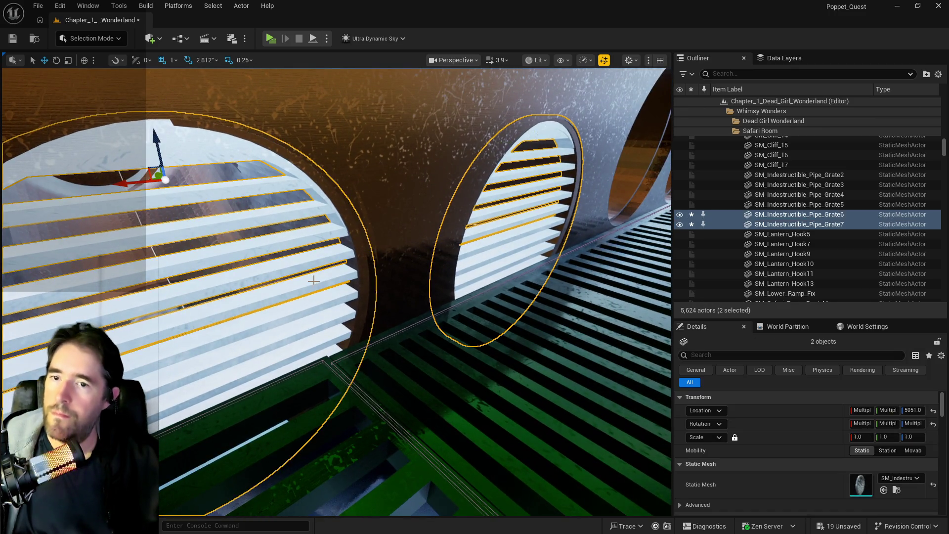
- Move both grates to the Depths Control Room folder and add them to DL_C2_Depths_Control_Room
right_click(778, 228)
mouse_move(686, 473)
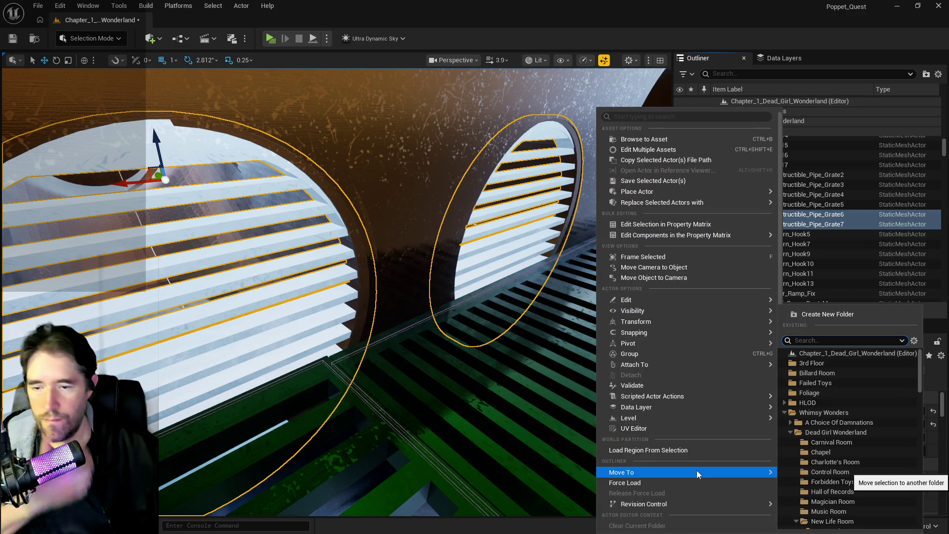
type("depth")
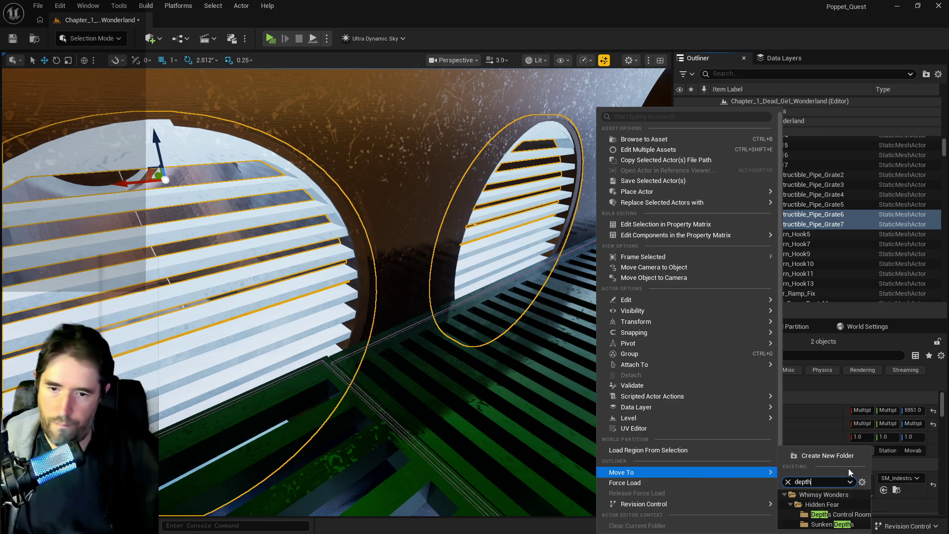
left_click(846, 512)
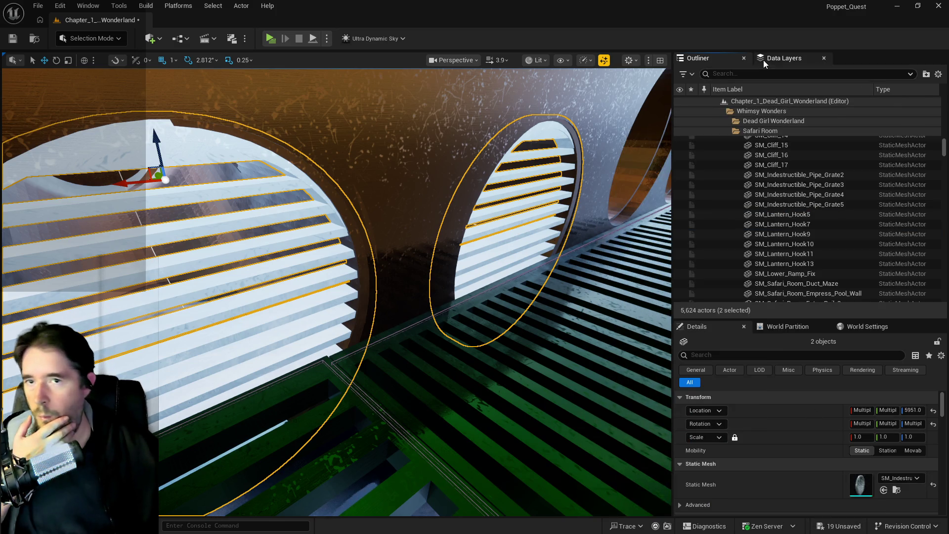
left_click(763, 60)
type("depth")
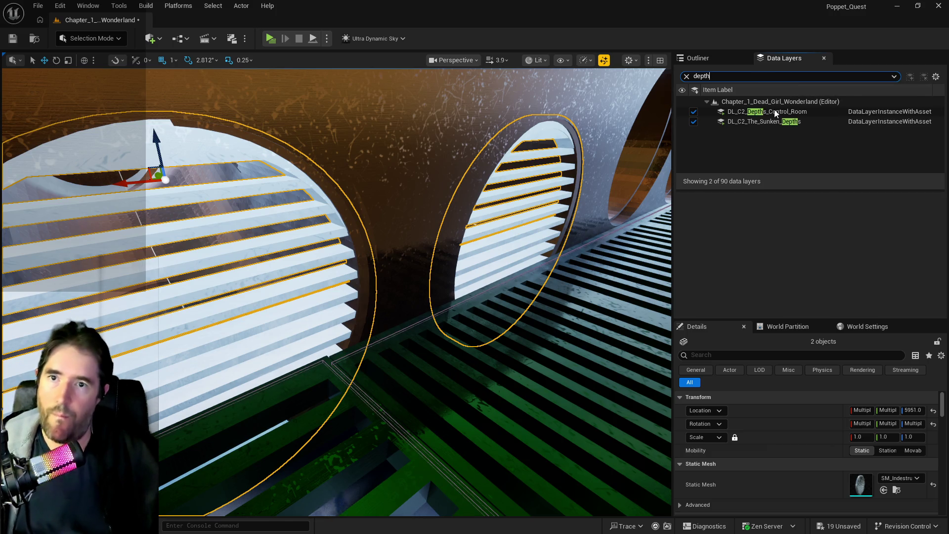
left_click(774, 111)
right_click(773, 113)
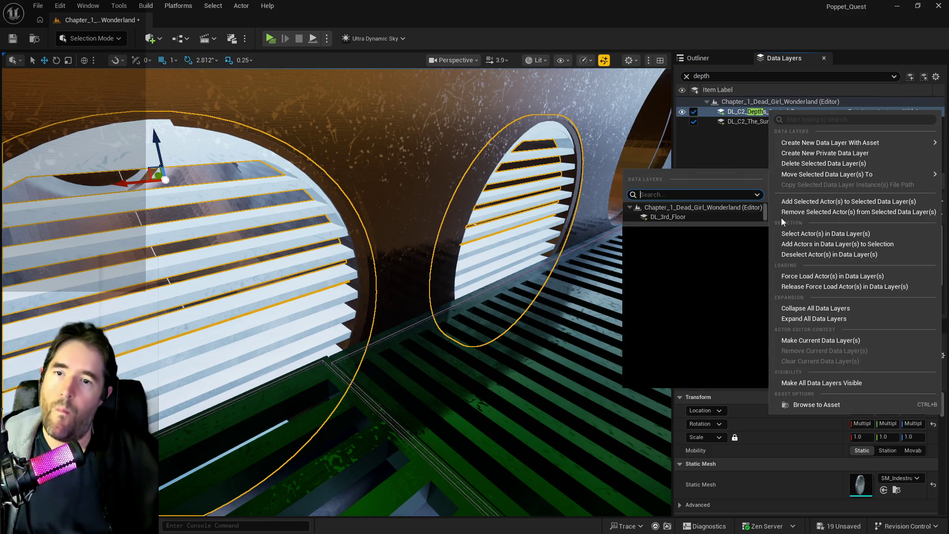
left_click(795, 205)
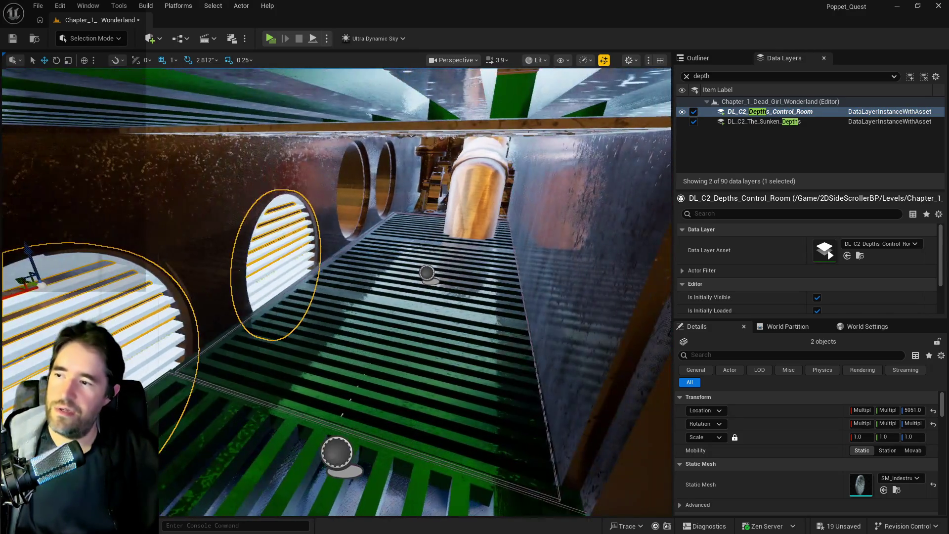
- Save the level, then fly along the grated corridor to Retainer_Wall3
left_click_drag(521, 260, 521, 260)
key("ctrl+s")
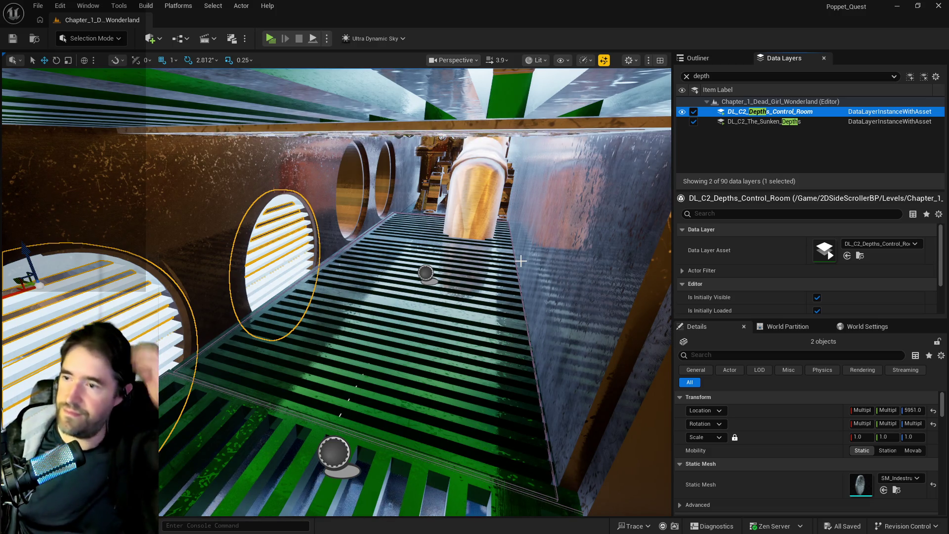
left_click_drag(639, 242, 371, 254)
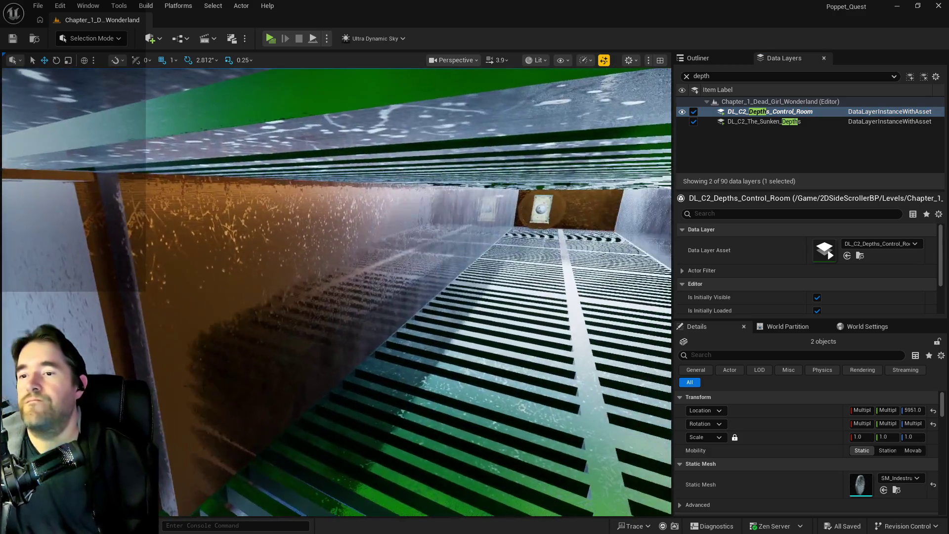
left_click(318, 262)
key("f")
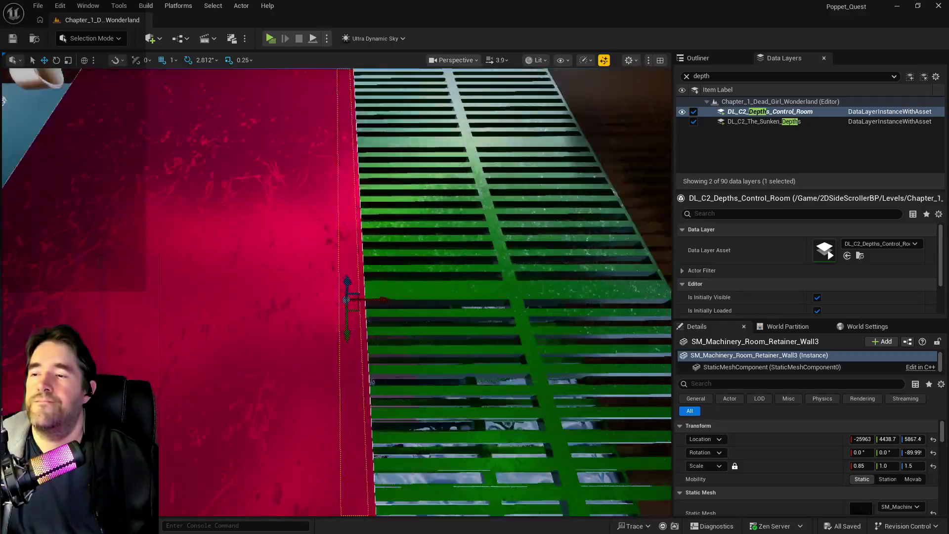
left_click_drag(372, 381, 243, 280)
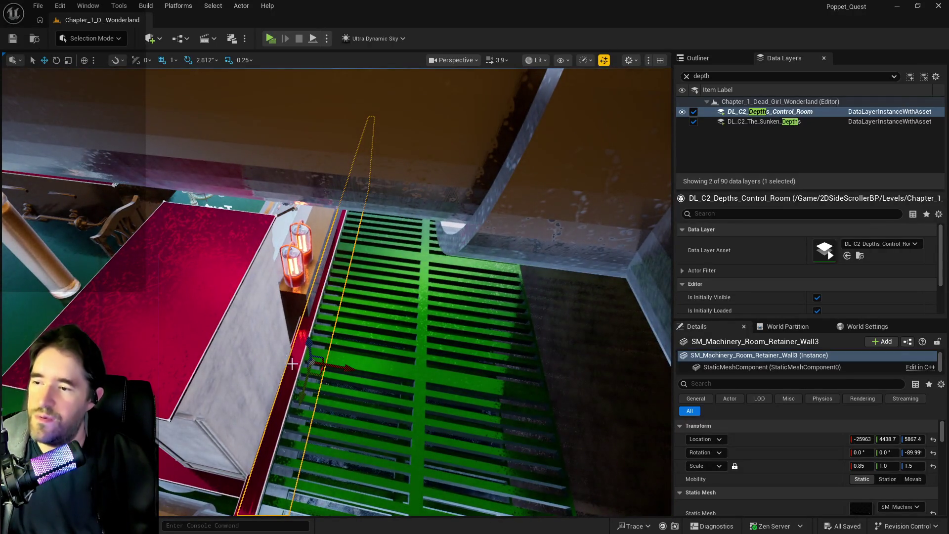
- Test snapping LevelBlock_Traversable20 to the floor with End, undoing each drop
left_click(294, 364)
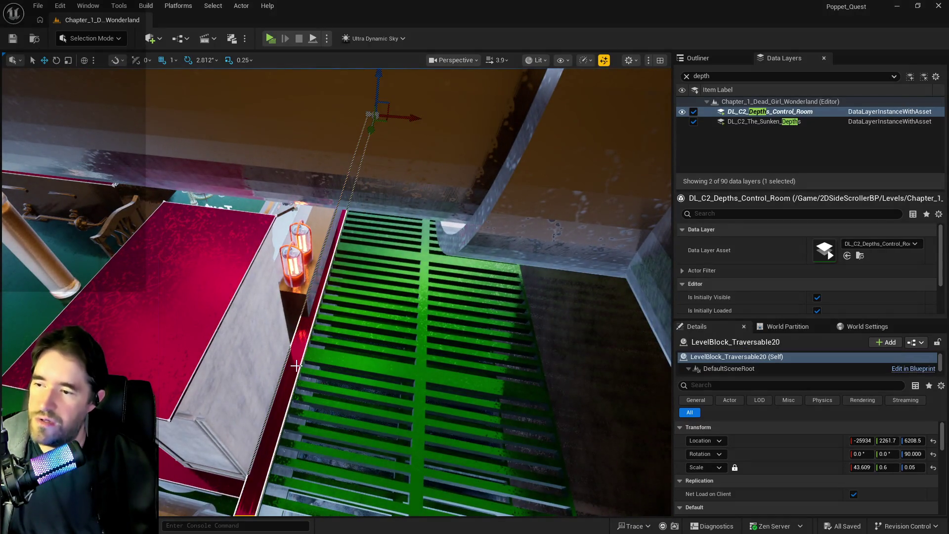
key("End")
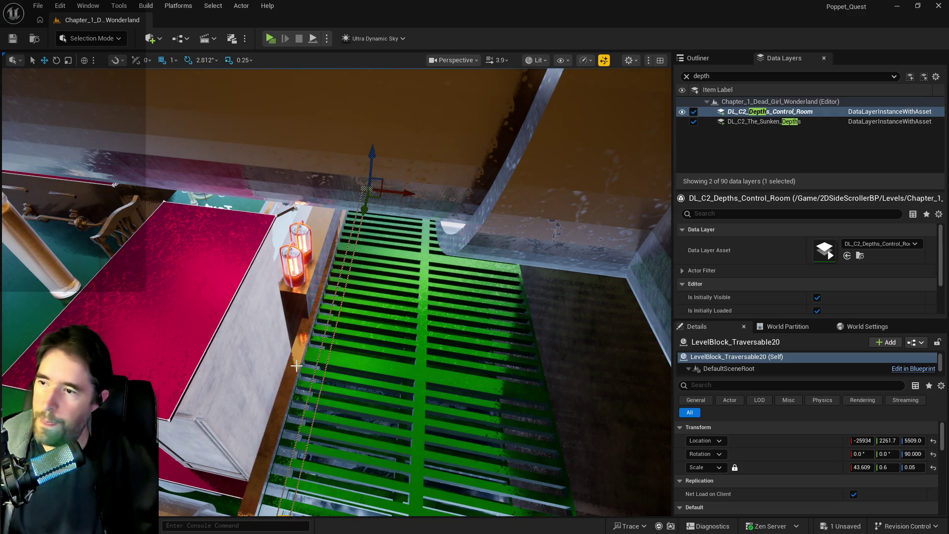
key("ctrl+z")
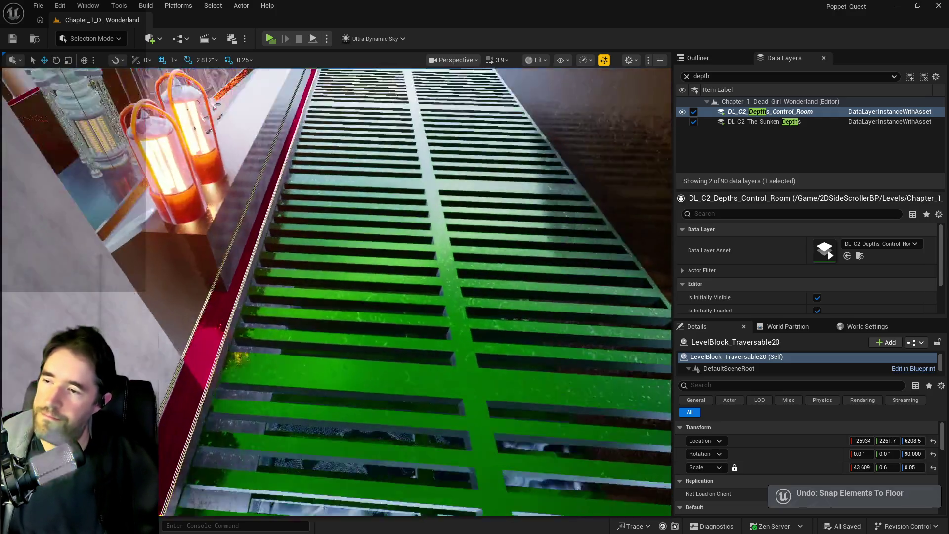
mouse_move(410, 340)
left_mouse_down()
mouse_move(410, 267)
mouse_move(297, 268)
mouse_move(410, 267)
mouse_move(356, 266)
left_mouse_up()
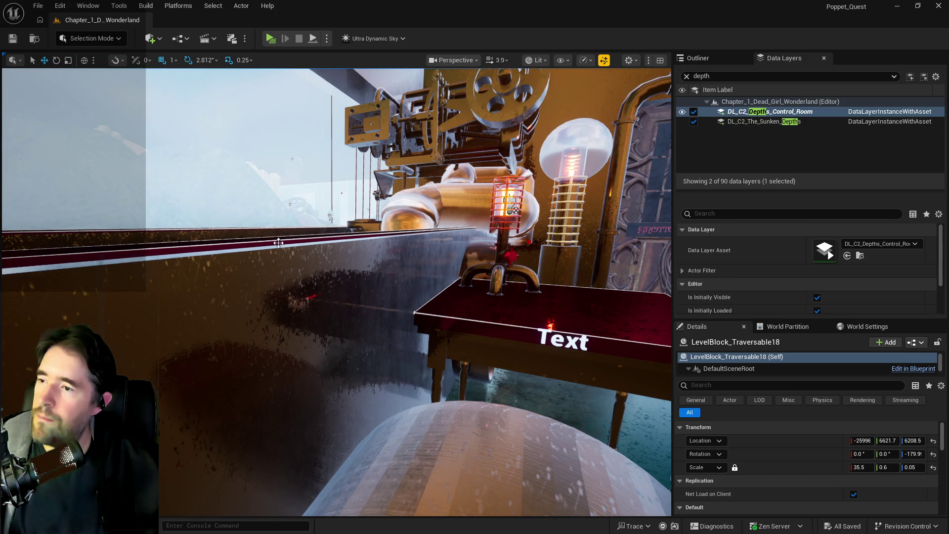
key("End")
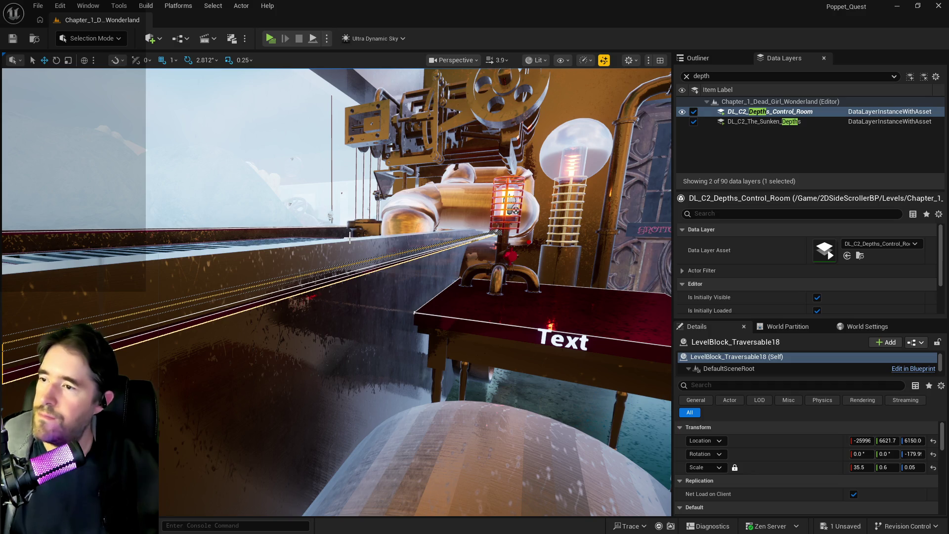
key("ctrl+z")
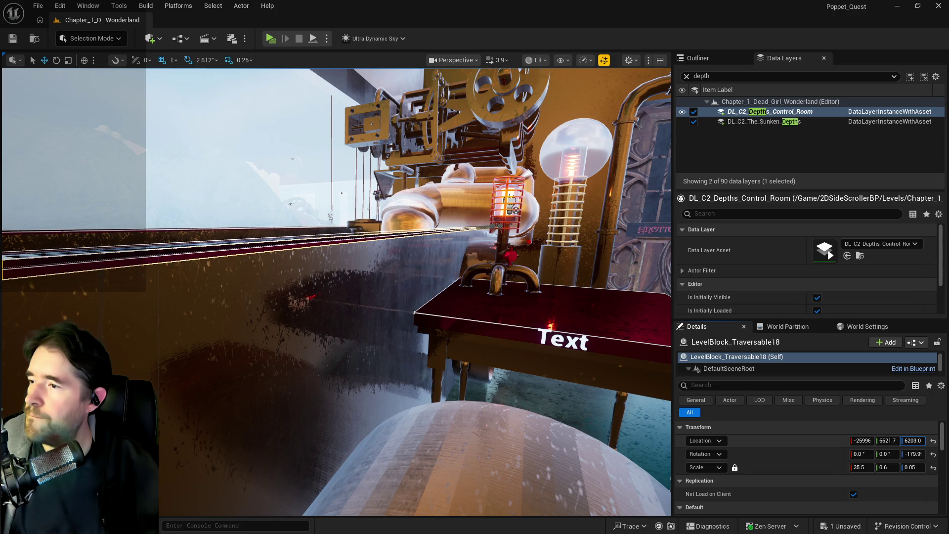
left_click_drag(357, 415, 357, 386)
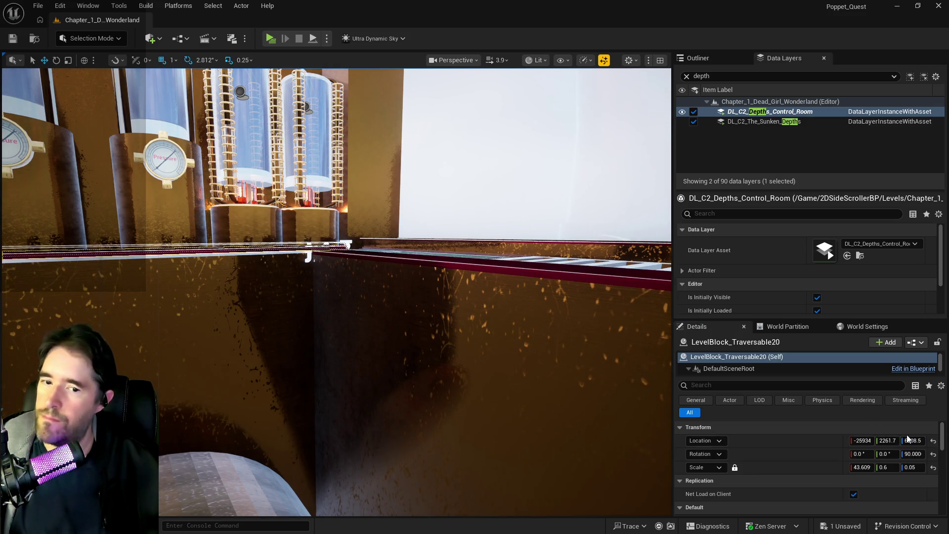
scroll(912, 440, "down", 5)
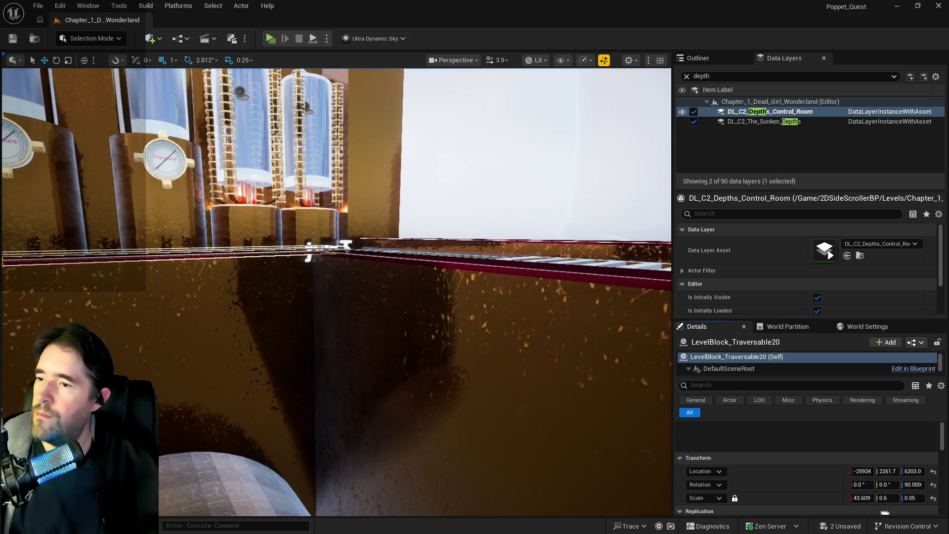
left_click_drag(358, 385, 357, 259)
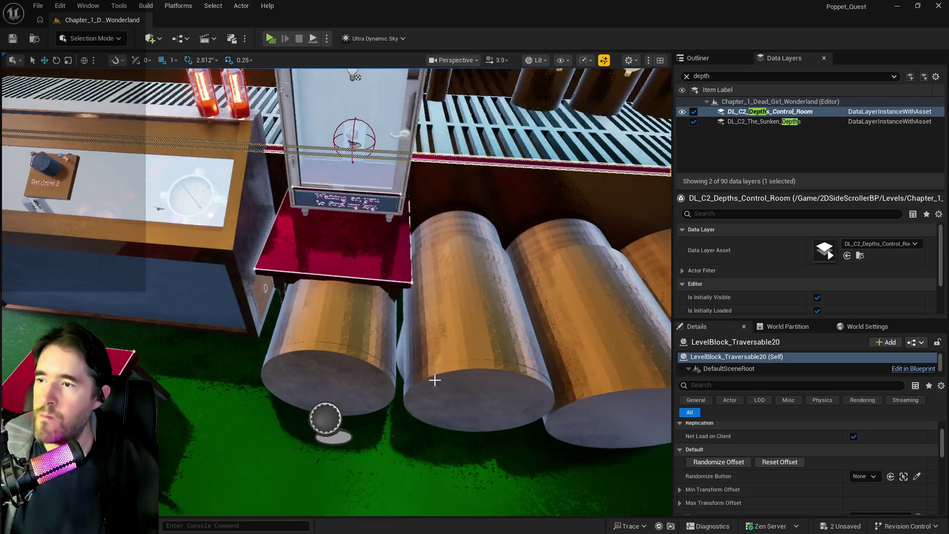
- Select the red table with its display case and orbit around them beside the pipe column
left_click(348, 237)
left_click(345, 169, "ctrl")
key("f")
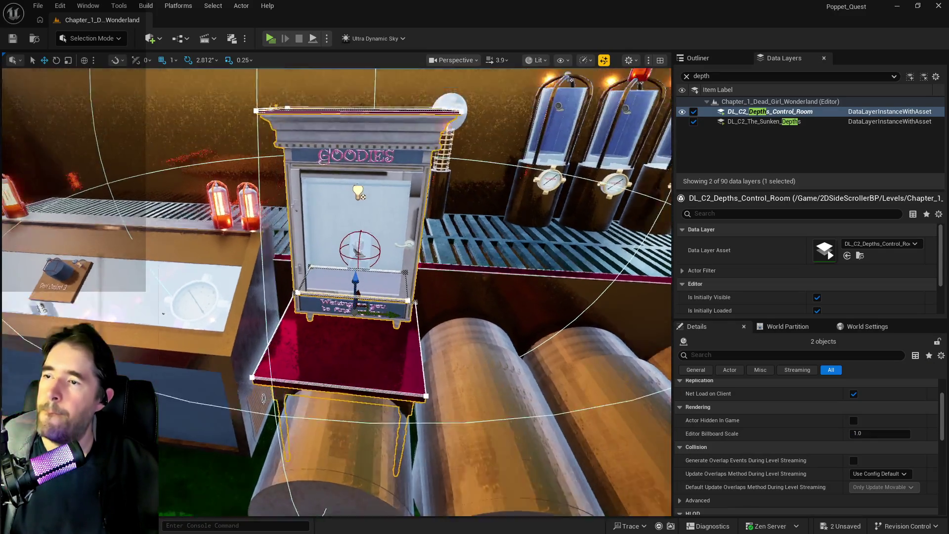
scroll(318, 292, "up", 5)
scroll(317, 292, "up", 3)
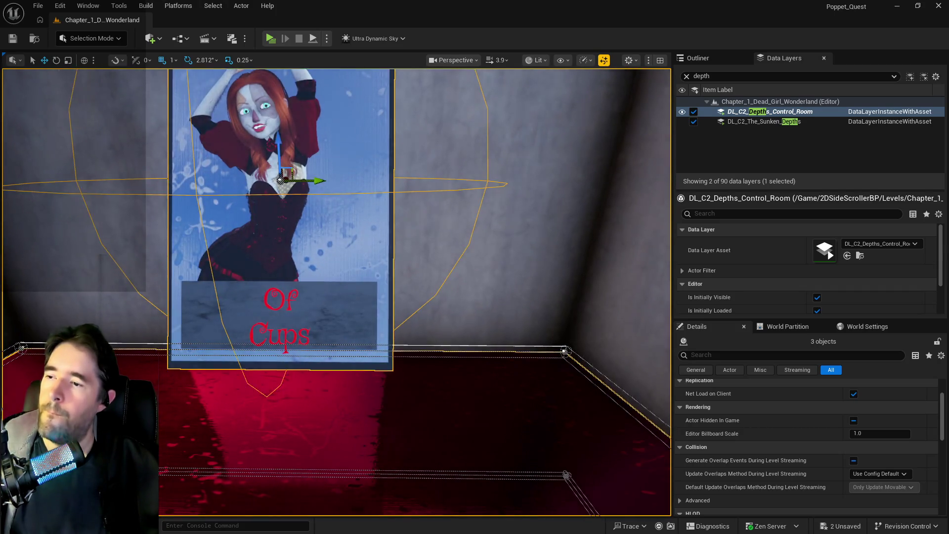
scroll(318, 292, "down", 5)
left_click_drag(318, 291, 342, 291)
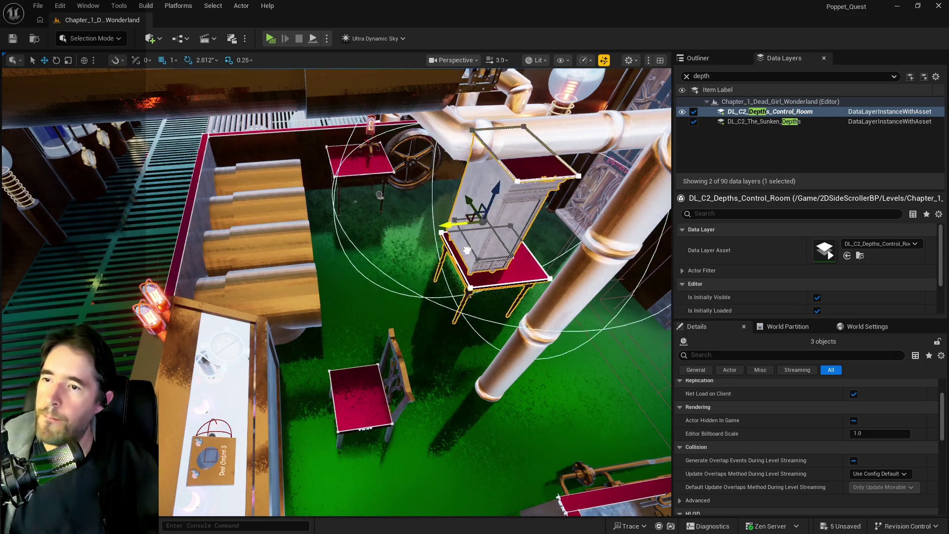
mouse_move(521, 249)
left_mouse_down()
mouse_move(277, 343)
mouse_move(506, 225)
left_mouse_up()
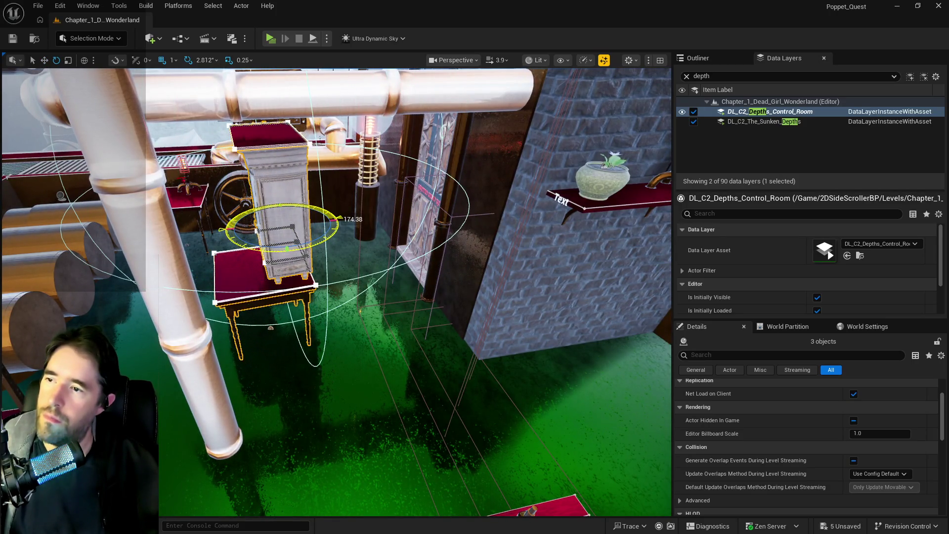
left_click_drag(304, 245, 215, 259)
- Undo the bad move, then shift the table and display case slightly sideways along Y
key("w")
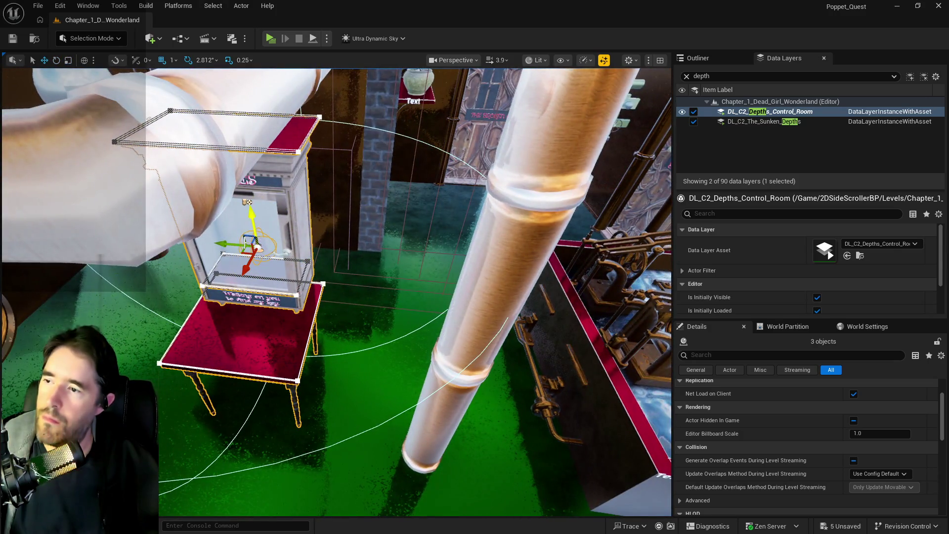
key("f")
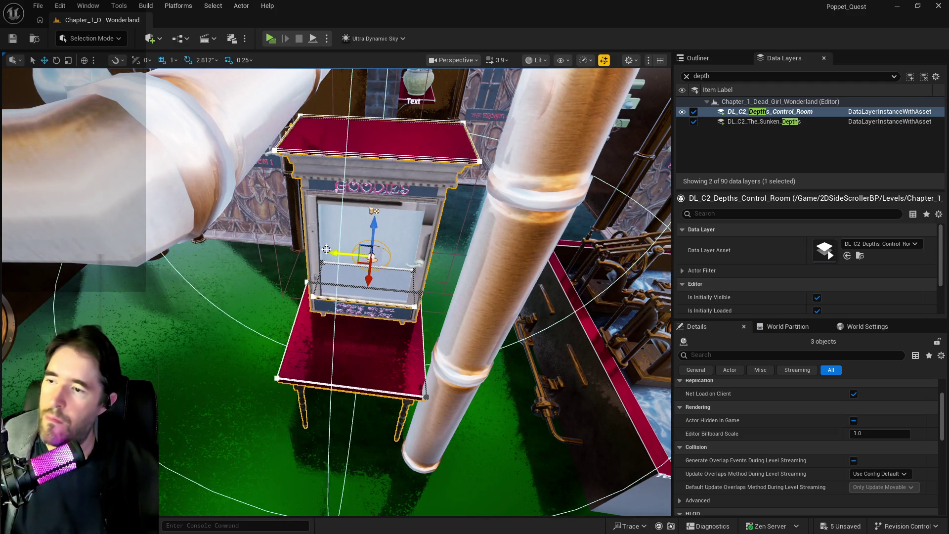
key("ctrl+z")
key("f")
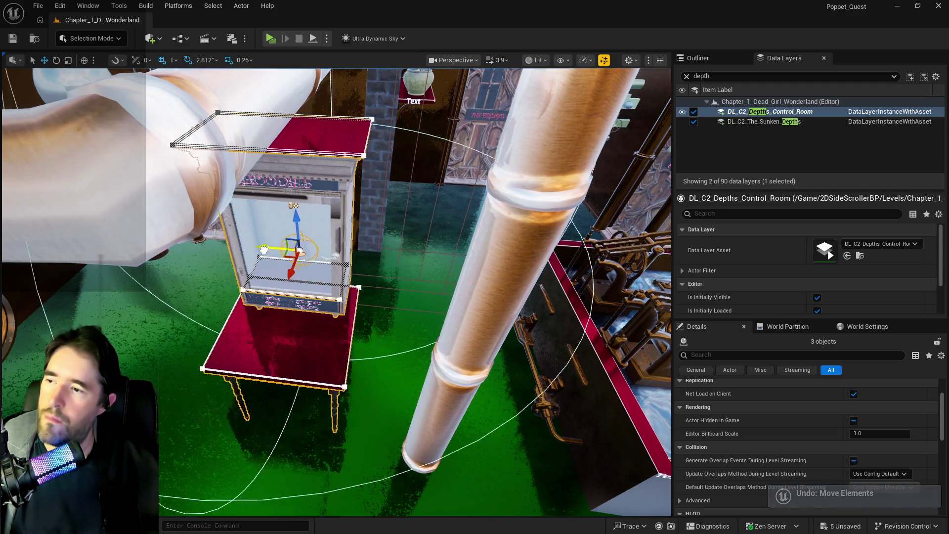
mouse_move(349, 255)
left_mouse_down()
mouse_move(397, 262)
mouse_move(330, 195)
mouse_move(546, 204)
mouse_move(653, 106)
left_mouse_up()
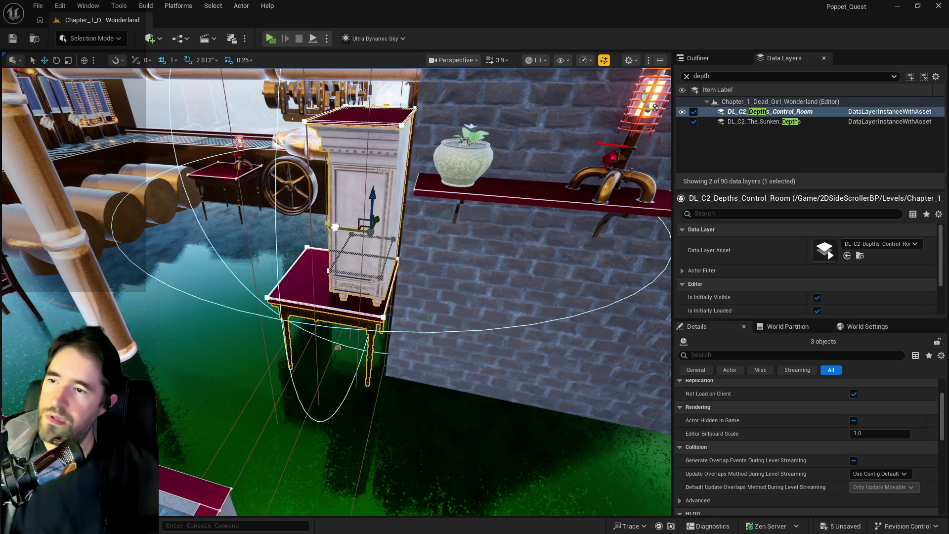
mouse_move(359, 272)
left_mouse_down()
mouse_move(327, 312)
mouse_move(355, 259)
left_mouse_up()
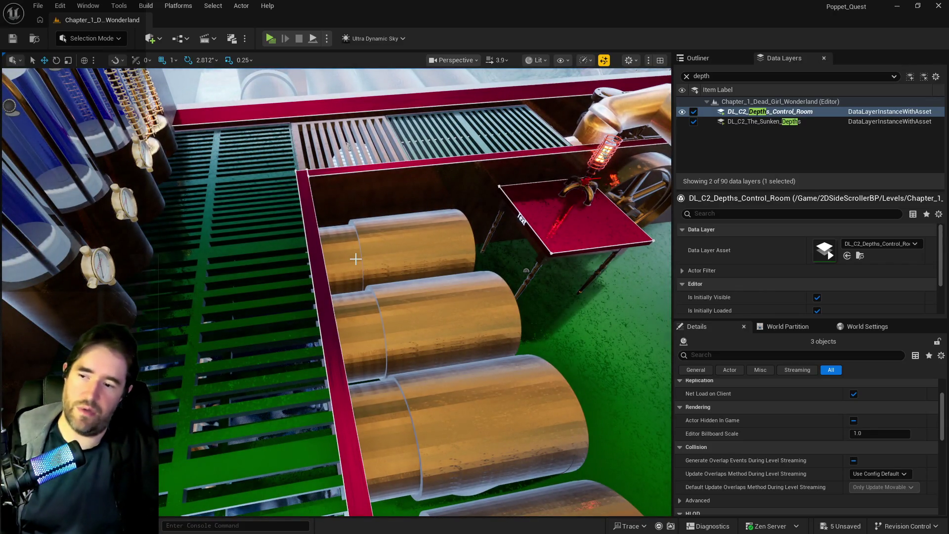
left_click_drag(521, 219, 310, 289)
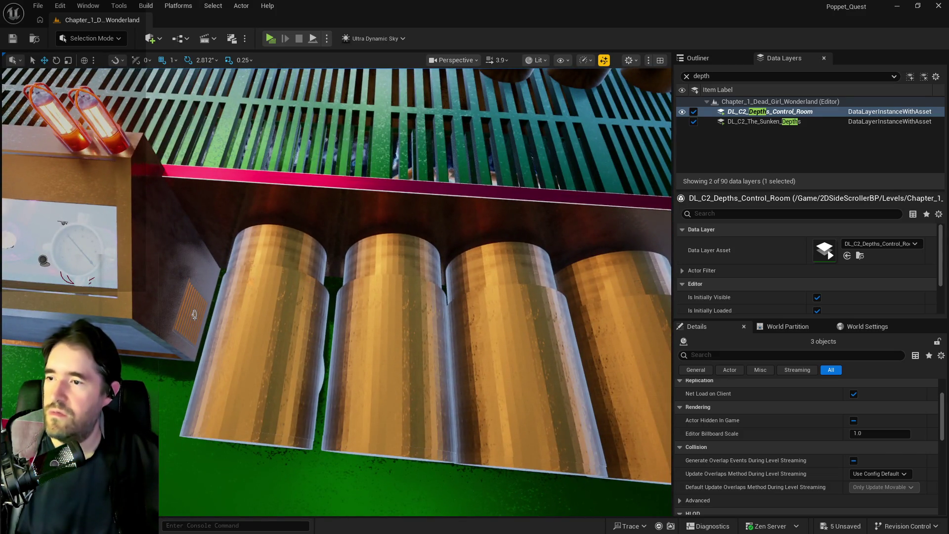
left_click(286, 254)
left_click(314, 229, "ctrl")
mouse_move(313, 230)
left_mouse_down()
mouse_move(324, 117)
mouse_move(245, 125)
left_mouse_up()
left_click_drag(423, 311, 416, 415)
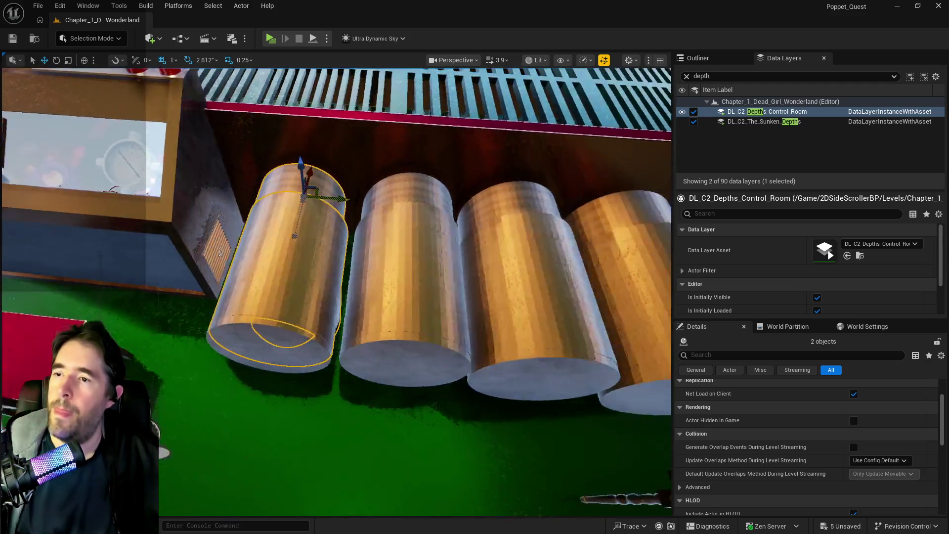
left_click_drag(163, 453, 164, 400)
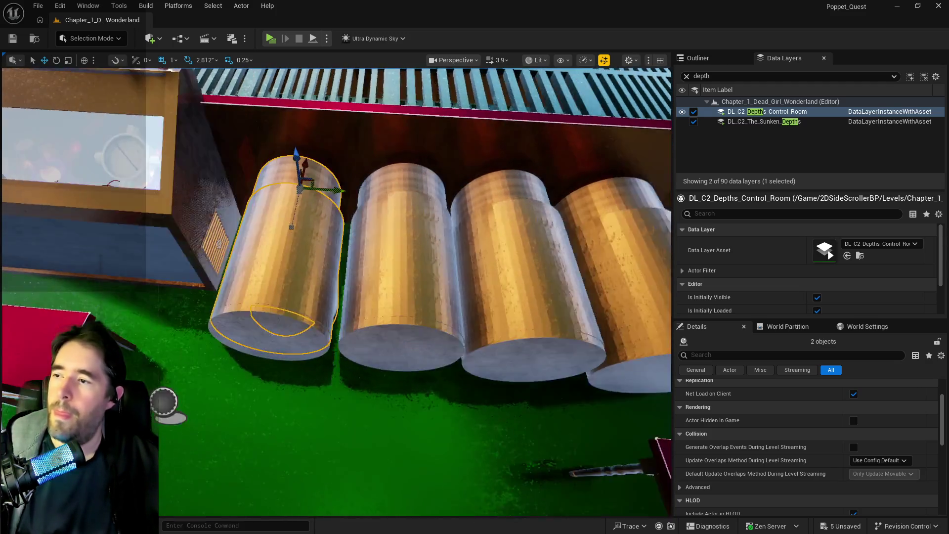
left_click_drag(336, 292, 336, 223)
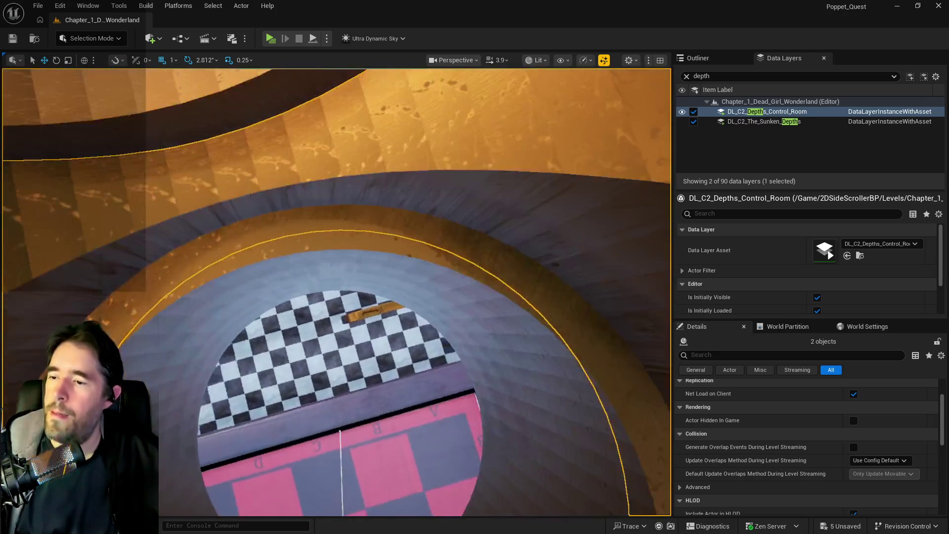
left_click_drag(430, 317, 416, 296)
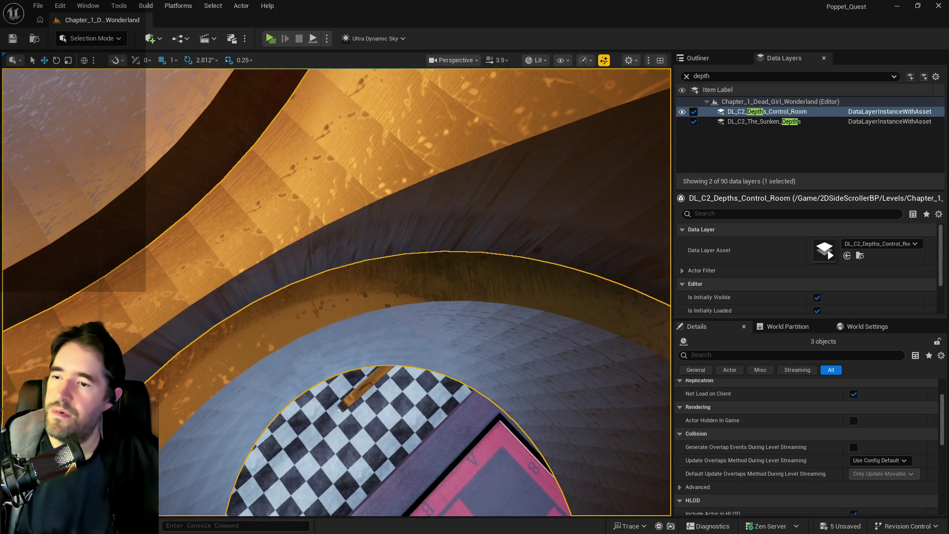
mouse_move(460, 326)
left_mouse_down()
mouse_move(453, 333)
mouse_move(456, 322)
left_mouse_up()
right_click(453, 278)
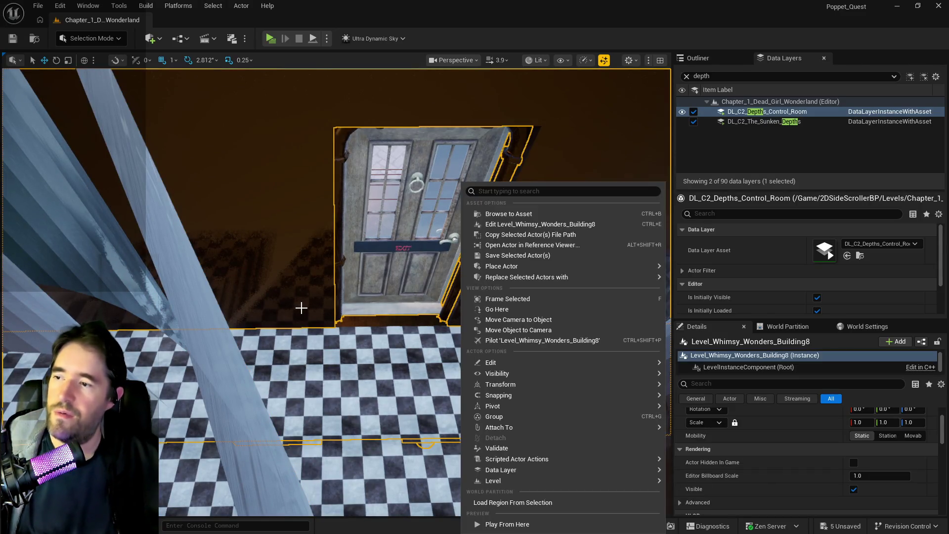
key("ctrl+z")
key("Escape")
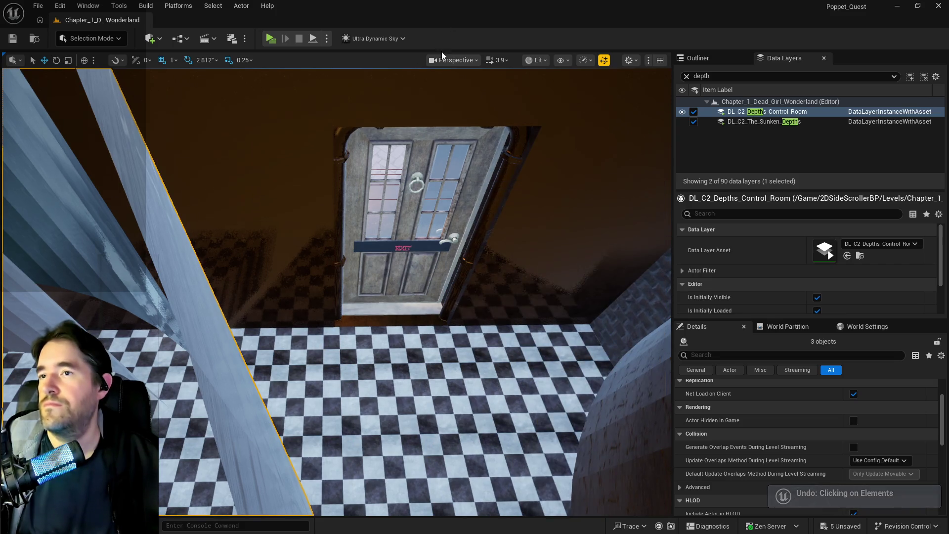
- Frame the curved wall and inspect the cylinder cutters and pipe cap against it
key("f")
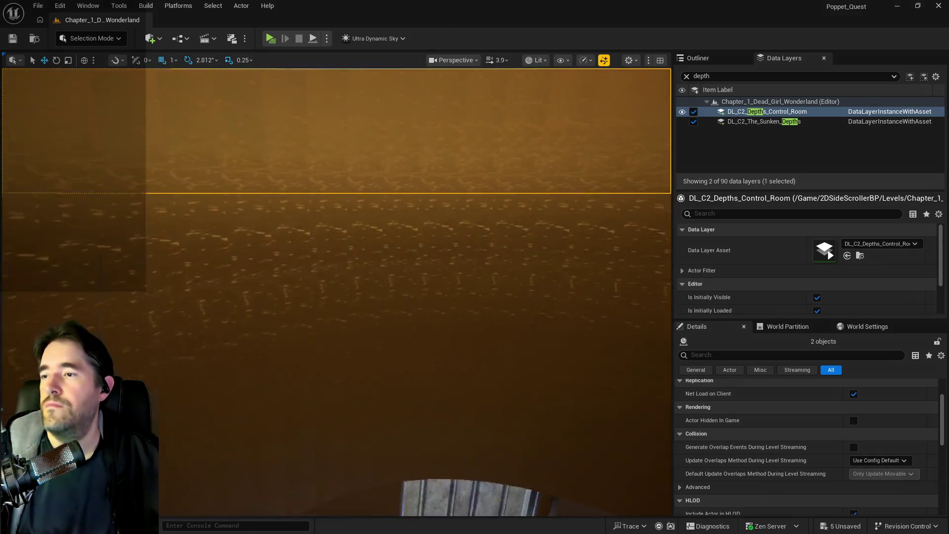
scroll(335, 292, "down", 2)
scroll(336, 292, "down", 2)
scroll(336, 292, "down", 2)
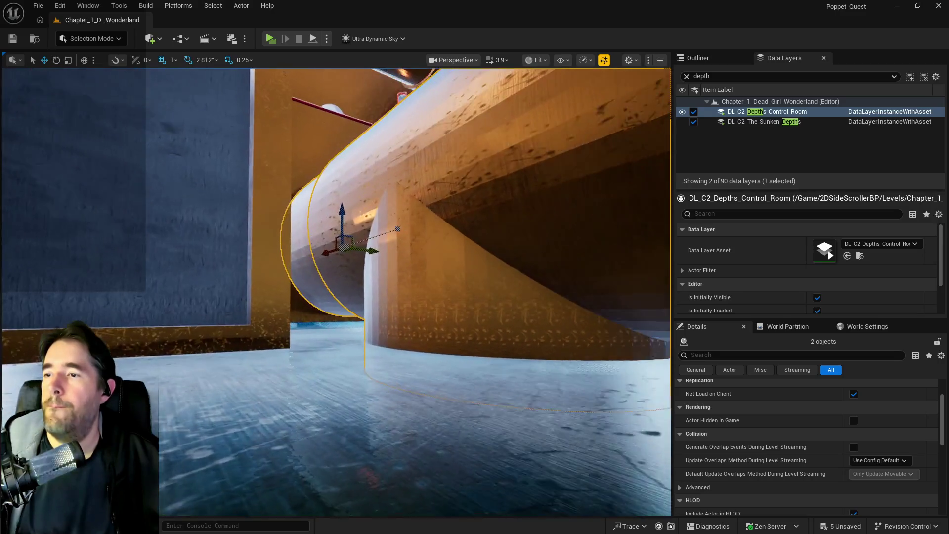
scroll(336, 292, "down", 2)
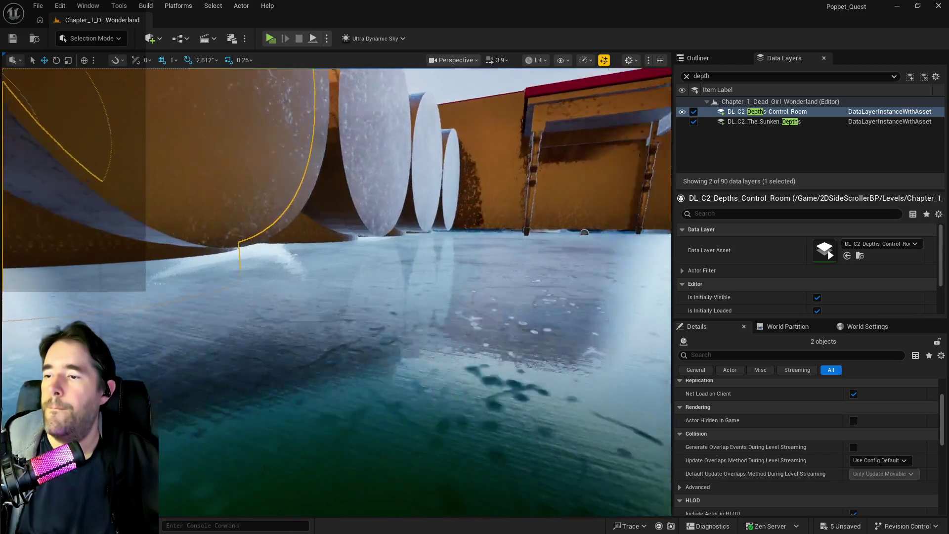
left_click_drag(336, 292, 336, 282)
mouse_move(349, 357)
left_mouse_down()
mouse_move(350, 349)
mouse_move(364, 363)
mouse_move(348, 365)
mouse_move(311, 334)
left_mouse_up()
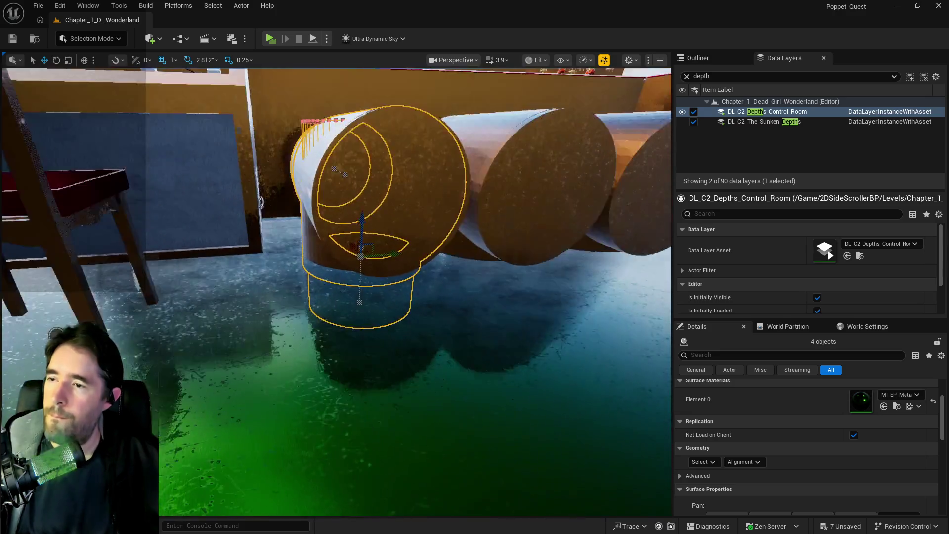
scroll(293, 313, "down", 5)
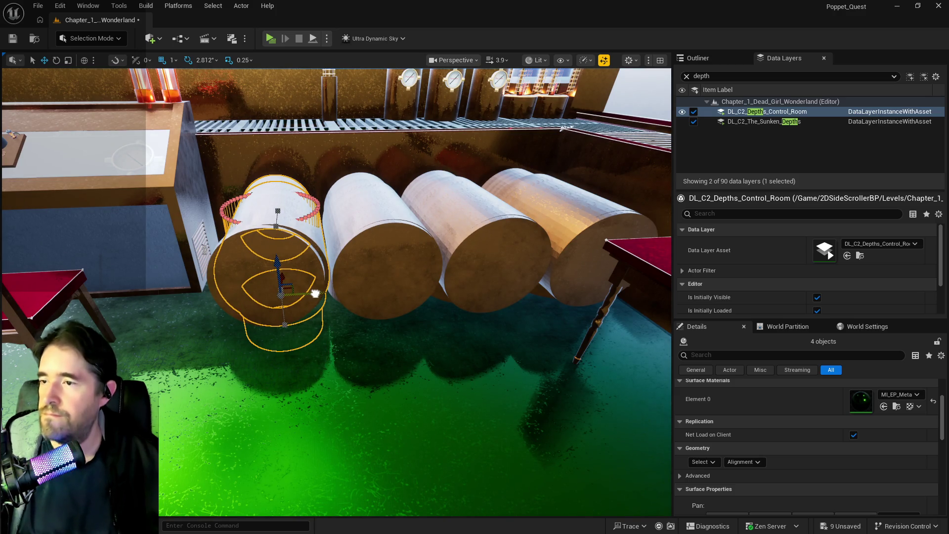
- Nudge BP_SplinePipesHollow13 slightly sideways above the pipe cap and save all levels
left_click(238, 270)
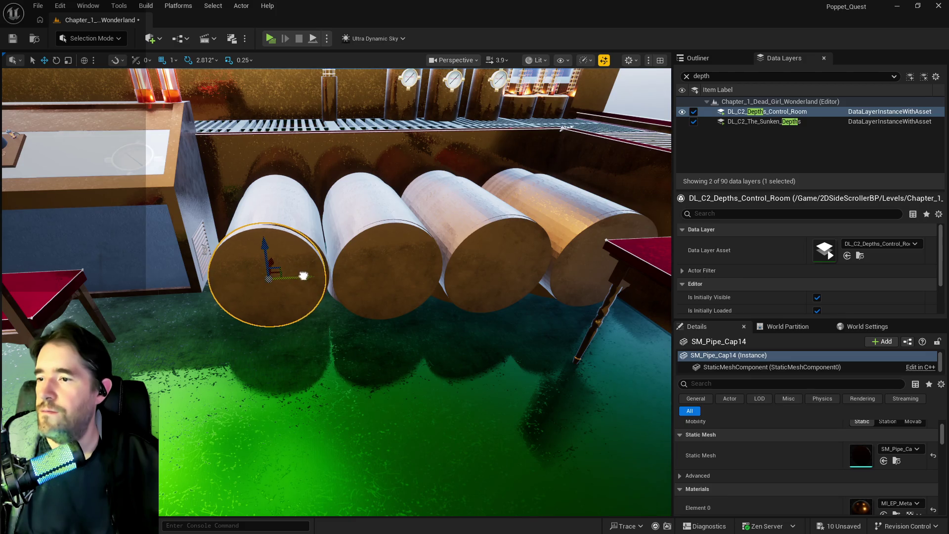
left_click_drag(308, 275, 294, 243)
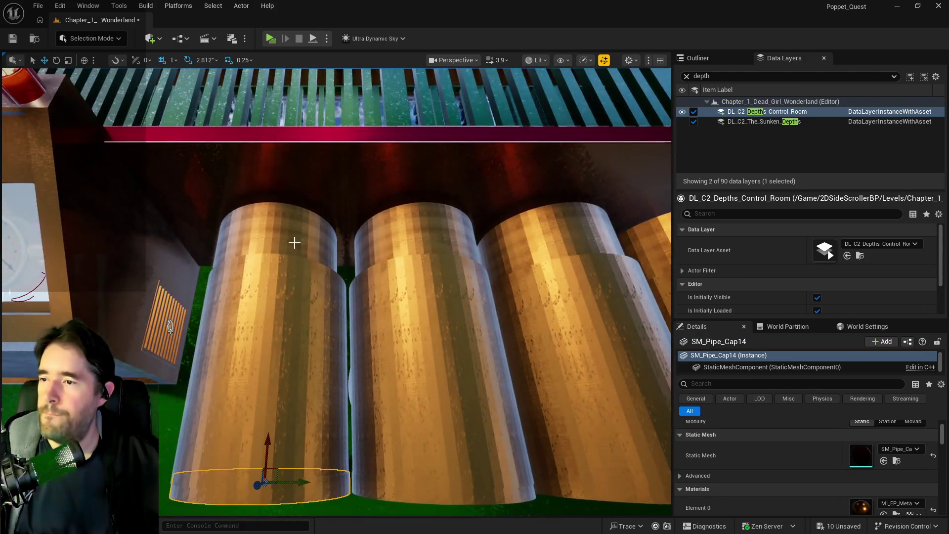
left_click(302, 259)
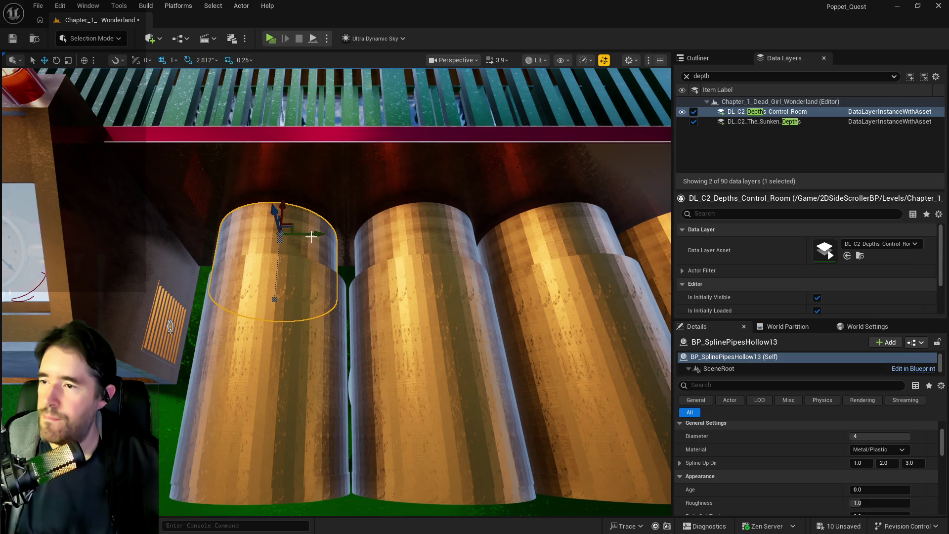
left_click_drag(311, 236, 316, 233)
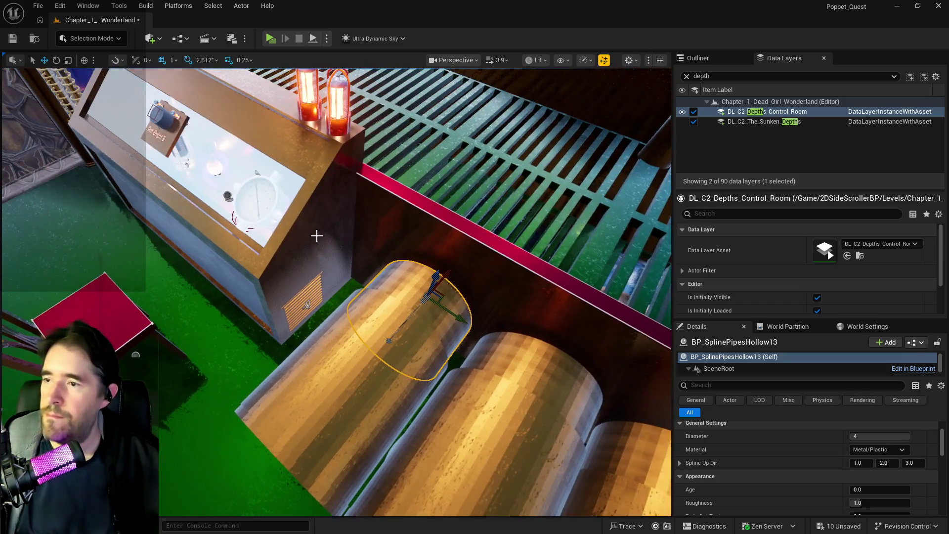
key("ctrl+s")
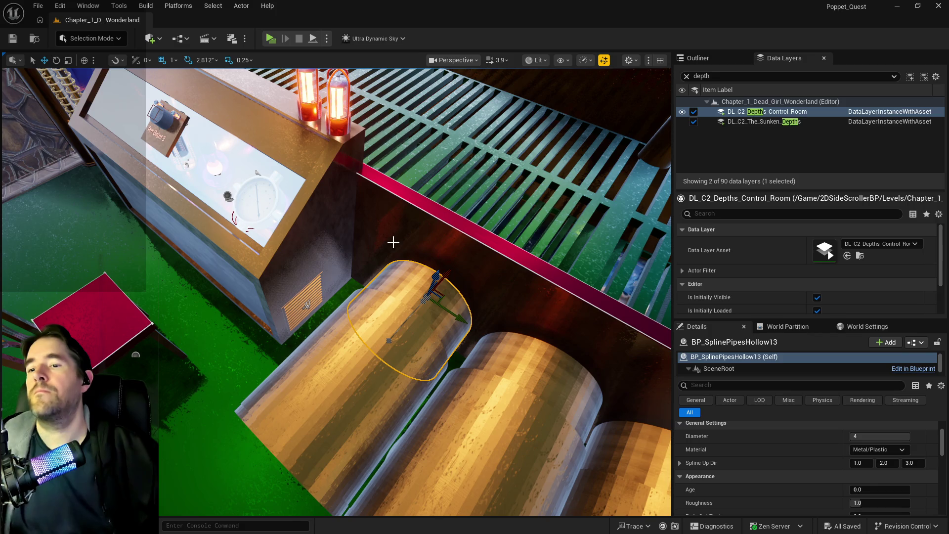
- Select the retainer wall, fly to the gears and pick Box Brush20 beside the pipe
left_click(388, 340)
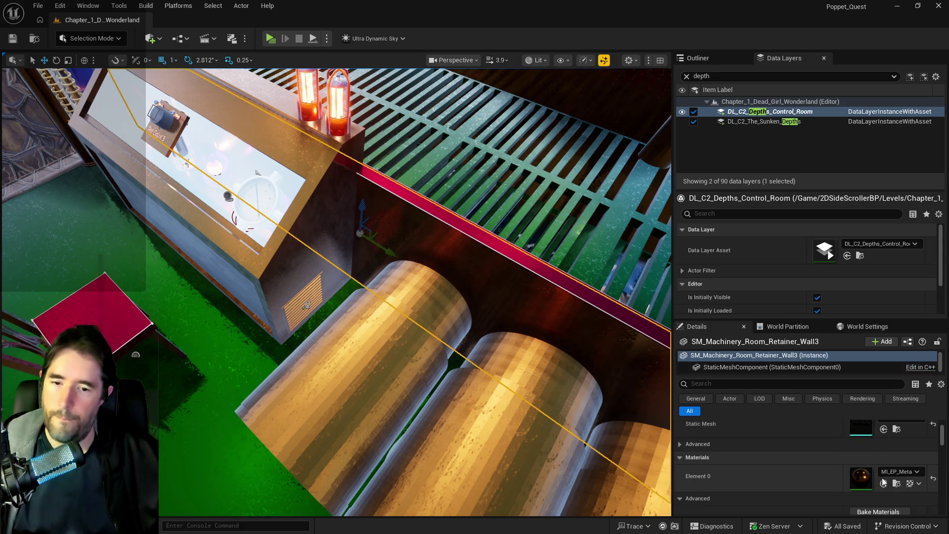
left_click_drag(445, 297, 478, 282)
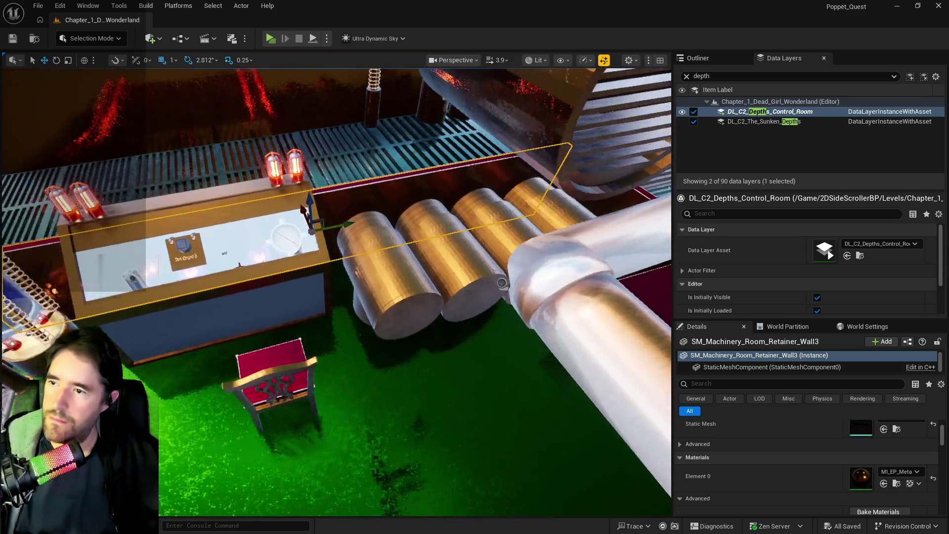
mouse_move(243, 192)
left_mouse_down()
mouse_move(222, 179)
mouse_move(208, 185)
left_mouse_up()
left_click(290, 171)
mouse_move(291, 171)
left_mouse_down()
mouse_move(245, 193)
mouse_move(534, 331)
mouse_move(431, 348)
left_mouse_up()
left_click(534, 331)
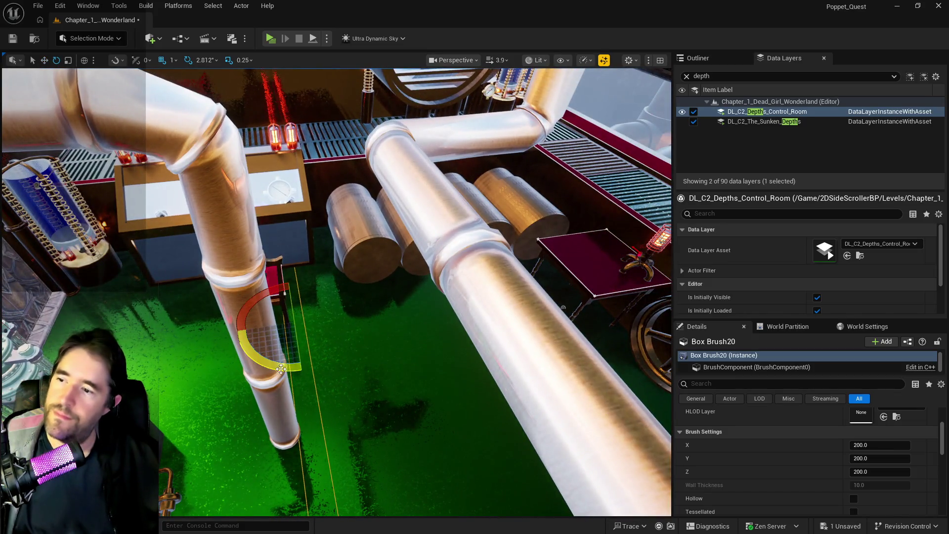
- Rotate Box Brush20 a quarter turn (90°) beside the vertical pipe and fly around to check it
left_click_drag(281, 368, 330, 285)
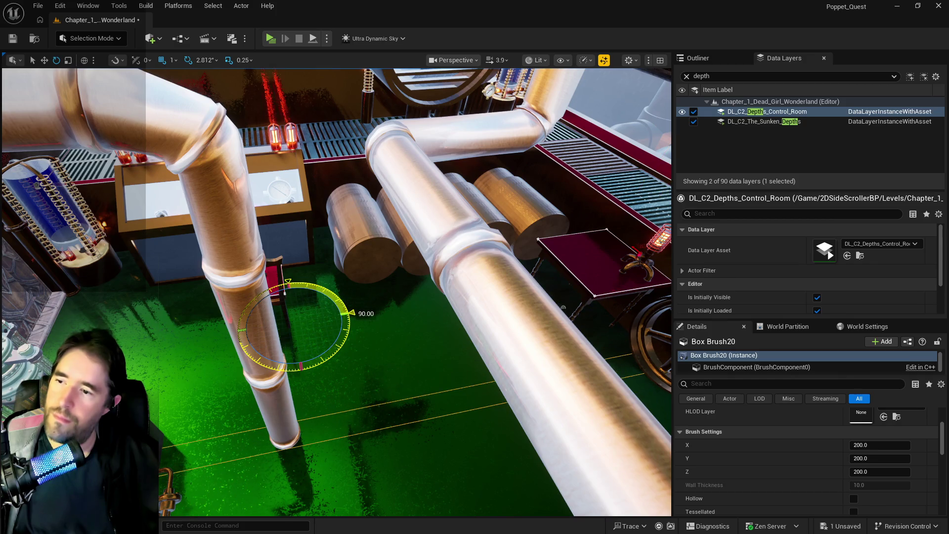
mouse_move(273, 366)
left_mouse_down()
mouse_move(372, 381)
mouse_move(367, 284)
mouse_move(316, 288)
left_mouse_up()
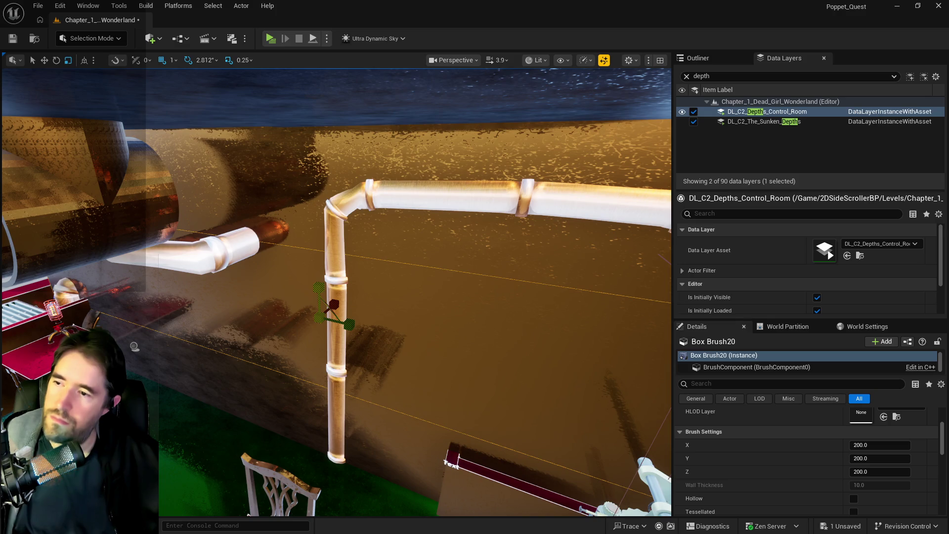
left_click_drag(367, 279, 367, 318)
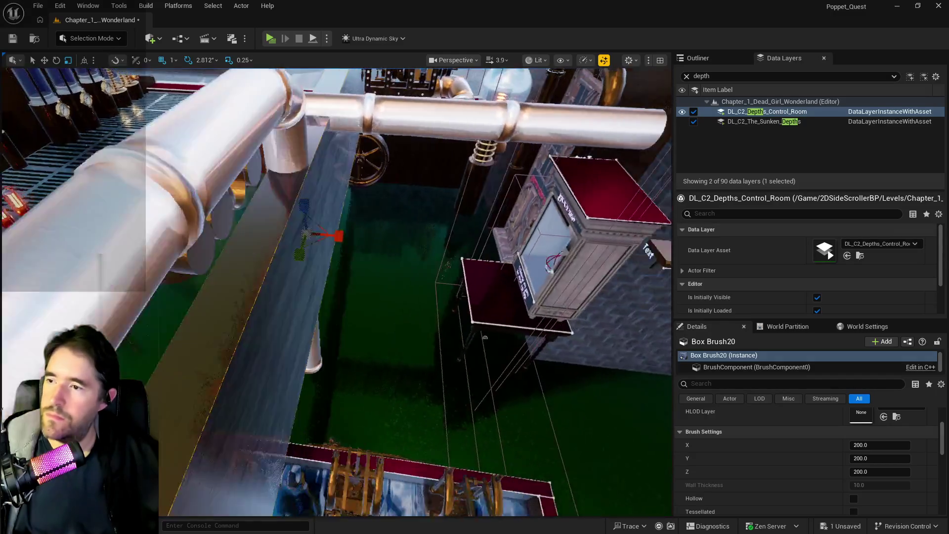
left_click_drag(366, 319, 314, 254)
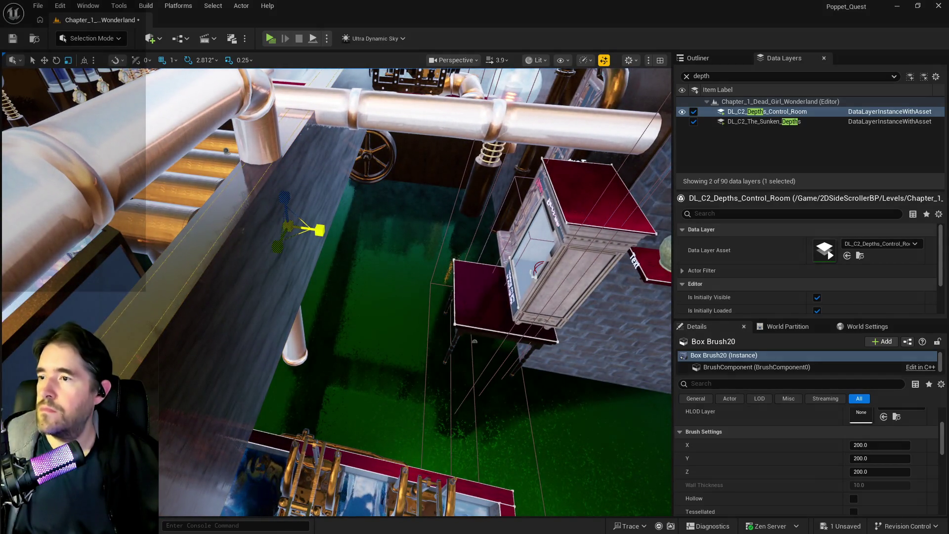
mouse_move(312, 230)
left_mouse_down()
mouse_move(294, 196)
mouse_move(307, 306)
left_mouse_up()
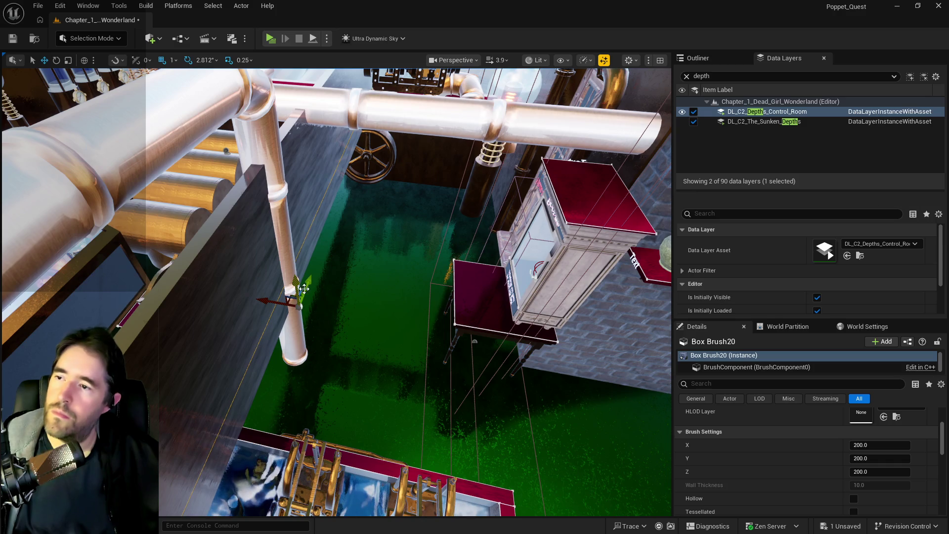
left_click_drag(300, 291, 343, 288)
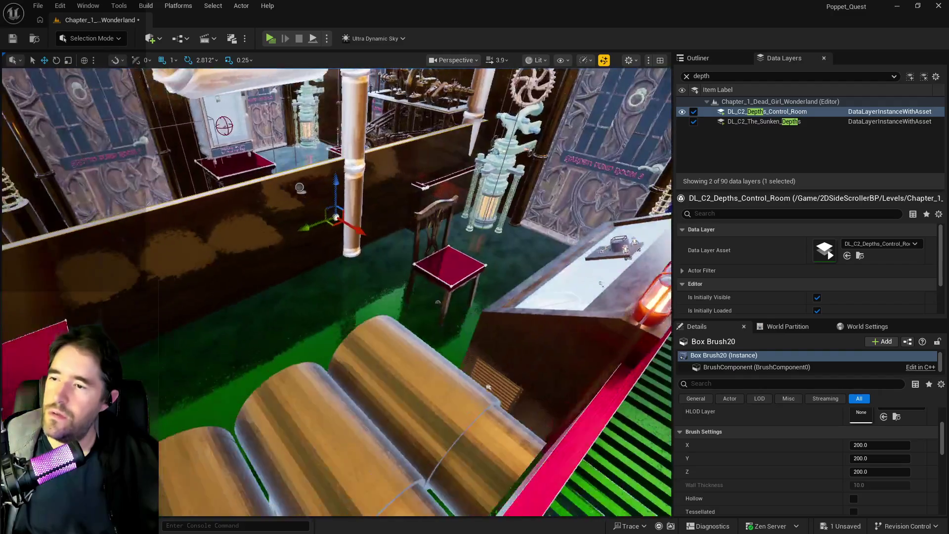
left_click_drag(342, 288, 378, 221)
key("e")
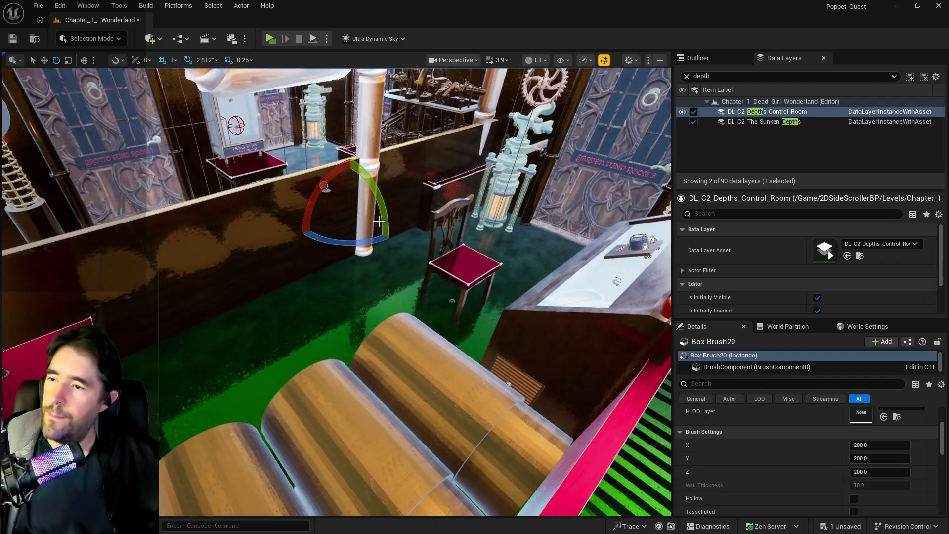
key("w")
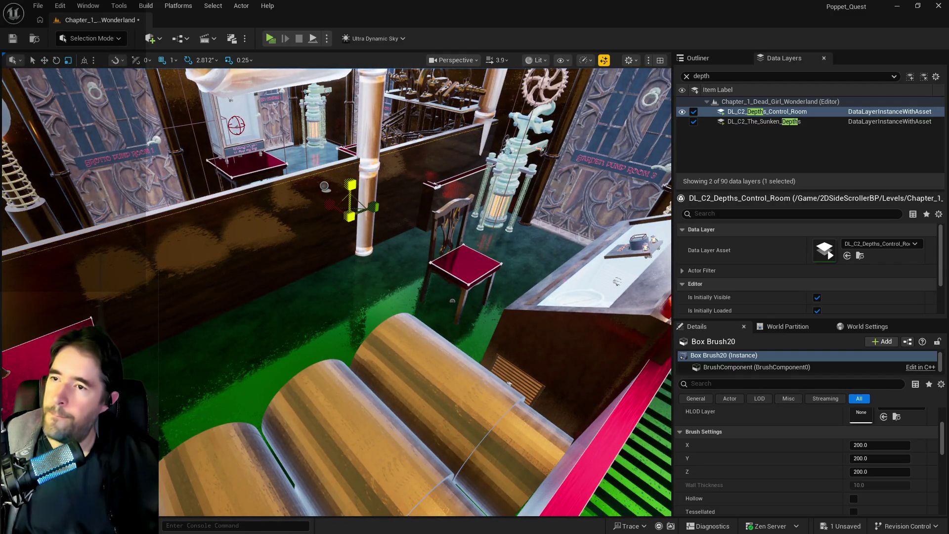
left_click_drag(338, 289, 349, 282)
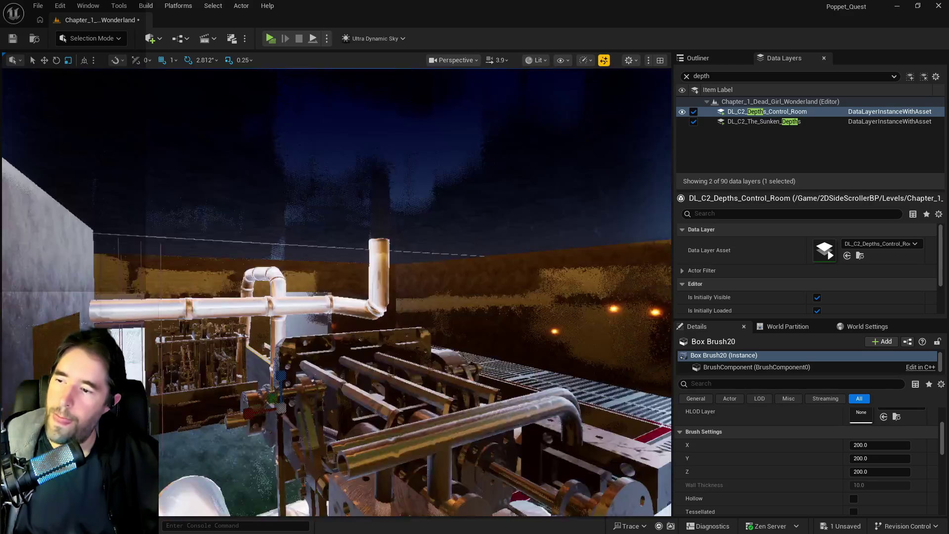
left_click_drag(337, 290, 349, 282)
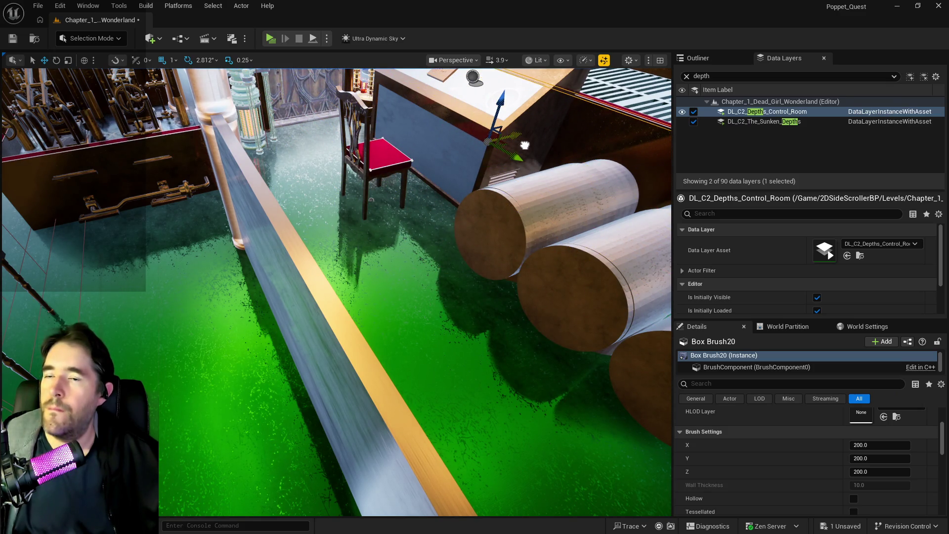
left_click_drag(524, 146, 524, 133)
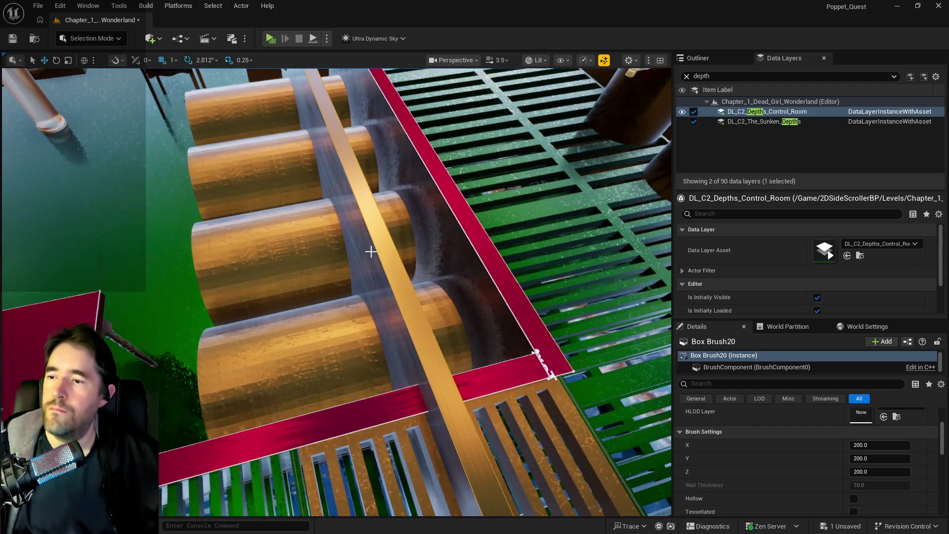
scroll(371, 252, "up", 10)
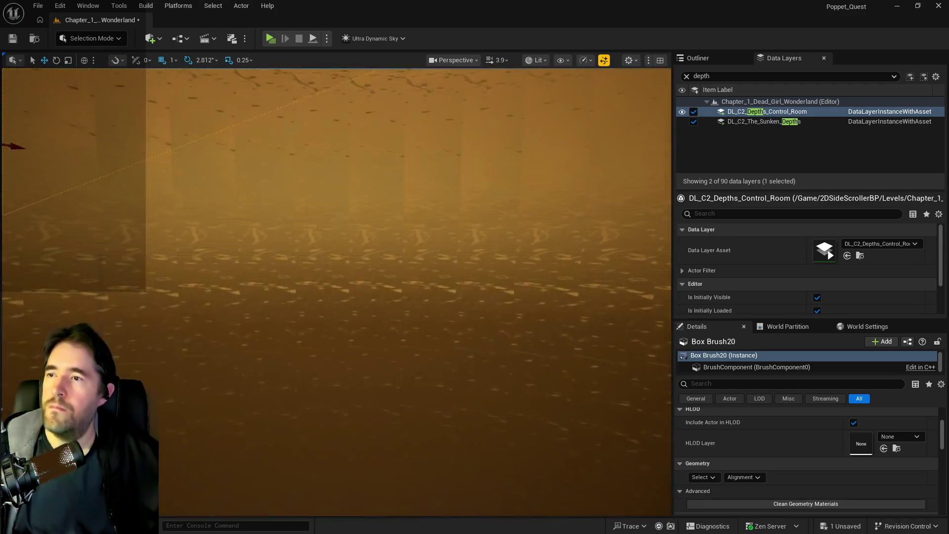
scroll(336, 291, "down", 5)
scroll(336, 291, "up", 5)
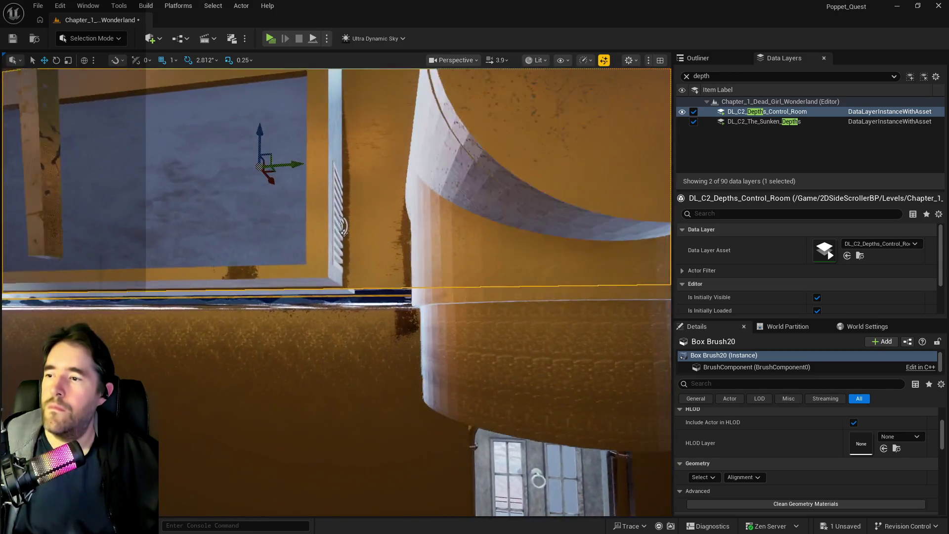
scroll(336, 291, "down", 8)
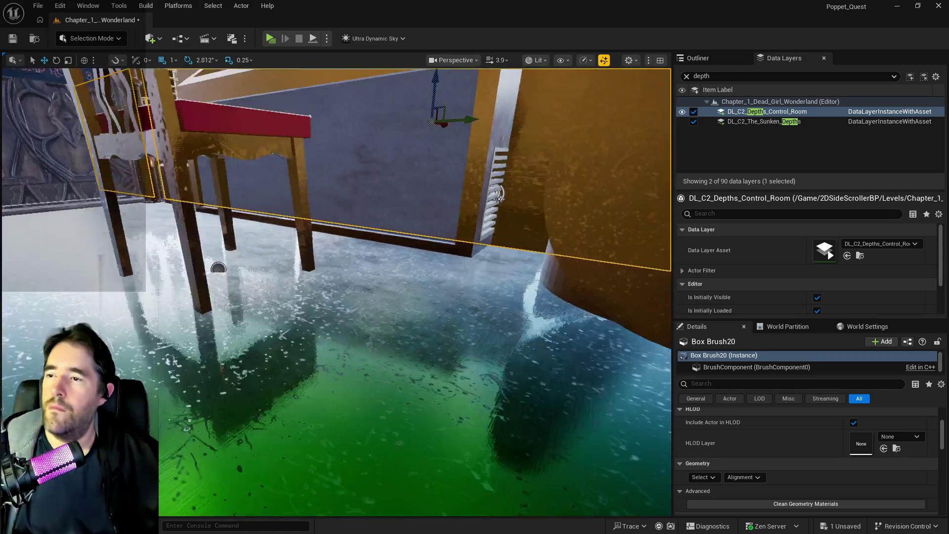
mouse_move(217, 267)
left_mouse_down()
mouse_move(297, 268)
mouse_move(312, 223)
mouse_move(61, 127)
left_mouse_up()
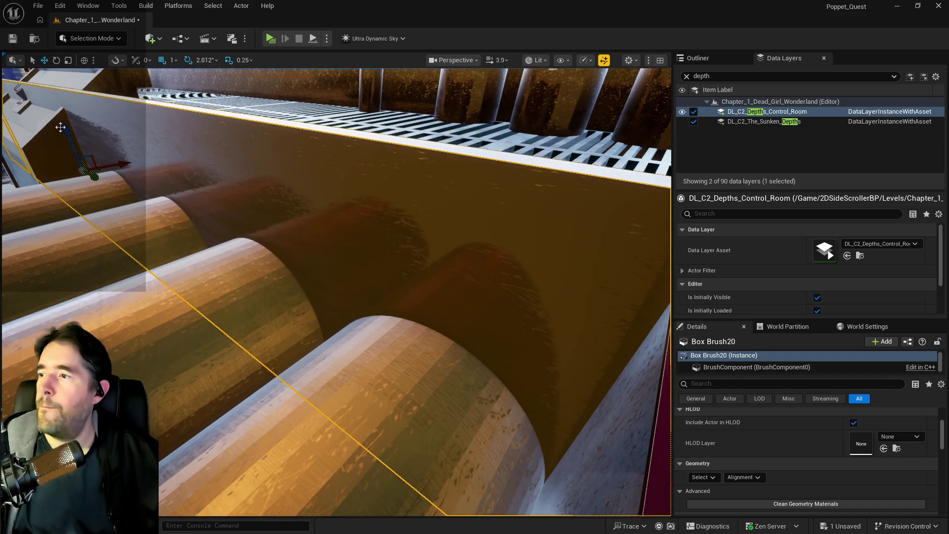
left_click_drag(64, 132, 88, 163)
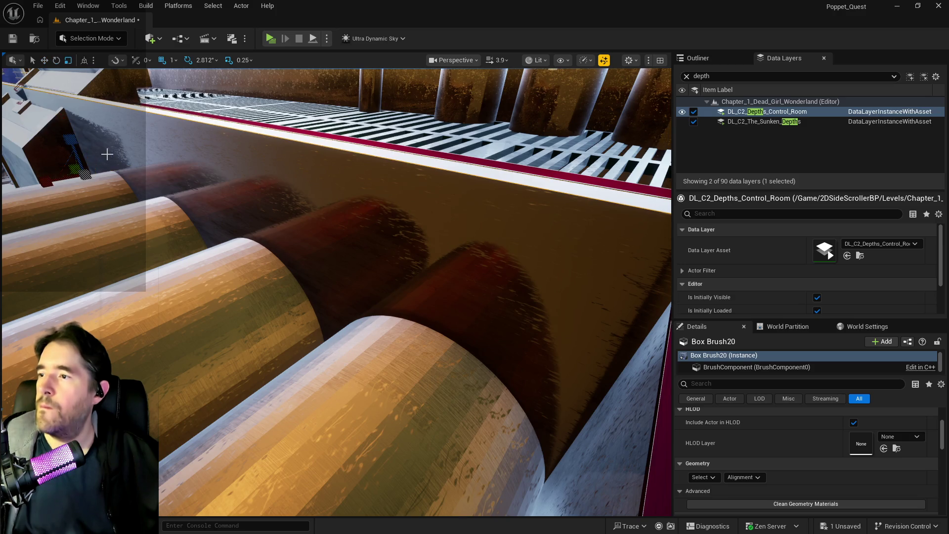
left_click(74, 141)
left_click_drag(74, 140, 74, 143)
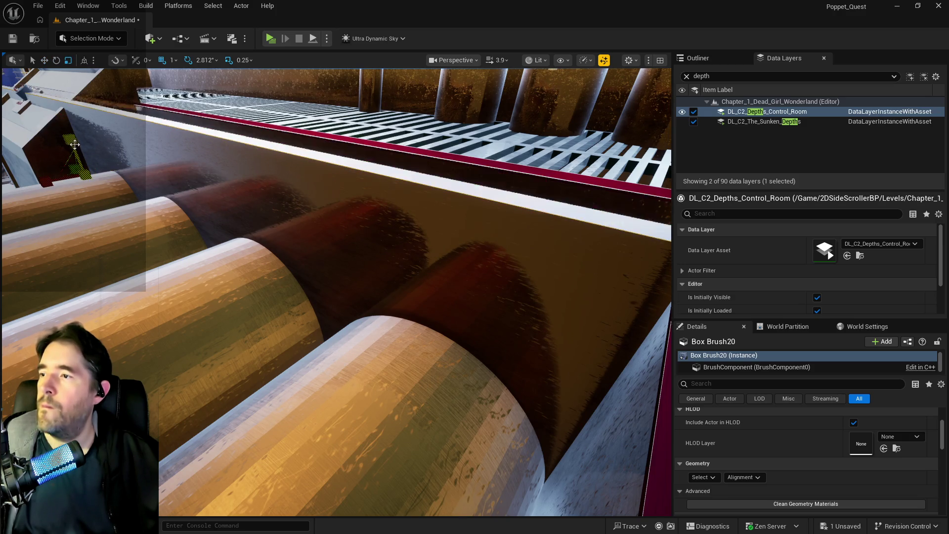
left_click(135, 162)
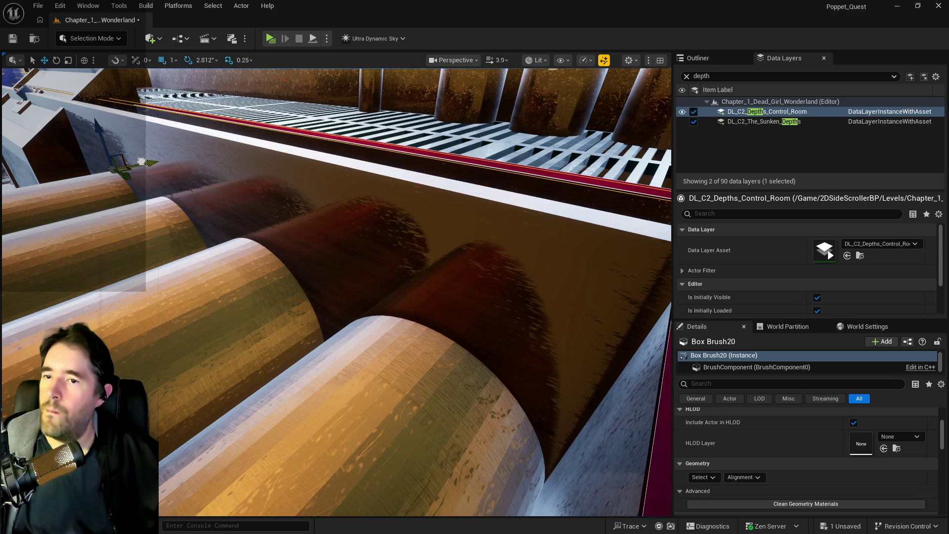
left_click_drag(141, 162, 420, 215)
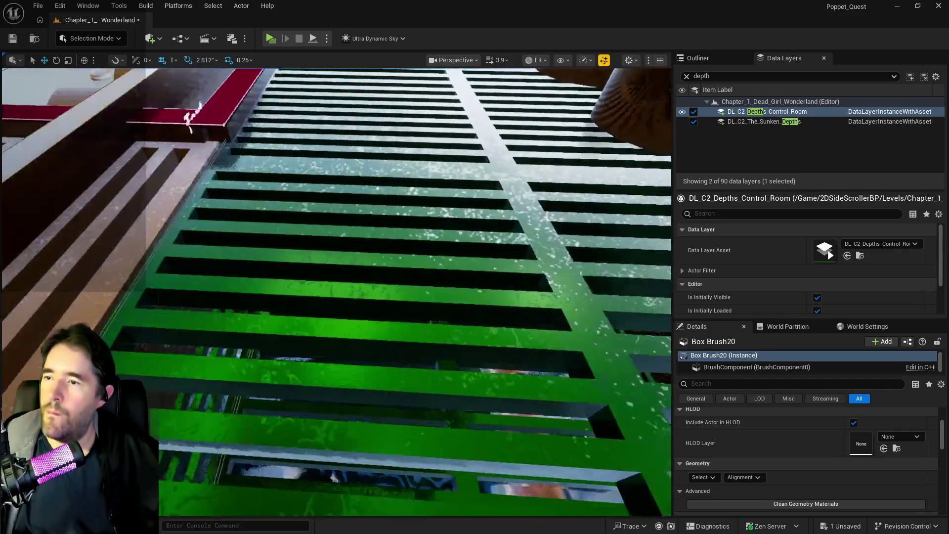
left_click_drag(420, 215, 191, 132)
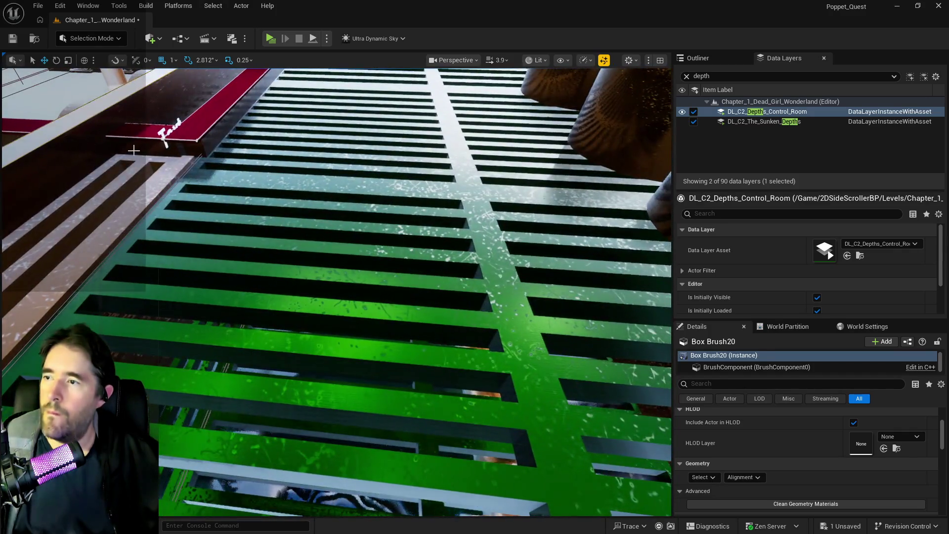
- Select Box Brush20, frame it and orbit out to a wide view over the grating
left_click(207, 133)
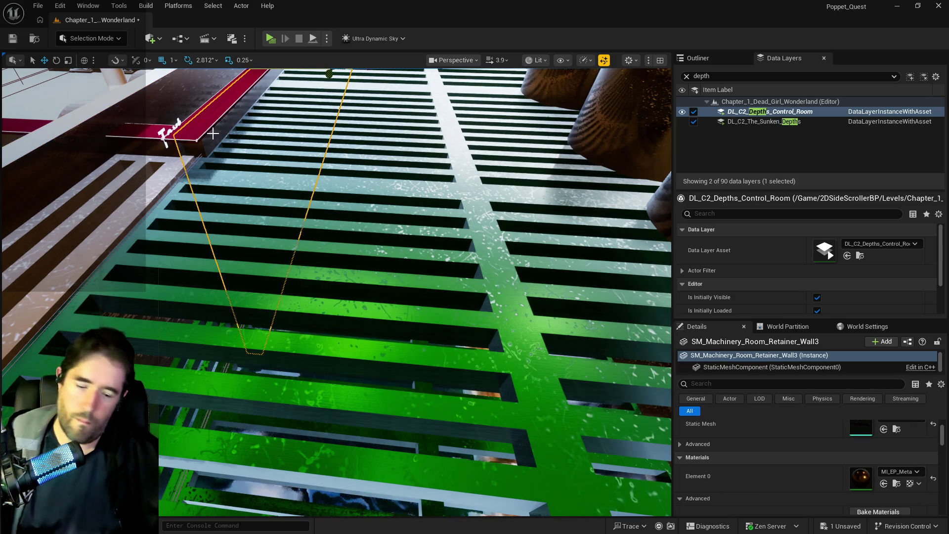
left_click(135, 111)
left_click(136, 110)
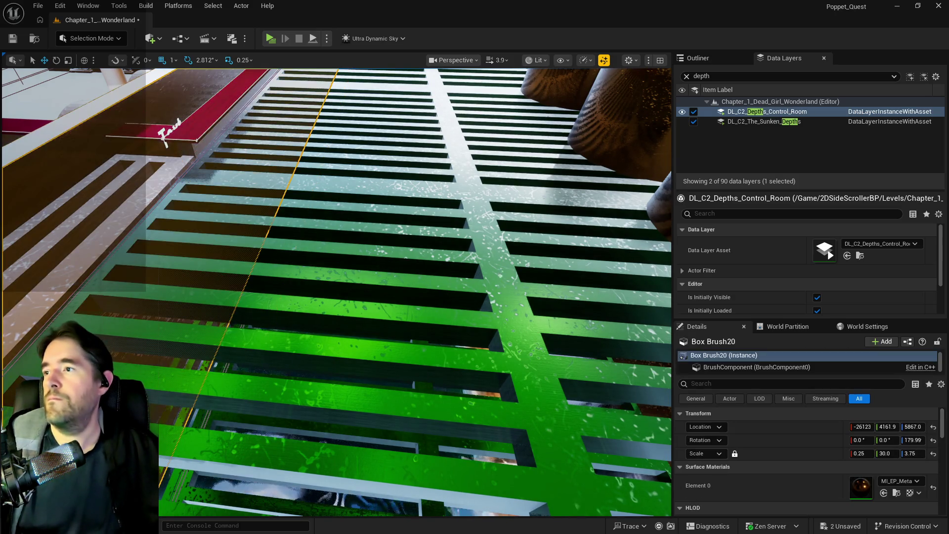
key("f")
mouse_move(253, 325)
left_mouse_down()
mouse_move(472, 332)
mouse_move(444, 332)
left_mouse_up()
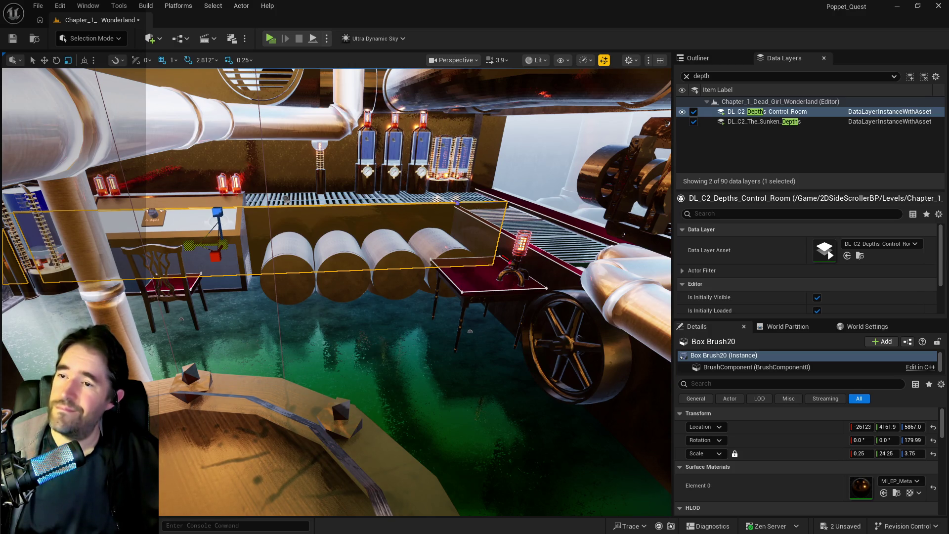
left_click_drag(469, 331, 470, 194)
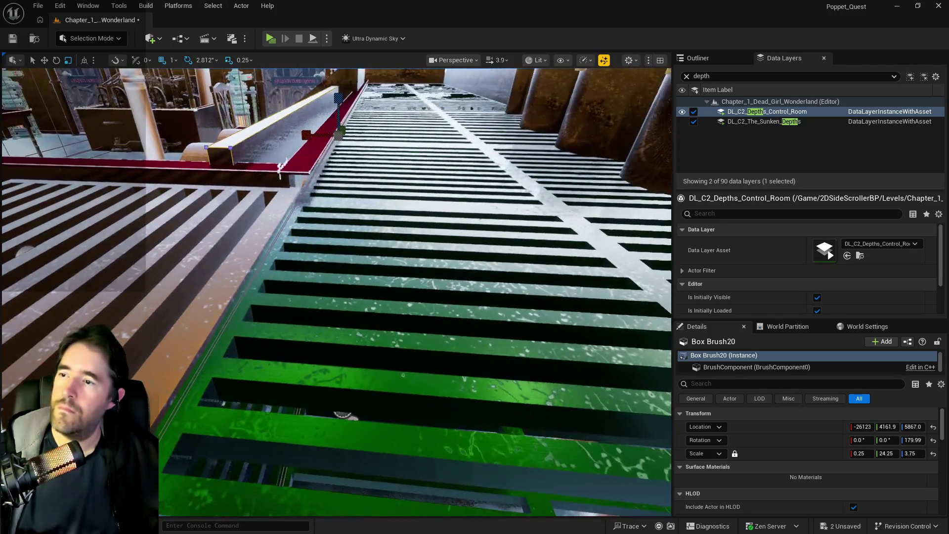
left_click_drag(232, 134, 224, 149)
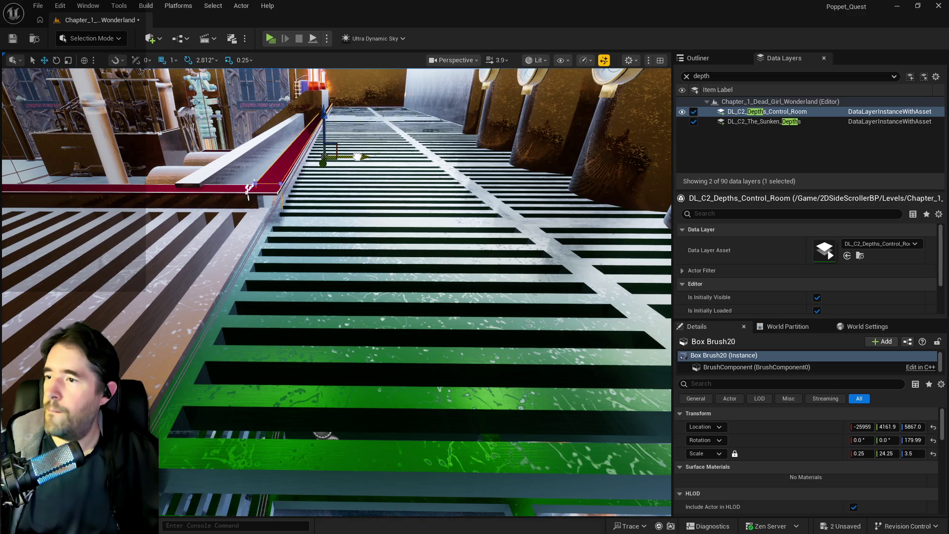
- Shift Box Brush20 slightly along X and fly through the wall to check the fit
left_click_drag(360, 156, 343, 123)
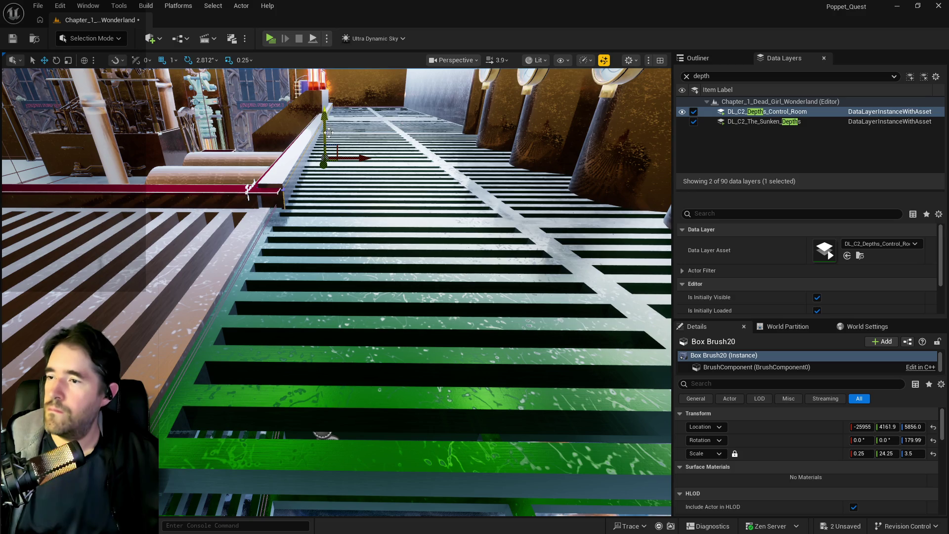
left_click_drag(278, 176, 280, 171)
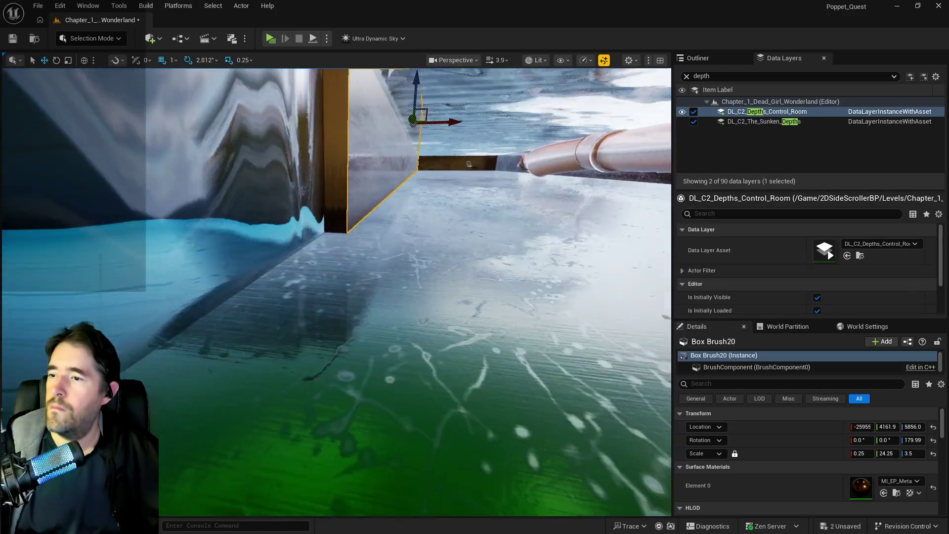
left_click_drag(279, 177, 279, 170)
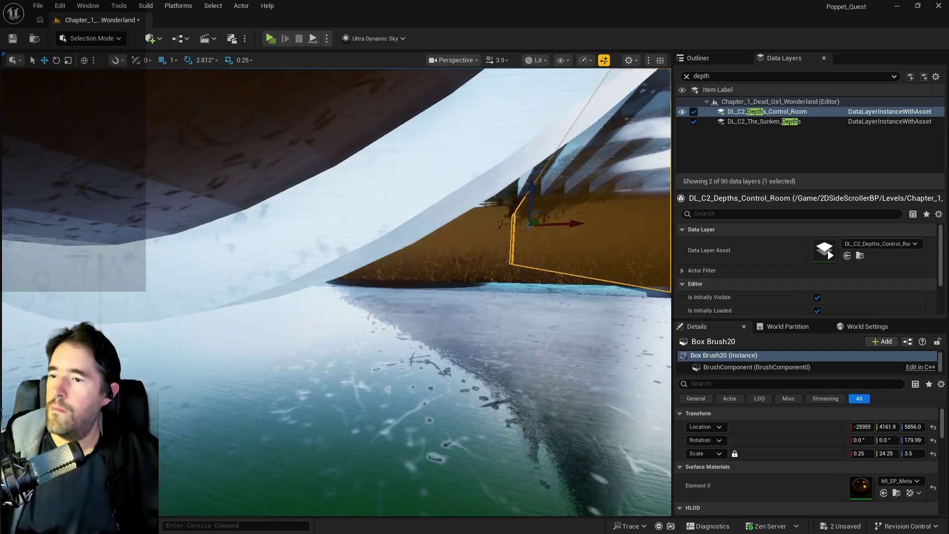
left_click_drag(185, 182, 186, 182)
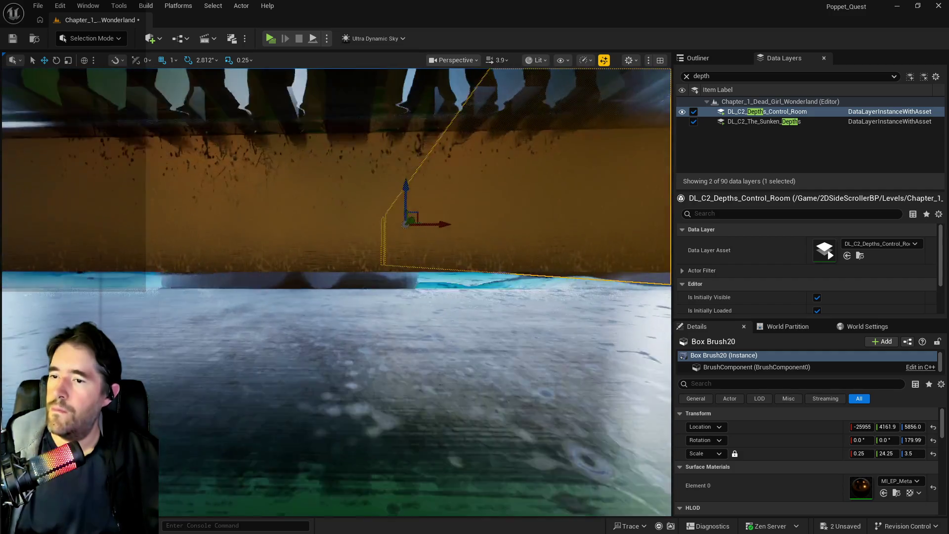
- Lower Retainer_Wall2 from Z 5867.4 to 5845.4 and view it from across the room
left_click(173, 207)
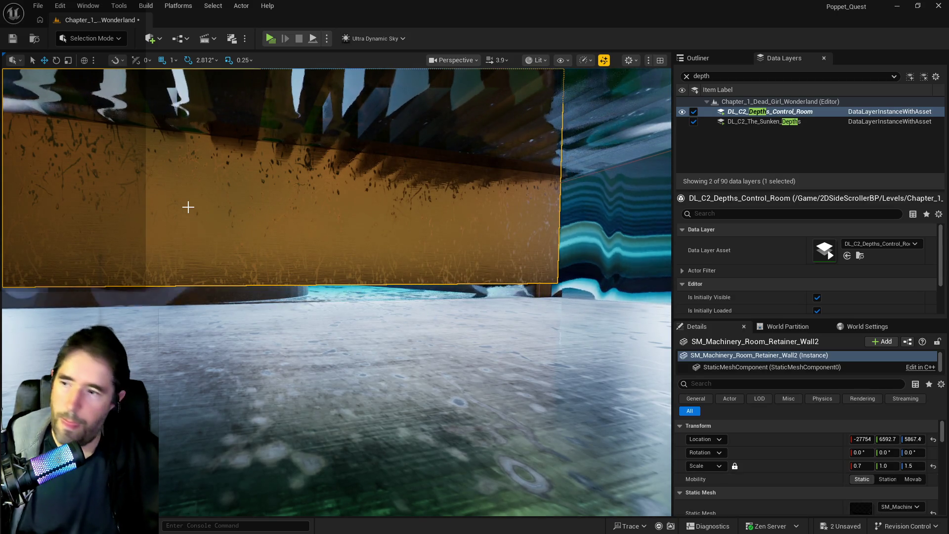
left_click_drag(187, 207, 188, 207)
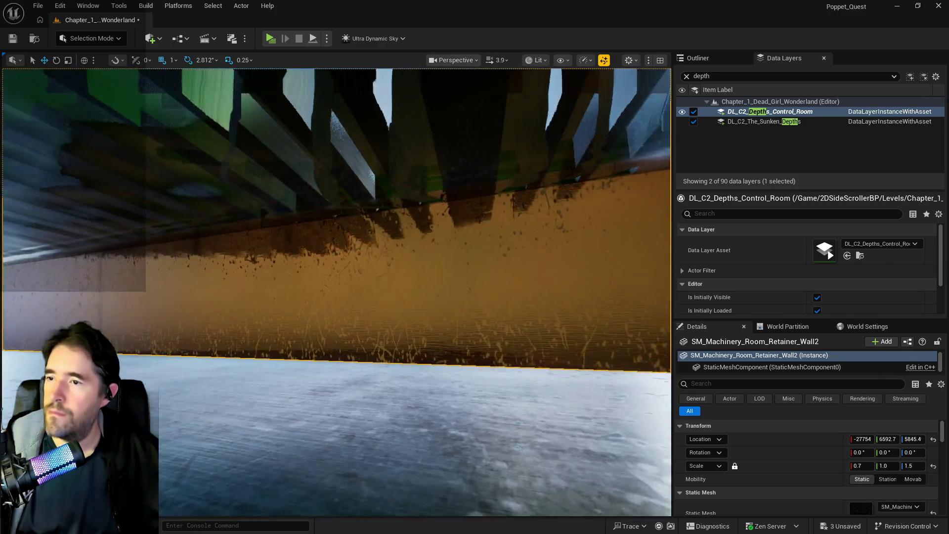
left_click_drag(188, 207, 188, 206)
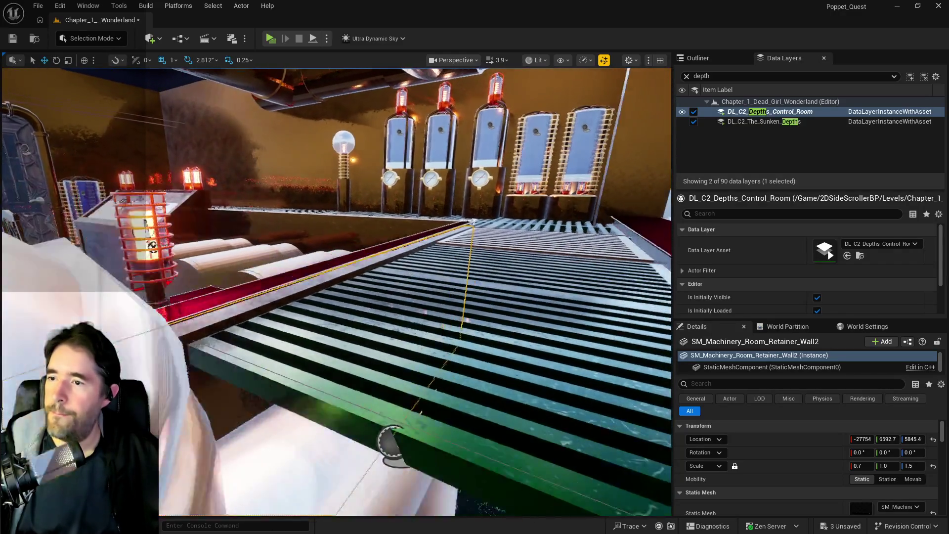
left_click_drag(280, 152, 280, 151)
left_click_drag(510, 424, 356, 176)
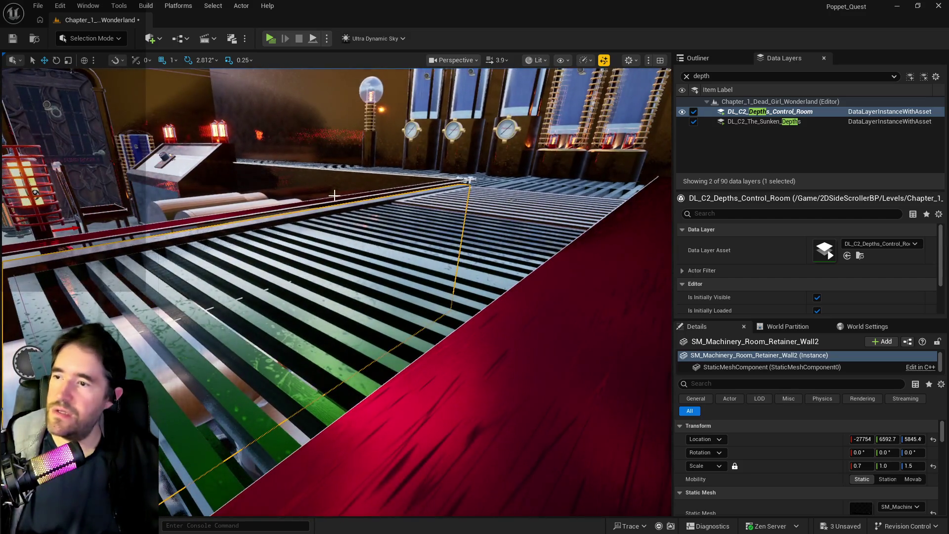
- Check LevelBlock_Traversable18 and nearby floor blocks, then reselect Retainer_Wall2
left_click(334, 198)
left_click_drag(422, 154, 423, 153)
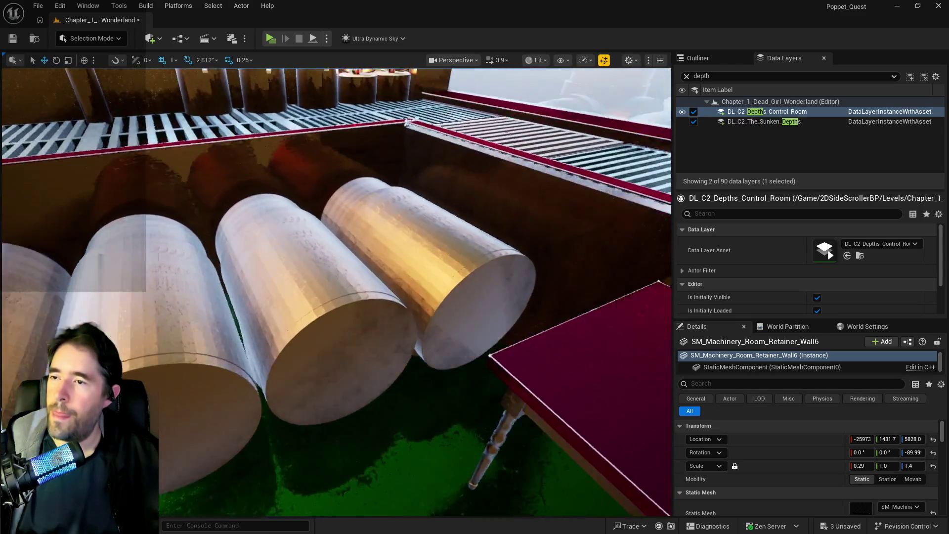
left_click_drag(406, 123, 394, 156)
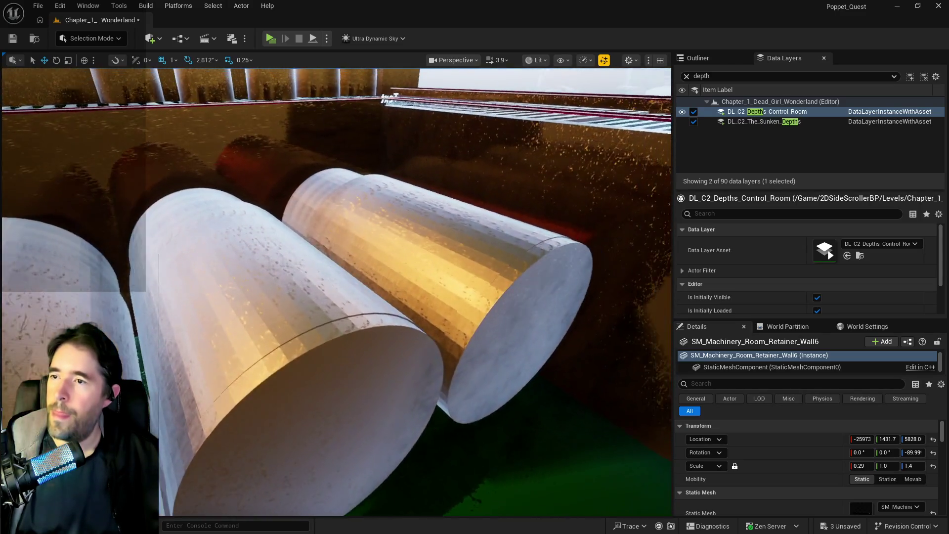
left_click(388, 237)
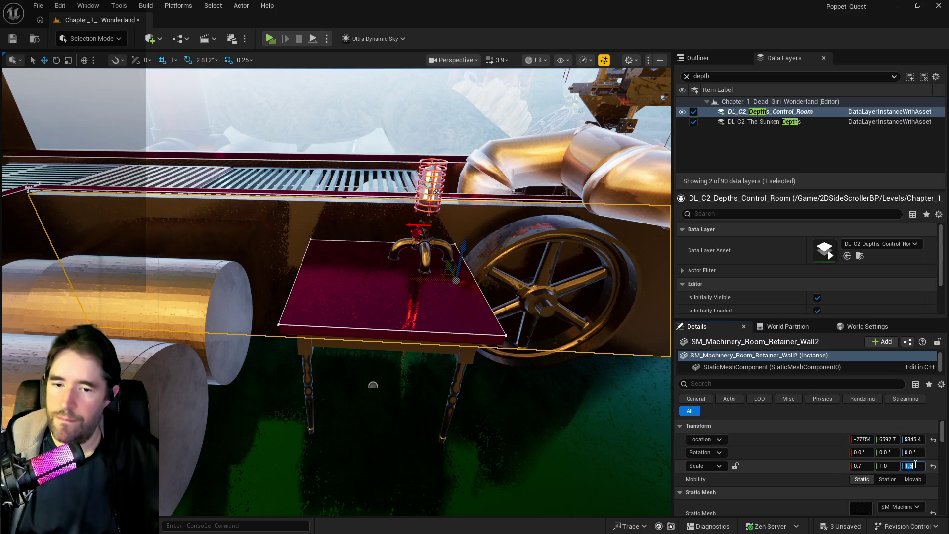
type("5")
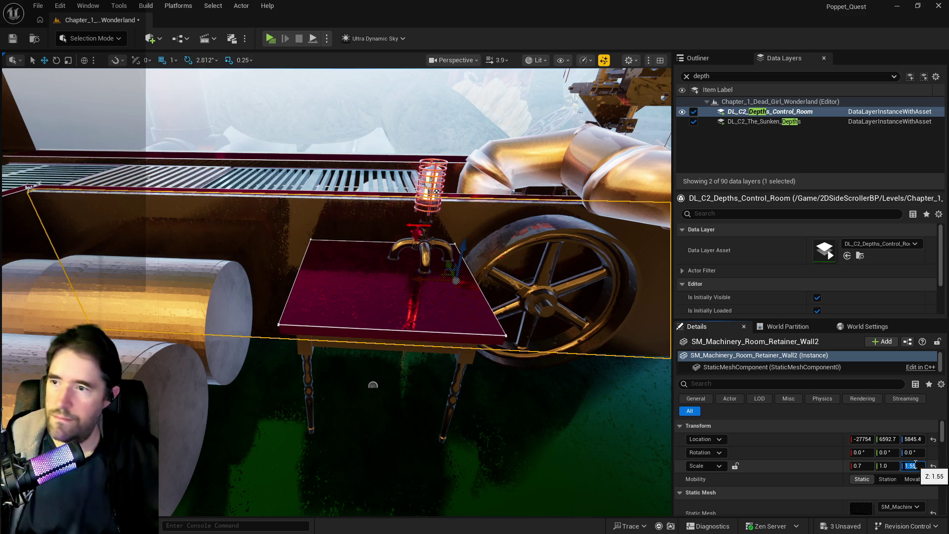
- Set Retainer_Wall2's Z scale to 1.55 and raise it slightly to Z 5854.4
key("Return")
scroll(551, 394, "up", 3)
scroll(464, 287, "up", 2)
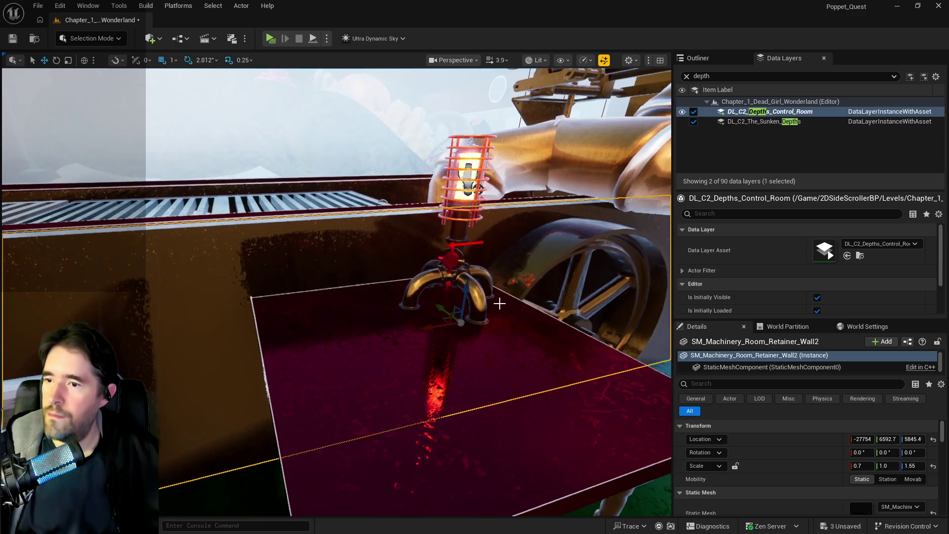
left_click_drag(463, 285, 465, 283)
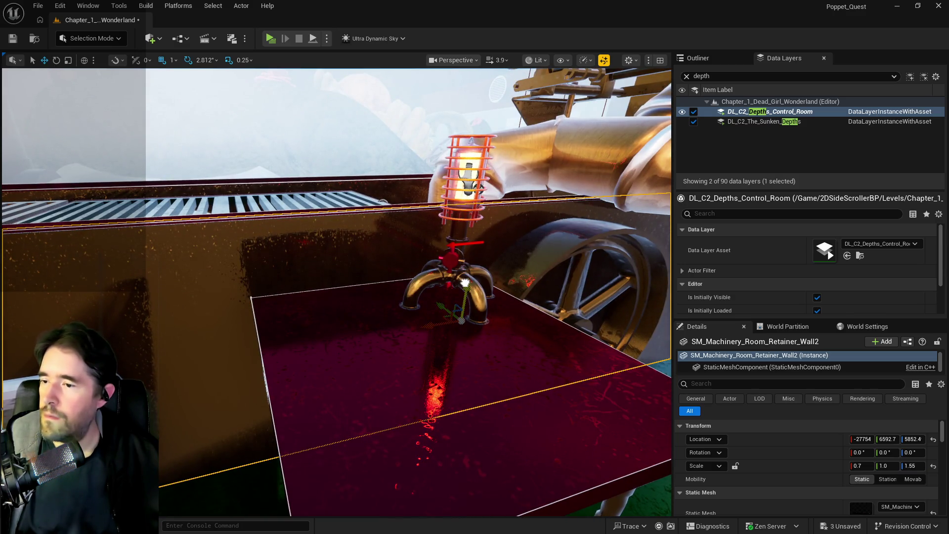
scroll(464, 284, "up", 5)
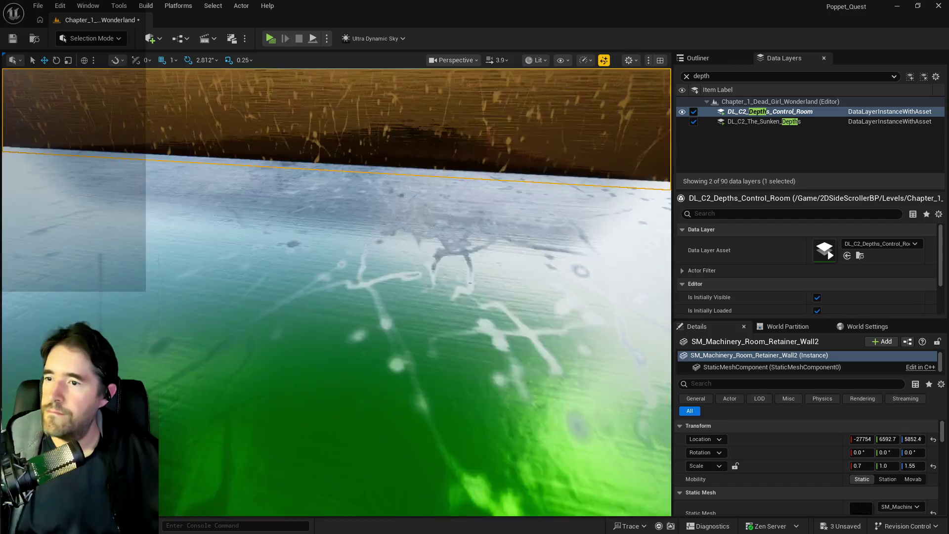
left_click_drag(464, 285, 662, 385)
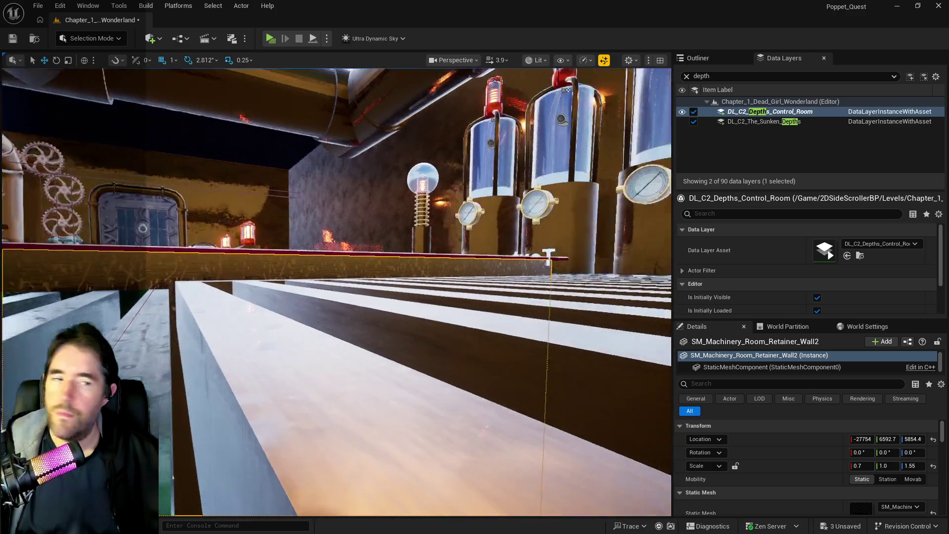
- Inspect the striped bars and copper cylinders, then save the level with Ctrl+S
left_click_drag(663, 386, 662, 386)
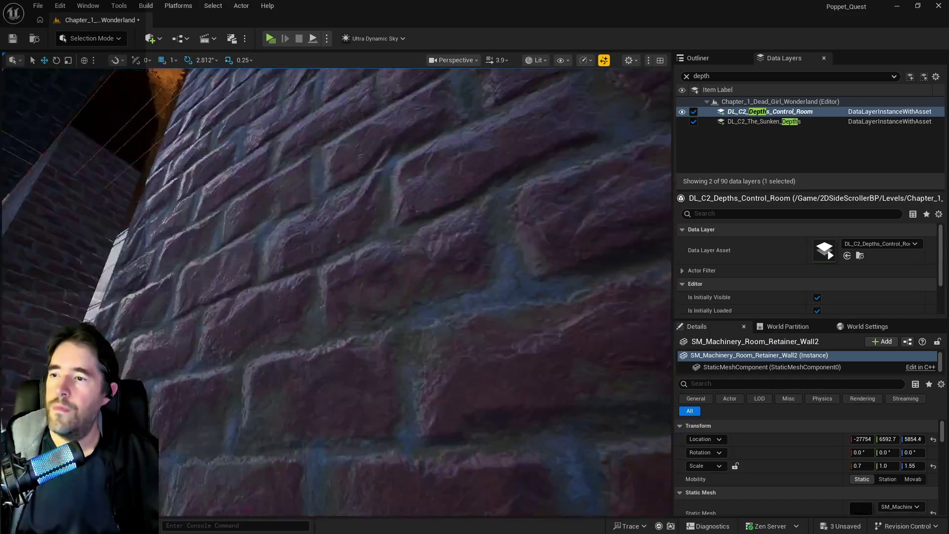
left_click_drag(663, 386, 662, 386)
left_click_drag(76, 272, 76, 272)
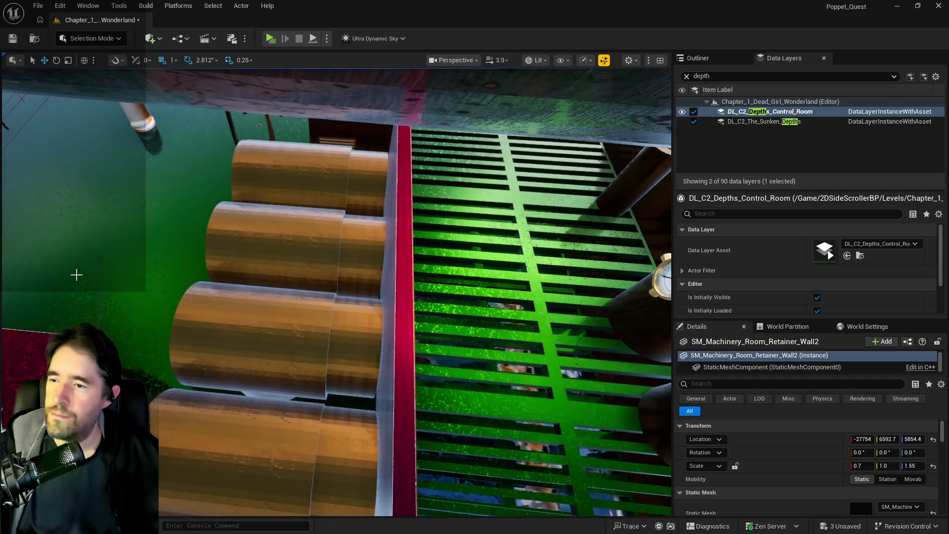
key("ctrl+s")
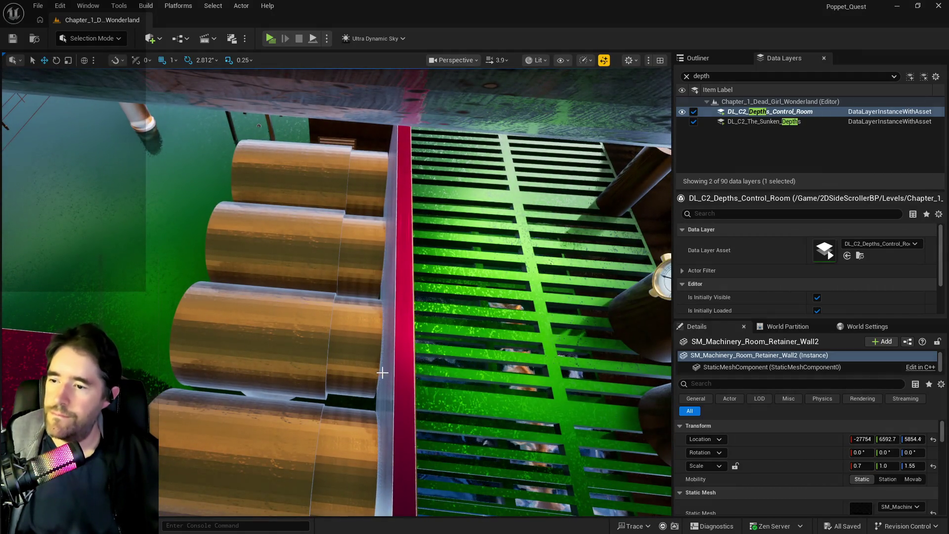
left_click(382, 372)
left_click_drag(382, 373, 382, 372)
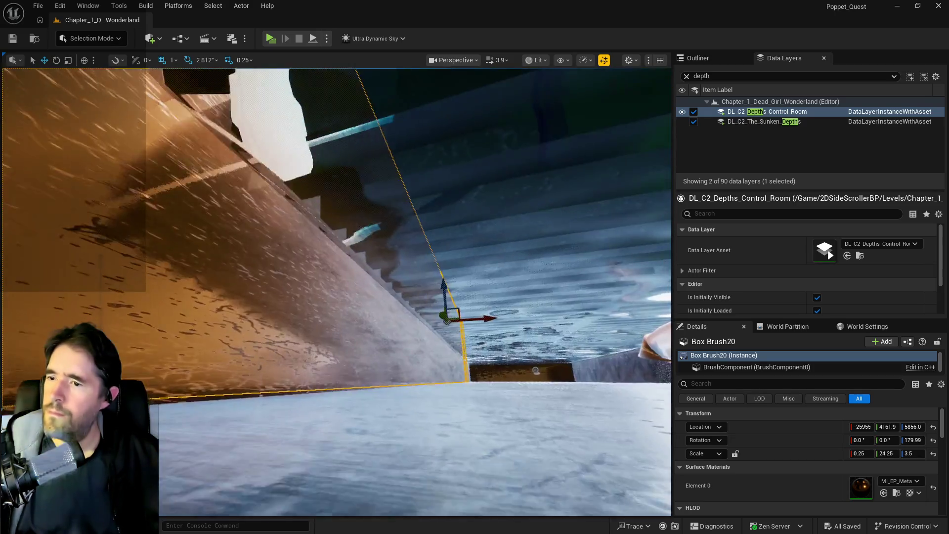
left_click_drag(382, 373, 382, 373)
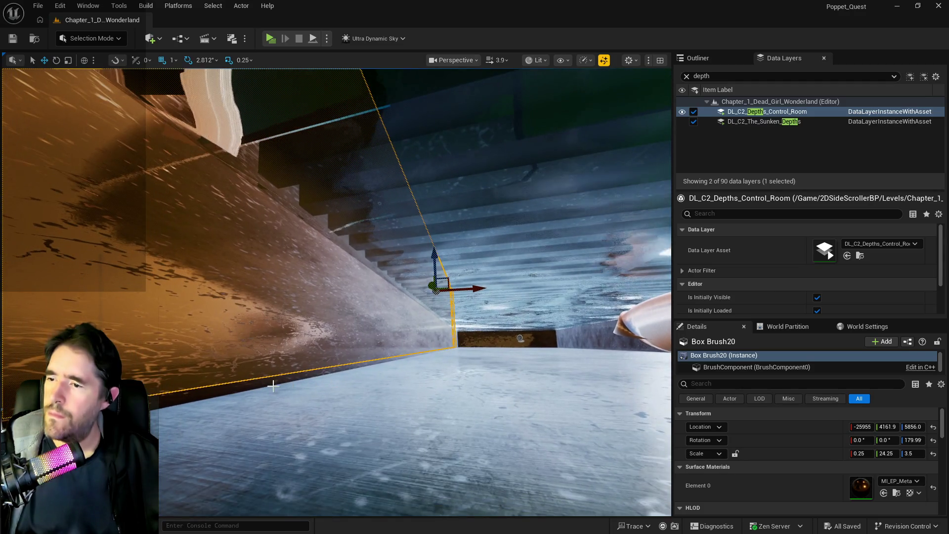
left_click_drag(253, 339, 252, 339)
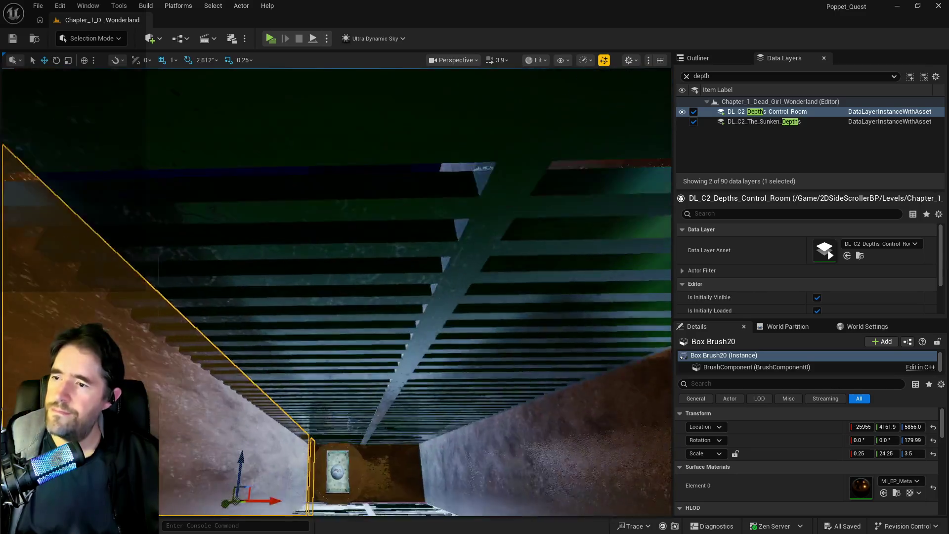
left_click_drag(252, 339, 252, 339)
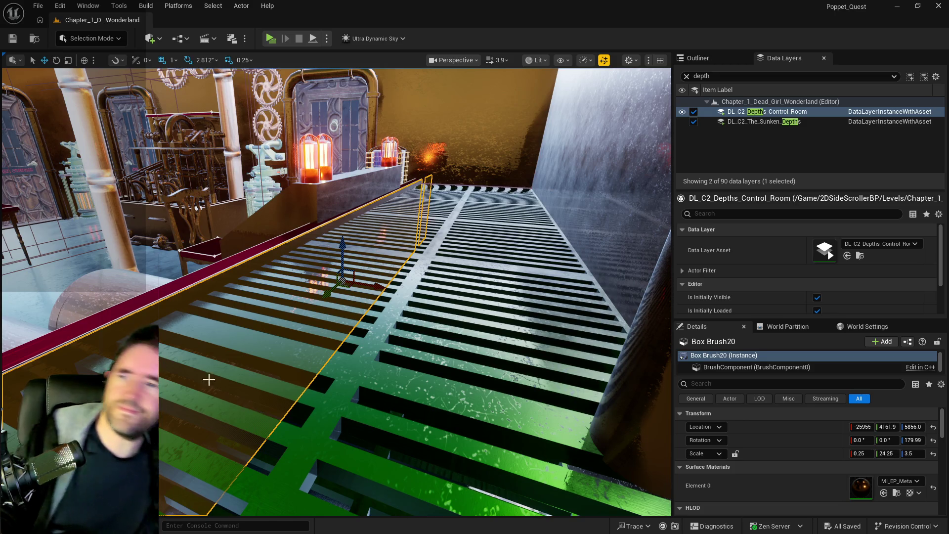
left_click_drag(253, 338, 253, 337)
mouse_move(238, 280)
left_mouse_down()
mouse_move(301, 286)
mouse_move(456, 236)
mouse_move(604, 370)
left_mouse_up()
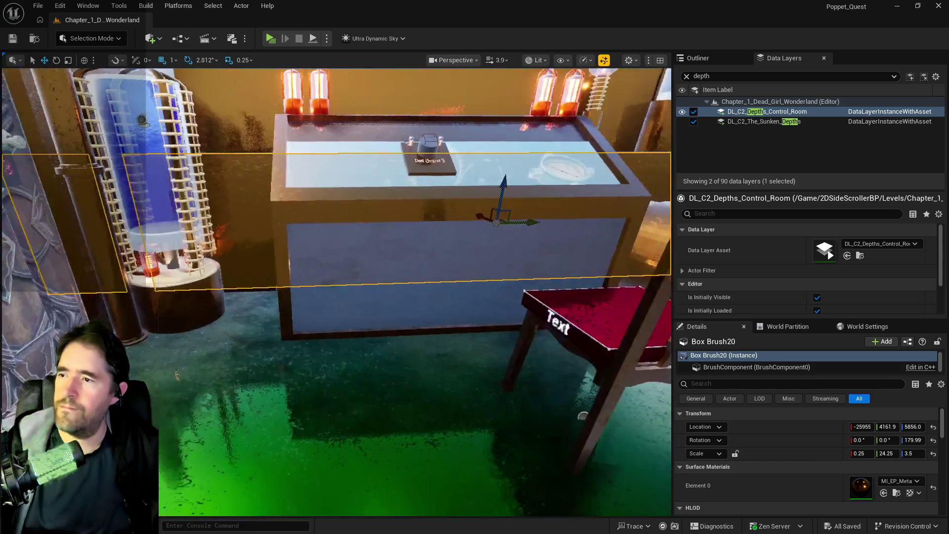
left_click_drag(604, 369, 174, 292)
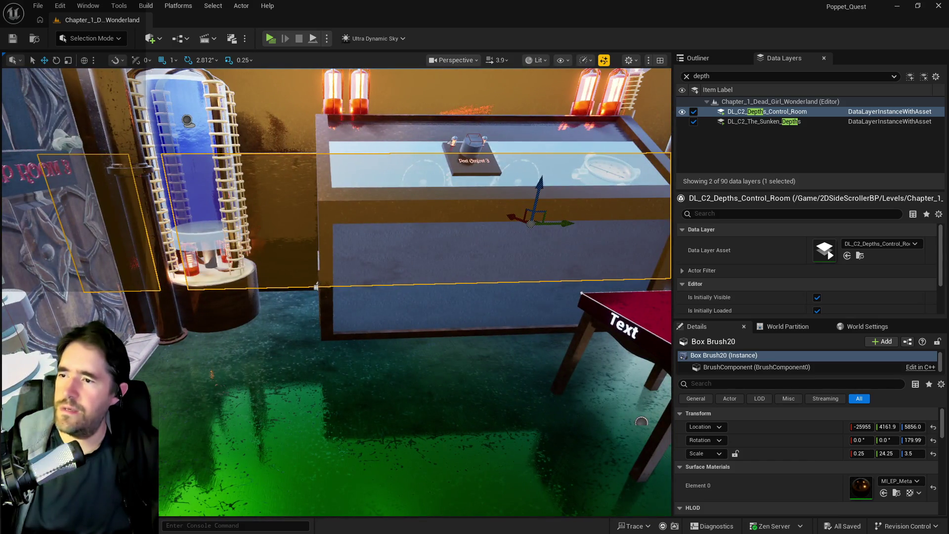
mouse_move(316, 285)
left_mouse_down()
mouse_move(378, 169)
mouse_move(264, 229)
left_mouse_up()
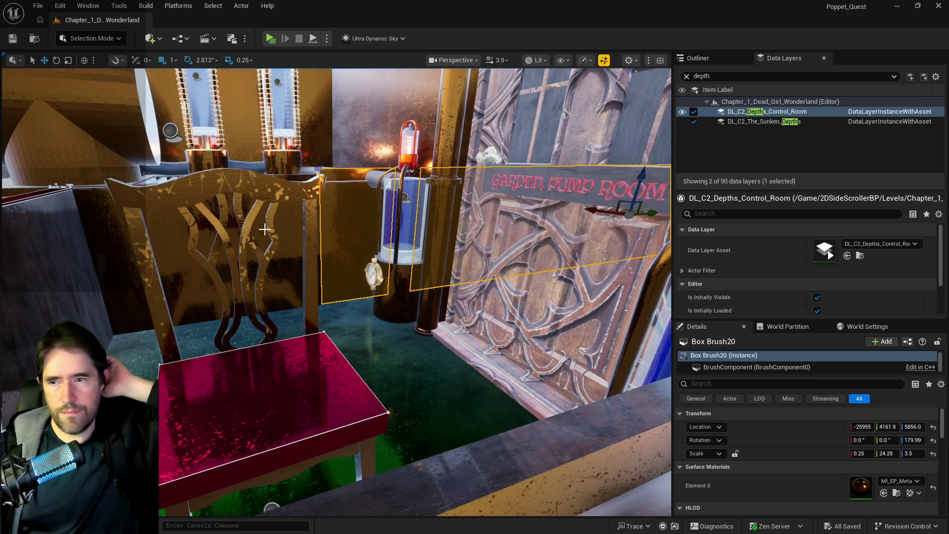
left_click(120, 295)
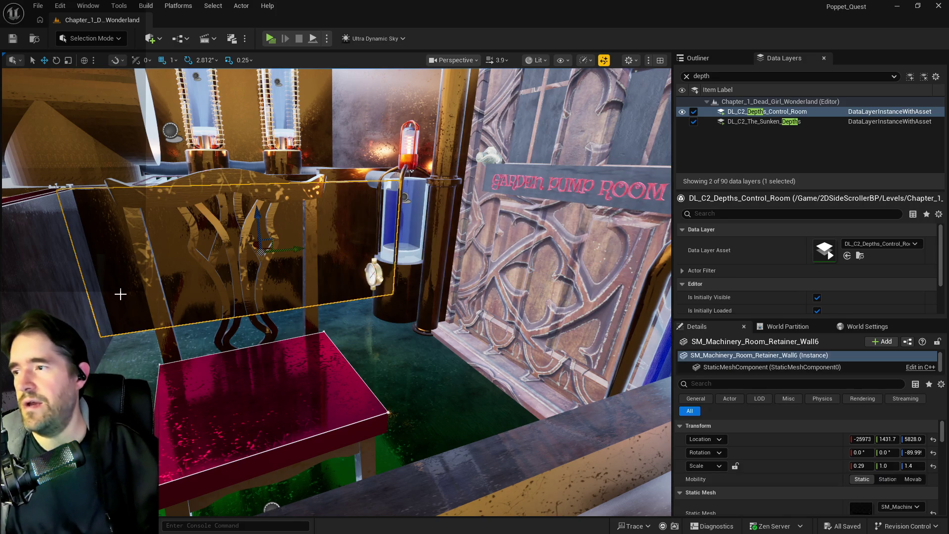
- Alt-drag a duplicate of the retainer wall and slide it into place beside the control desk
key("s")
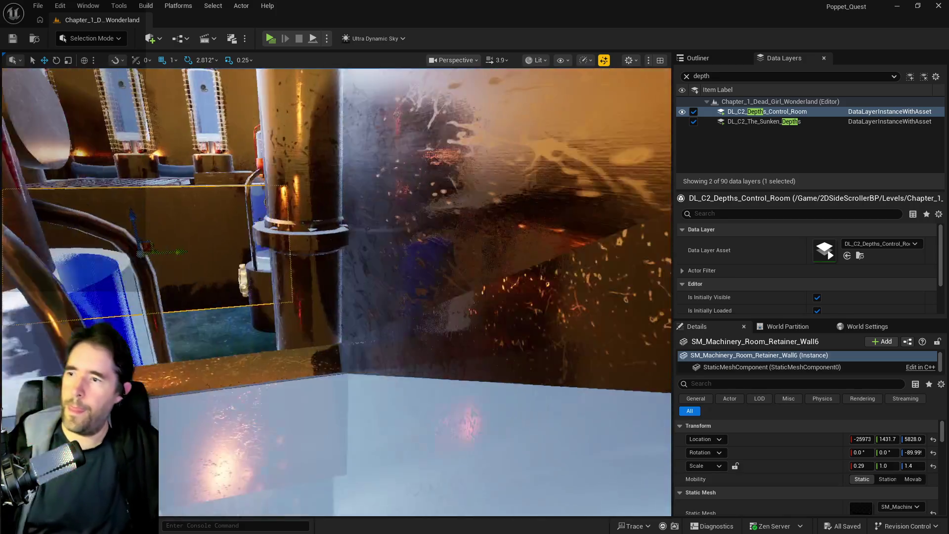
key("d")
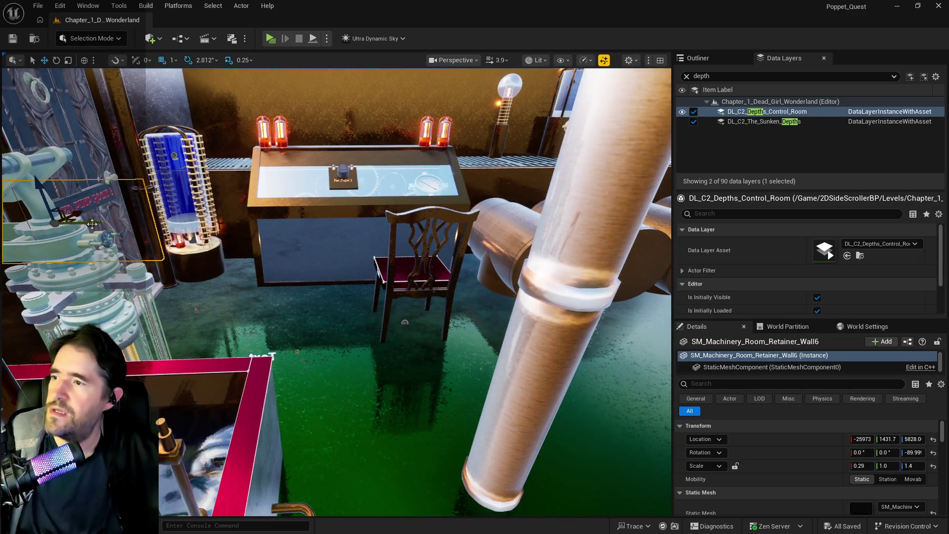
left_click_drag(93, 224, 138, 228)
mouse_move(206, 234)
left_mouse_down()
mouse_move(296, 250)
mouse_move(377, 213)
left_mouse_up()
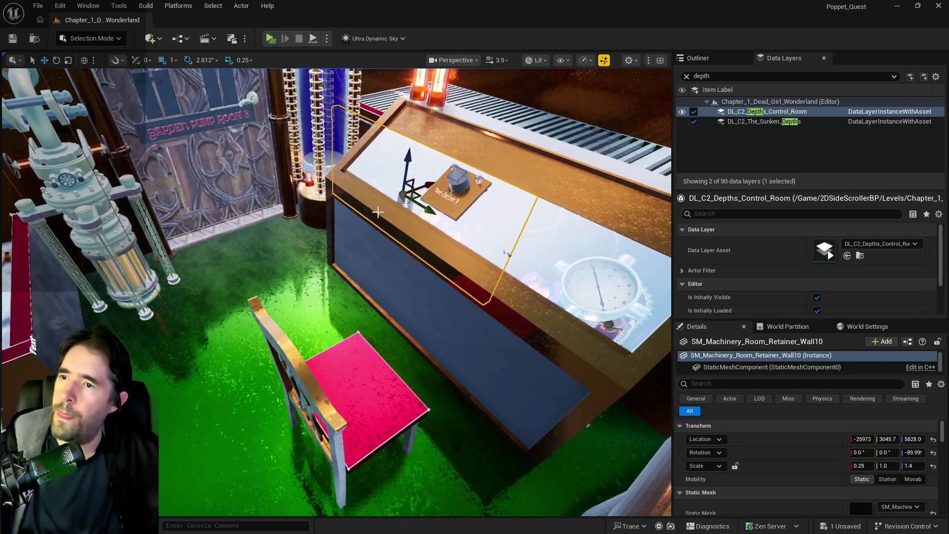
left_click_drag(428, 185, 418, 191)
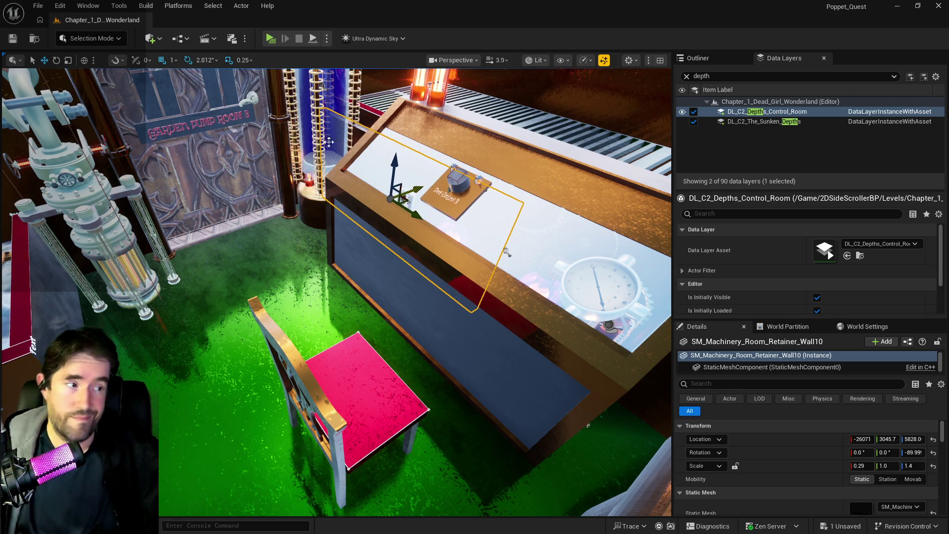
- Set Box Brush20 to Z scale 3.0 at Z 5831 and check the floor beneath the wall copy
left_click_drag(507, 252, 269, 125)
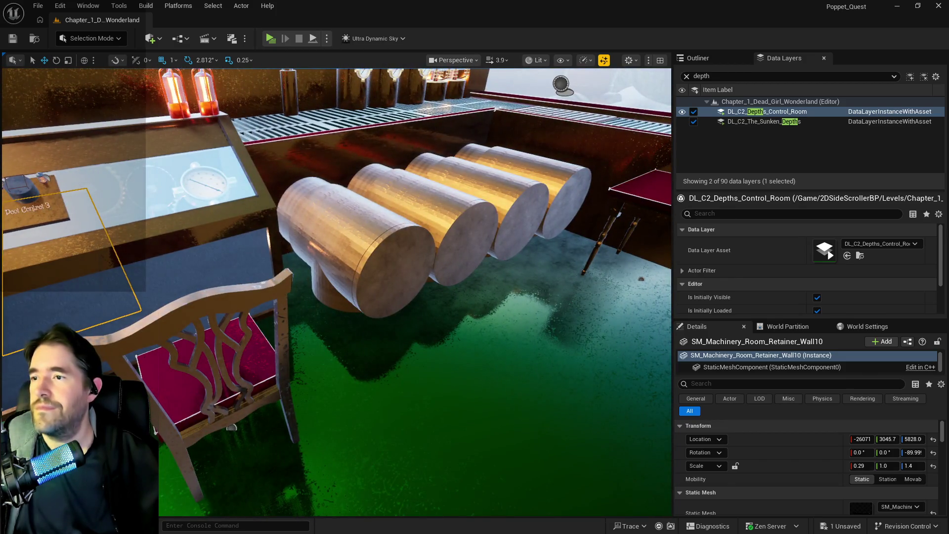
left_click(302, 142)
key("f")
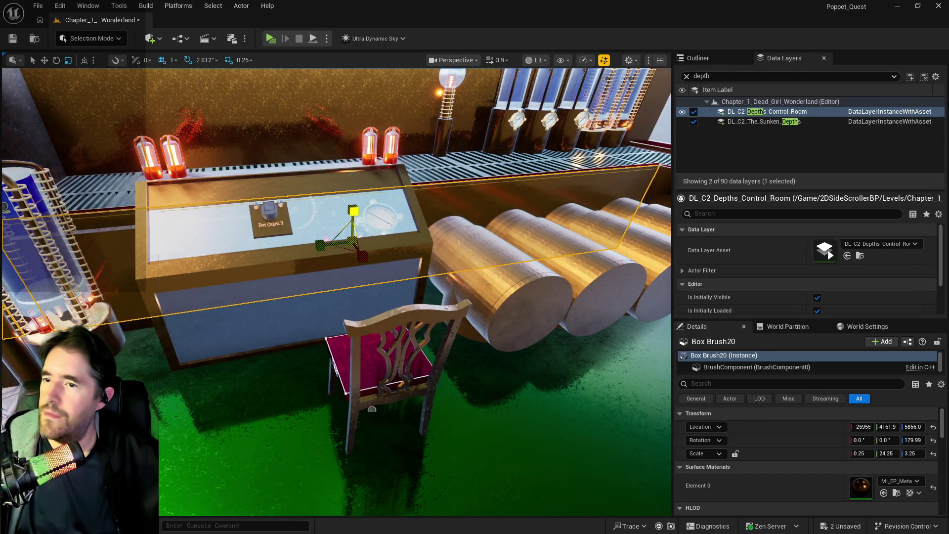
left_click(349, 210)
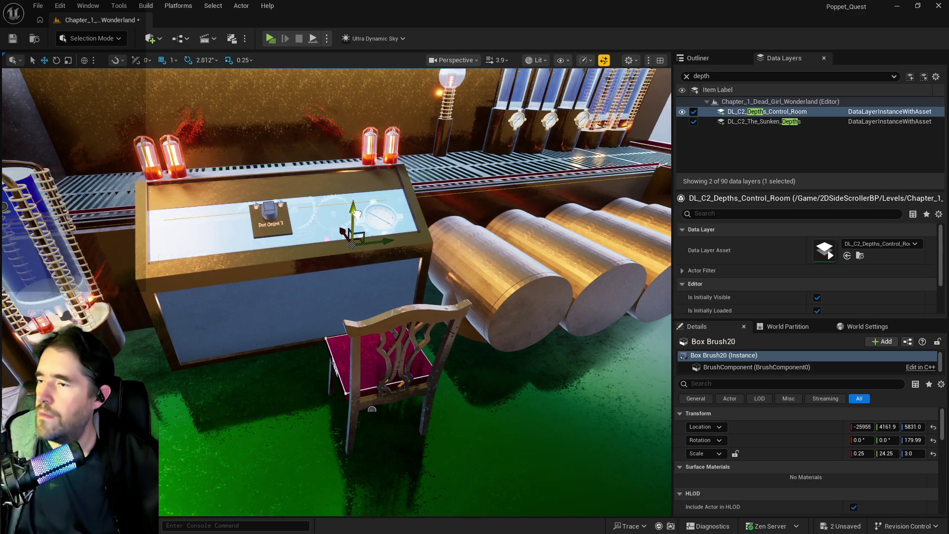
left_click(125, 255)
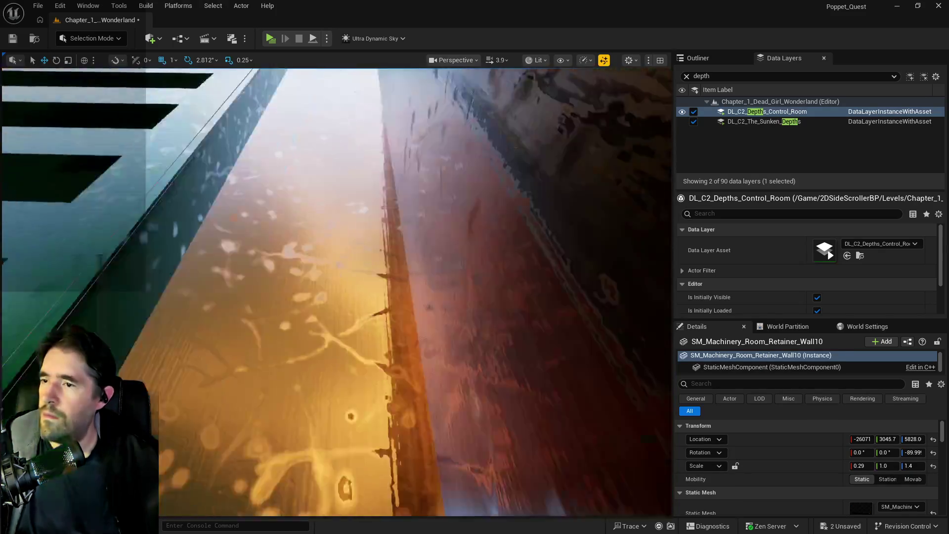
left_click_drag(346, 117, 347, 118)
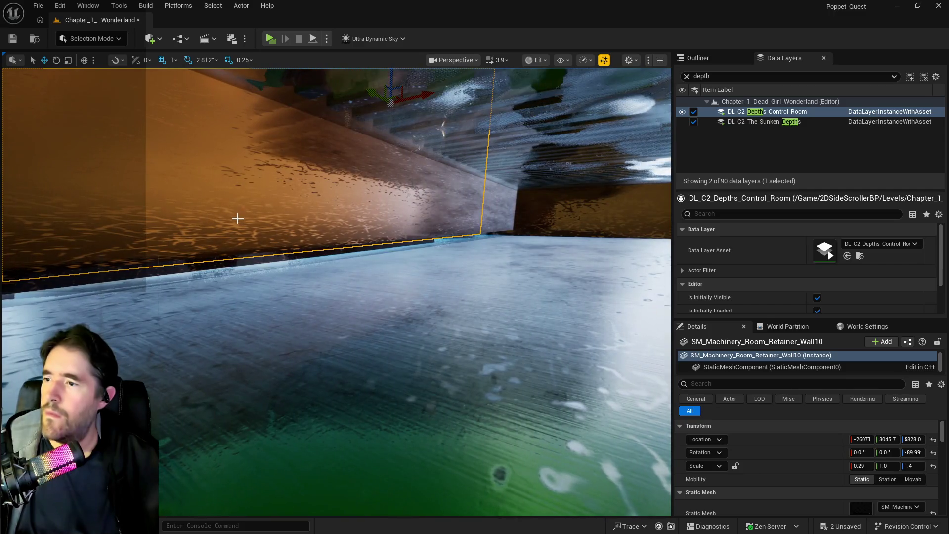
- Lower Box Brush20 slightly toward the floor and view it from the yellow walls
left_click(210, 216)
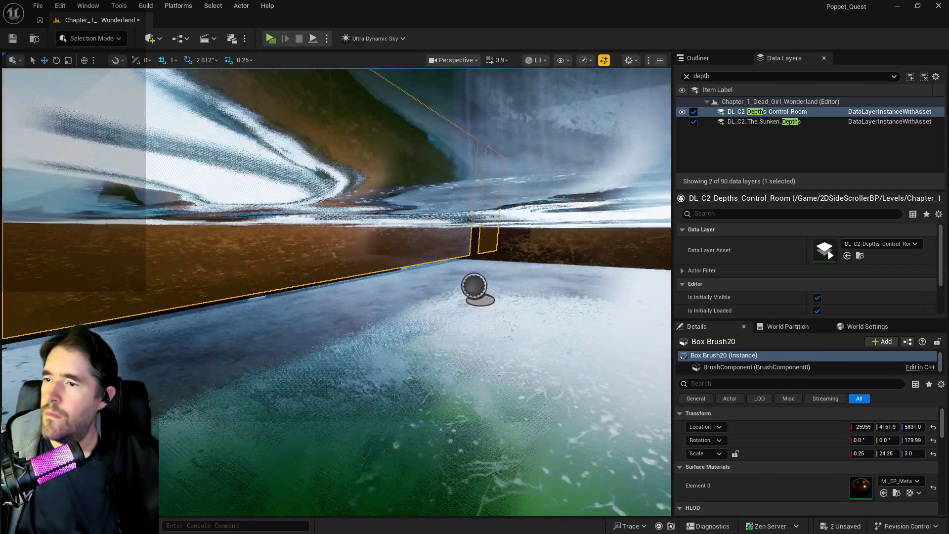
left_click_drag(336, 289, 336, 289)
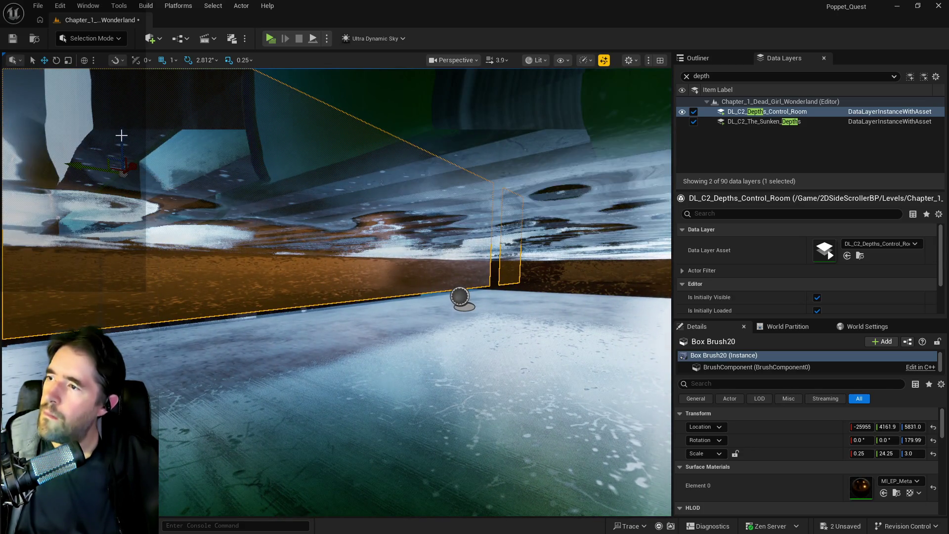
left_click_drag(121, 135, 122, 138)
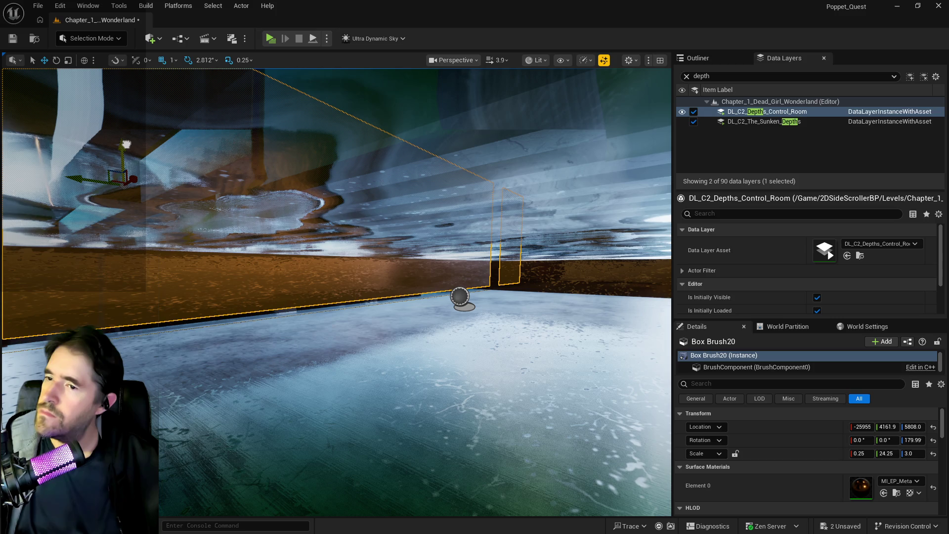
left_click_drag(126, 144, 126, 144)
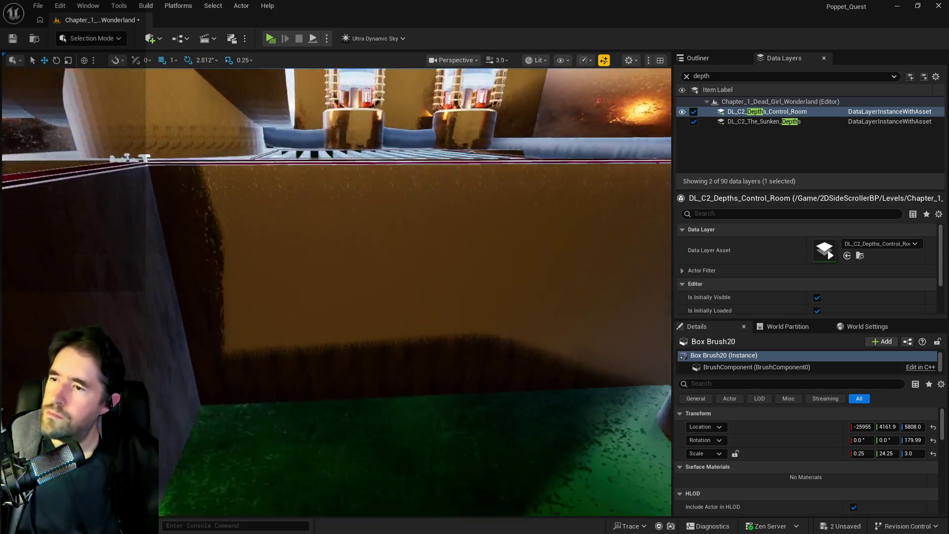
left_click_drag(241, 164, 241, 164)
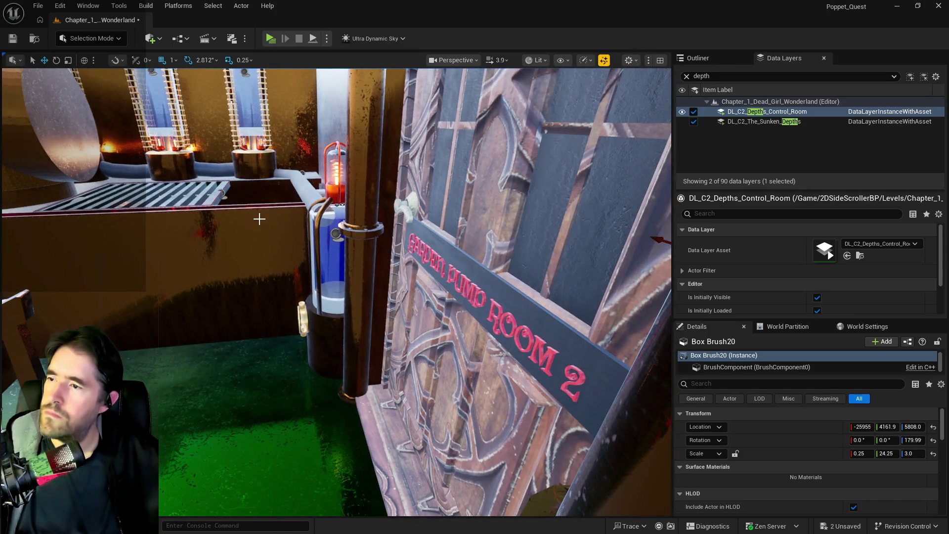
- Check both retainer walls against the desk, then give Box Brush20 Z scale 3.25 at Z 5808
left_click(259, 219)
mouse_move(255, 224)
left_mouse_down()
mouse_move(306, 231)
mouse_move(280, 199)
left_mouse_up()
left_click(272, 206)
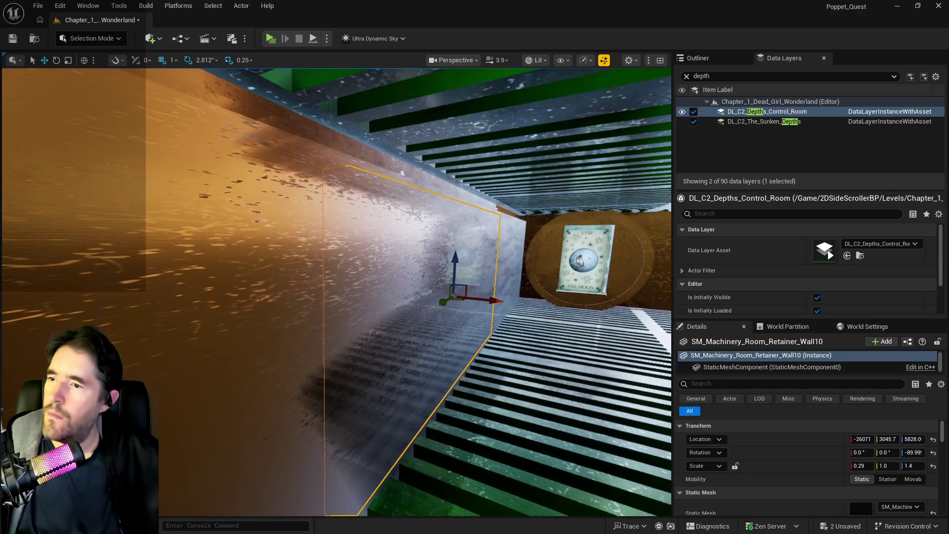
left_click(207, 226)
left_click_drag(207, 227, 207, 226)
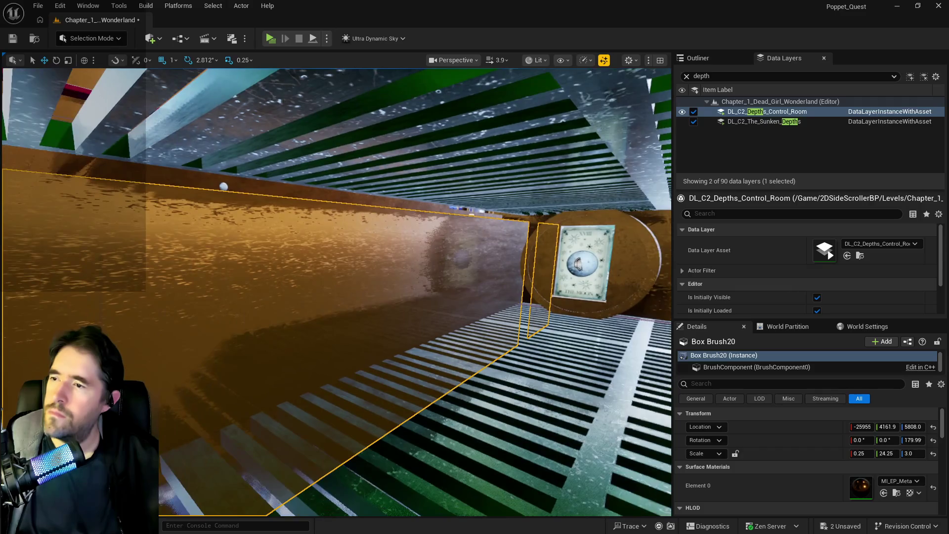
left_click_drag(358, 259, 364, 265)
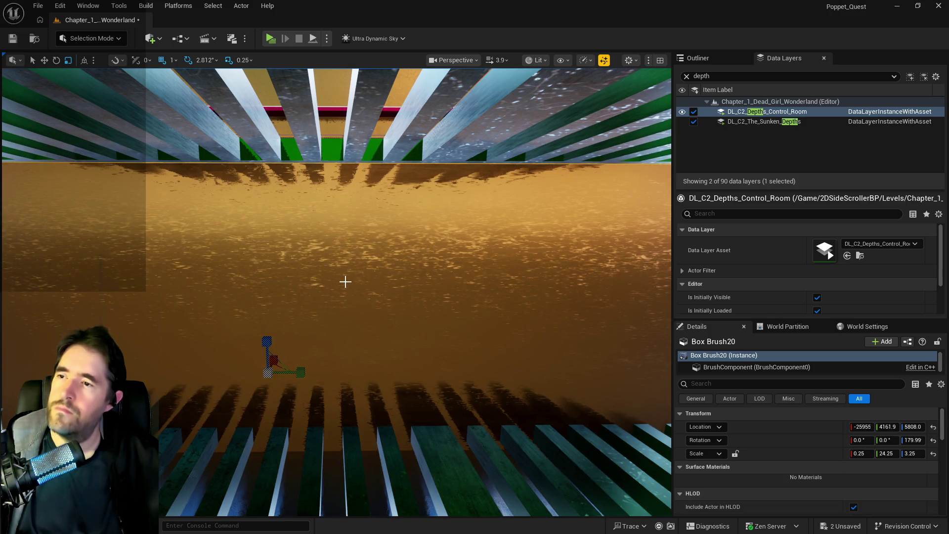
- Fly down the grated corridor into the pipe room to inspect the brush over the floor grates
key("f")
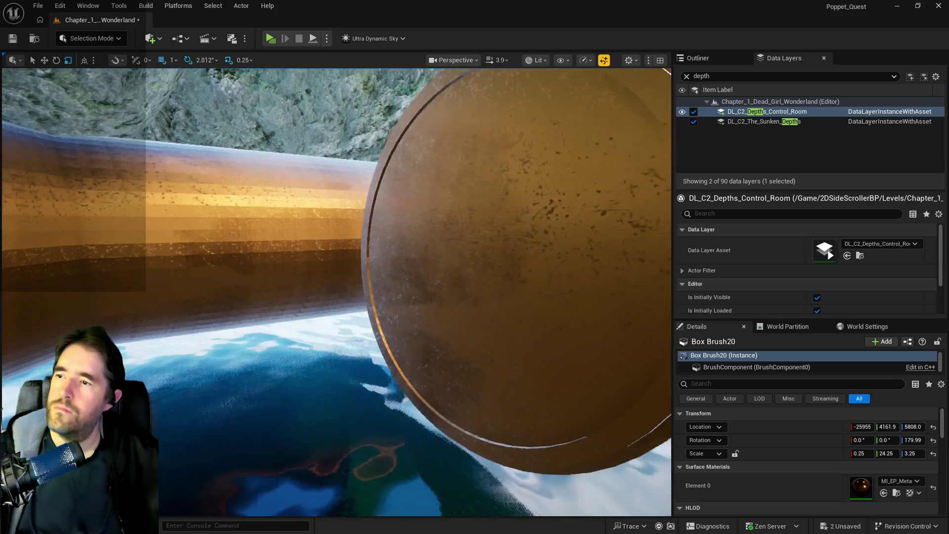
key("s")
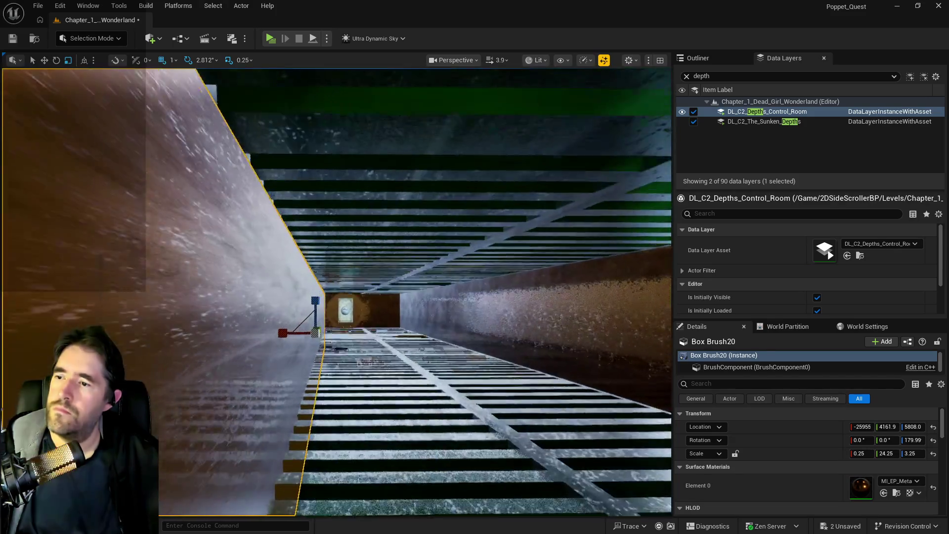
key("q")
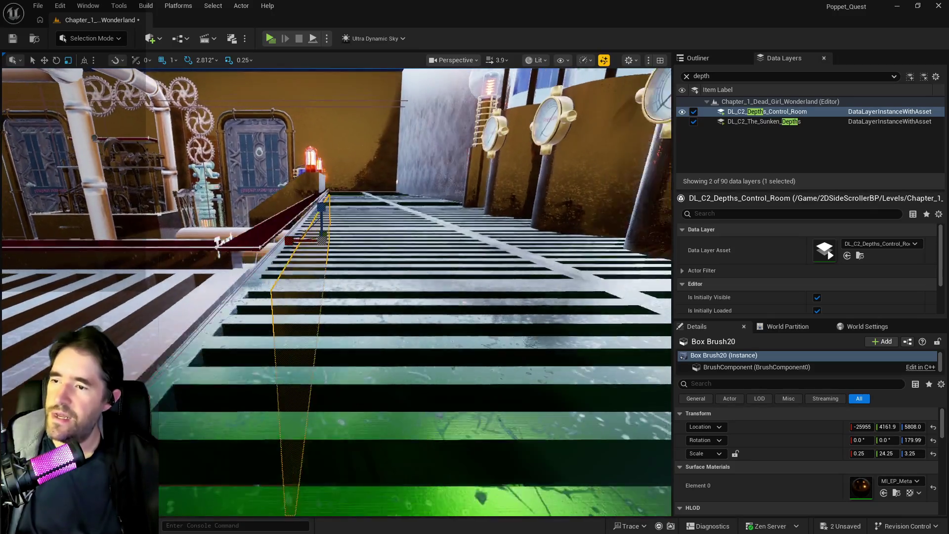
key("w")
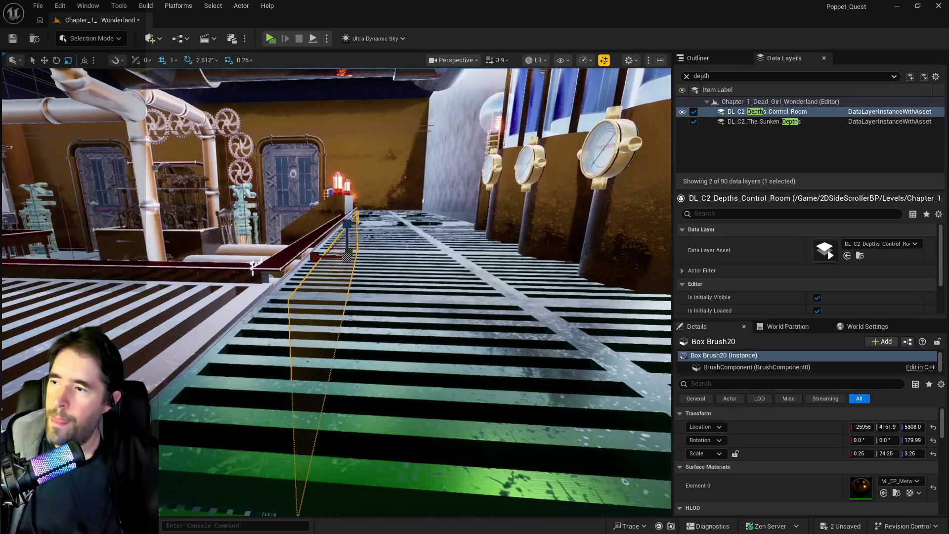
key("w")
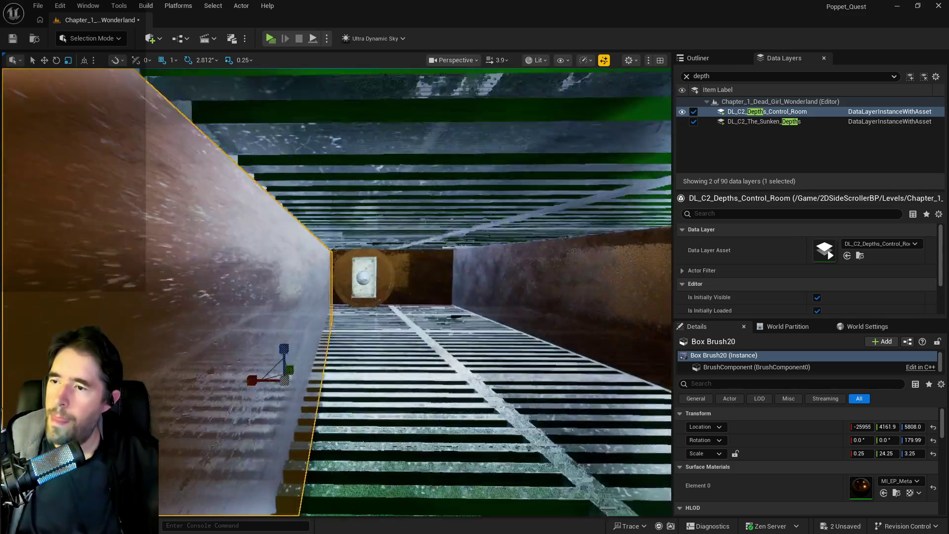
key("w")
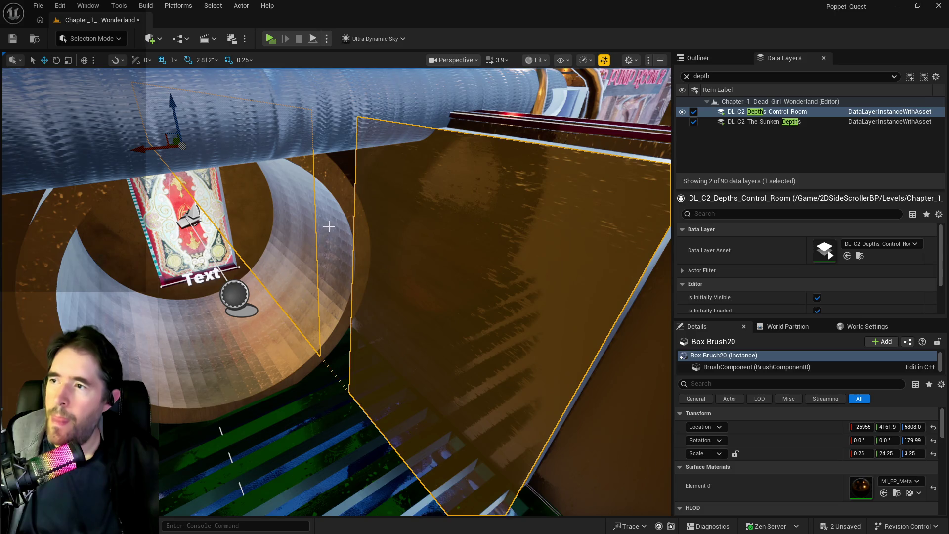
key("w")
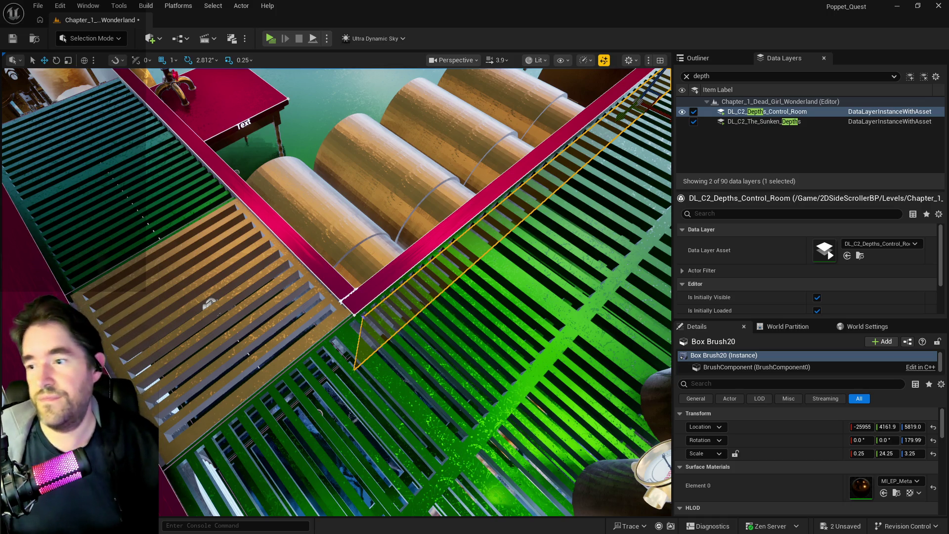
- Move Box Brush20 along Y from 4286.9 to 4331.9 over the cylinder pipes, then select Retainer_Wall10
left_click_drag(480, 345, 489, 306)
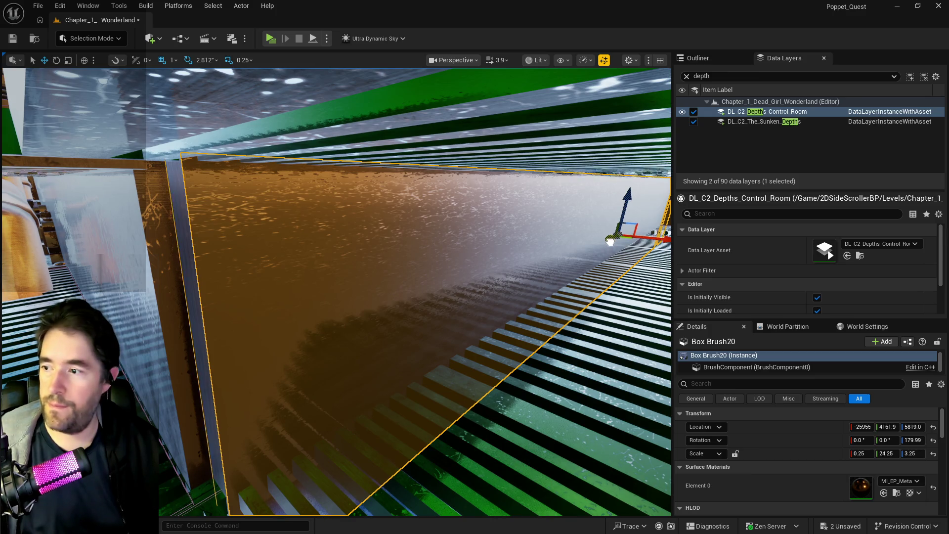
left_click_drag(610, 241, 603, 244)
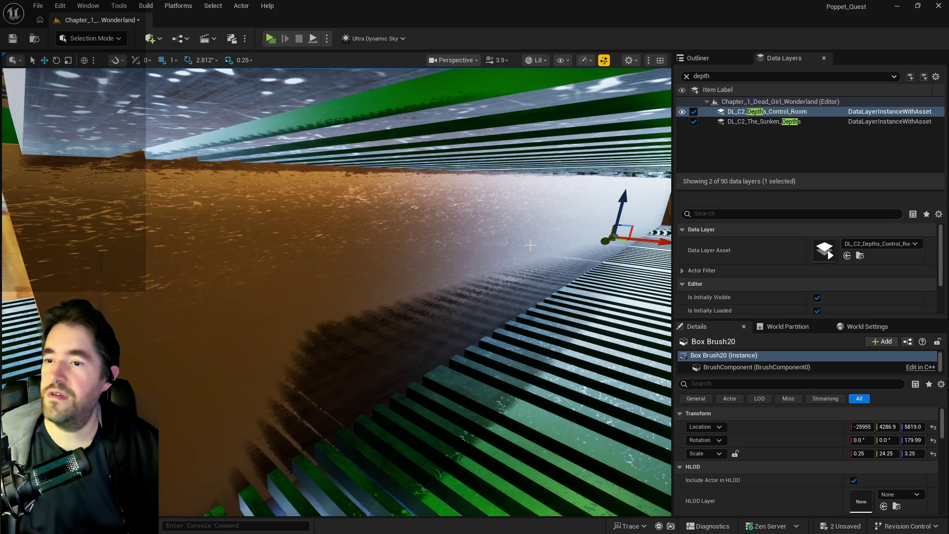
left_click_drag(484, 295, 475, 282)
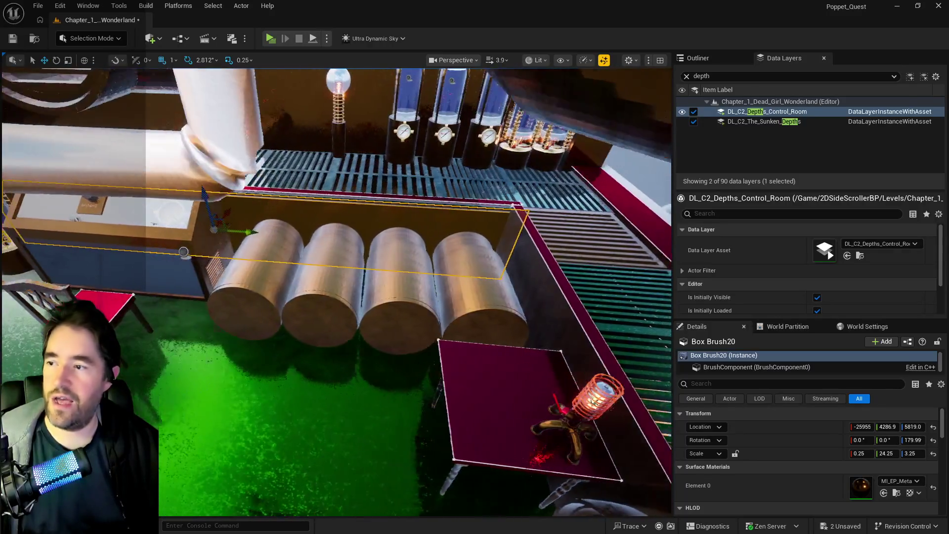
left_click_drag(474, 282, 362, 286)
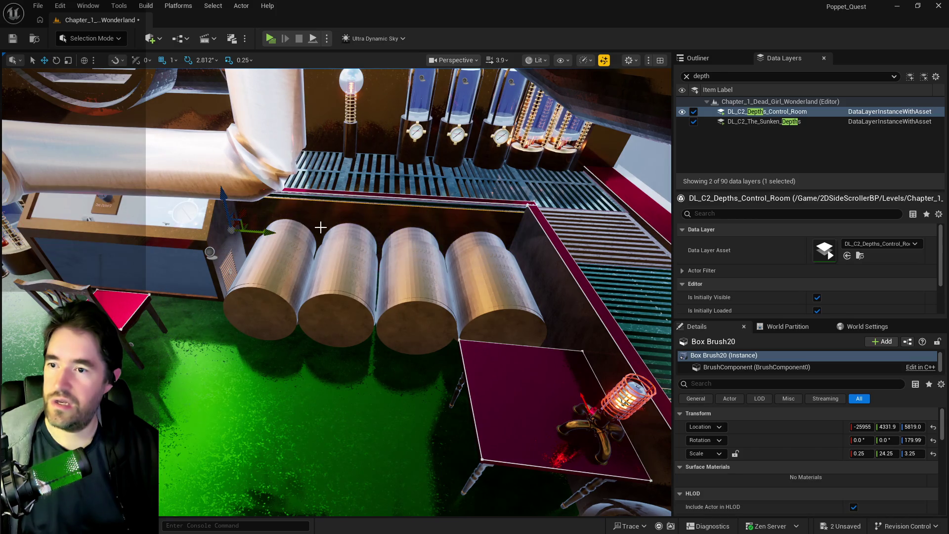
mouse_move(318, 225)
left_mouse_down()
mouse_move(326, 245)
mouse_move(288, 216)
left_mouse_up()
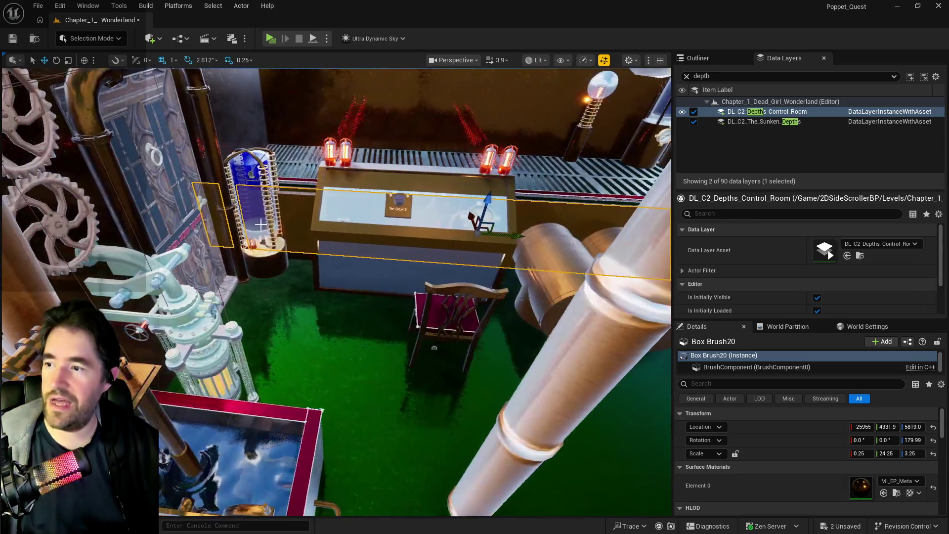
left_click(288, 216)
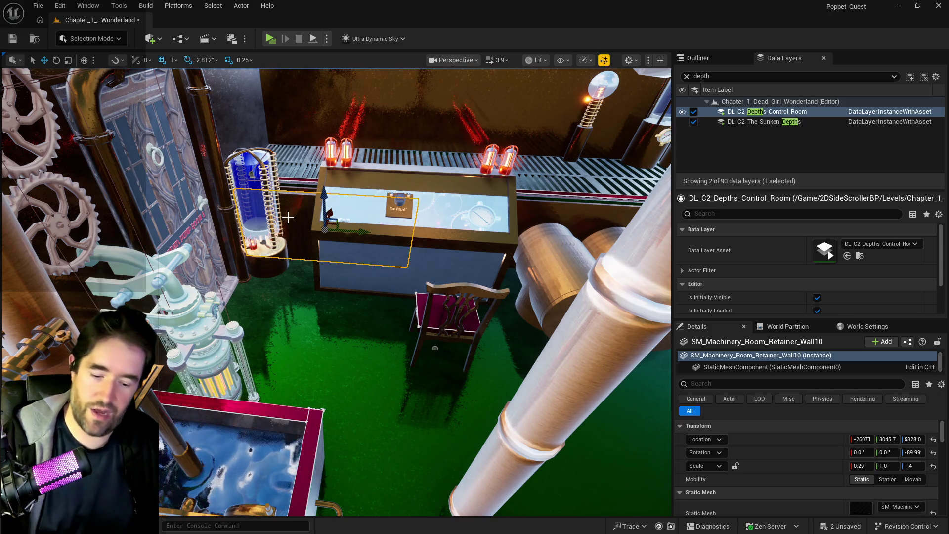
- Select Box Brush20 and shorten its Y scale from 24.25 with the Scale tool
left_click(310, 221)
mouse_move(310, 220)
left_mouse_down()
mouse_move(312, 179)
mouse_move(348, 193)
mouse_move(310, 221)
left_mouse_up()
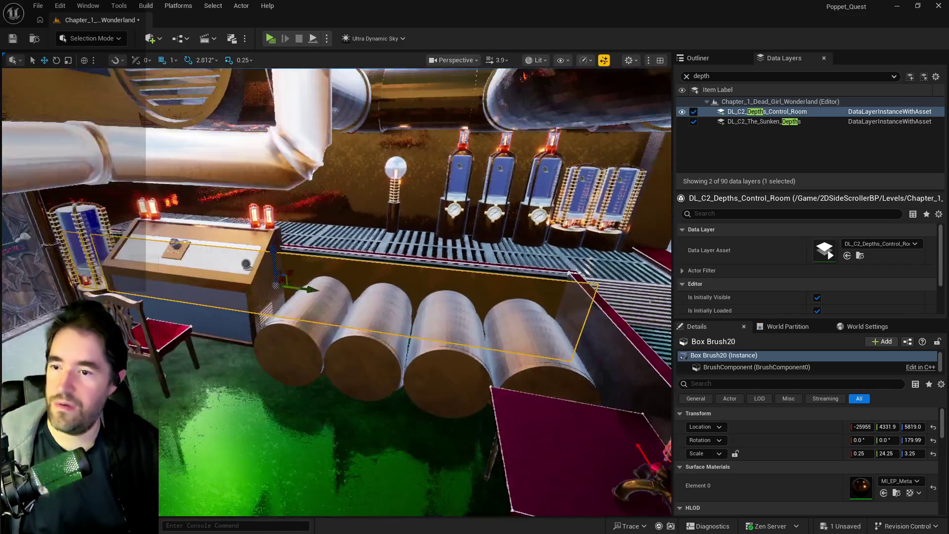
key("e")
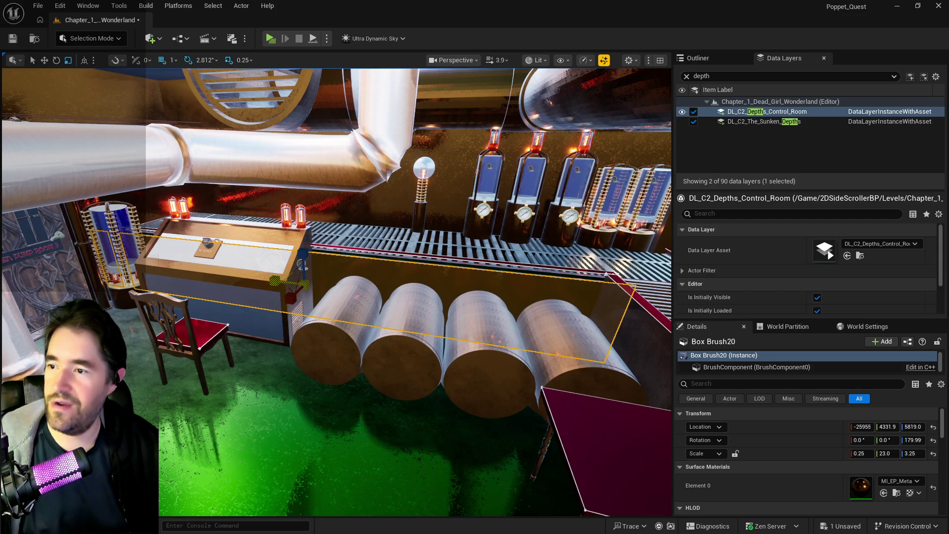
mouse_move(324, 271)
left_mouse_down()
mouse_move(293, 276)
mouse_move(312, 245)
left_mouse_up()
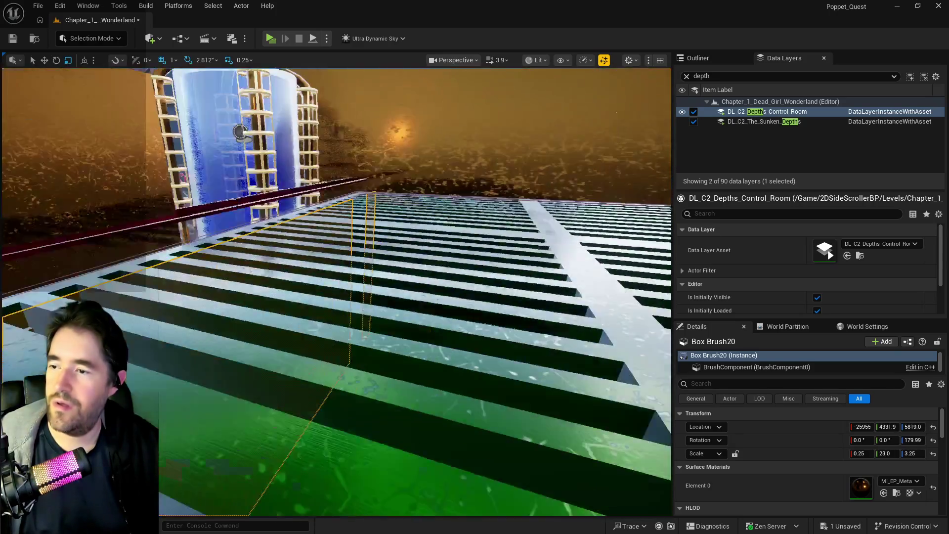
- Trim Box Brush20 further to Y scale 20.5 at Y 4499.9, checking it against the cylinders and grated floor
left_click_drag(312, 245, 312, 245)
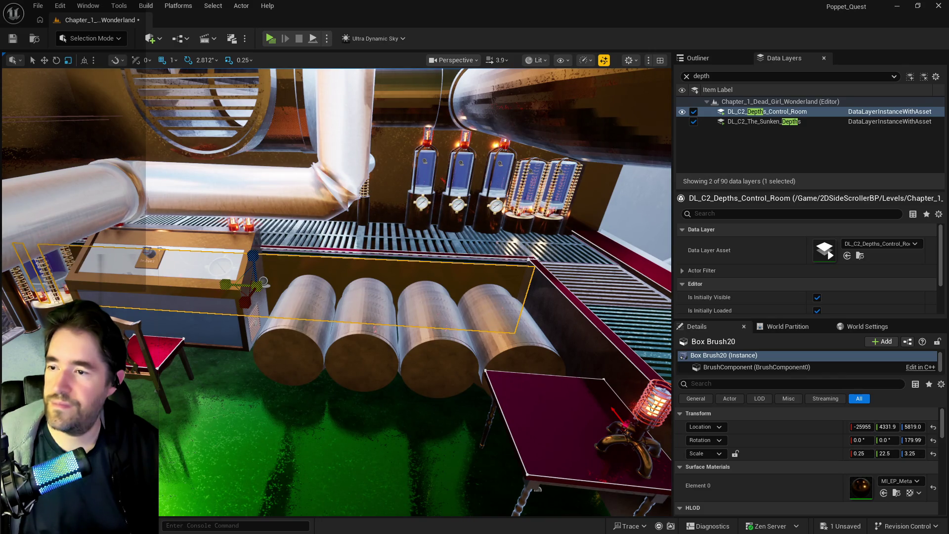
left_click_drag(312, 244, 311, 246)
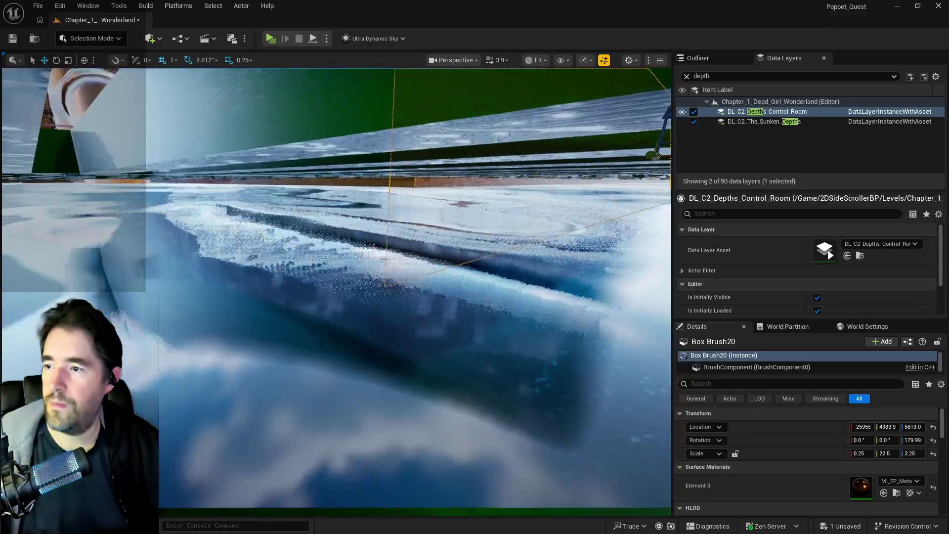
left_click_drag(337, 289, 336, 290)
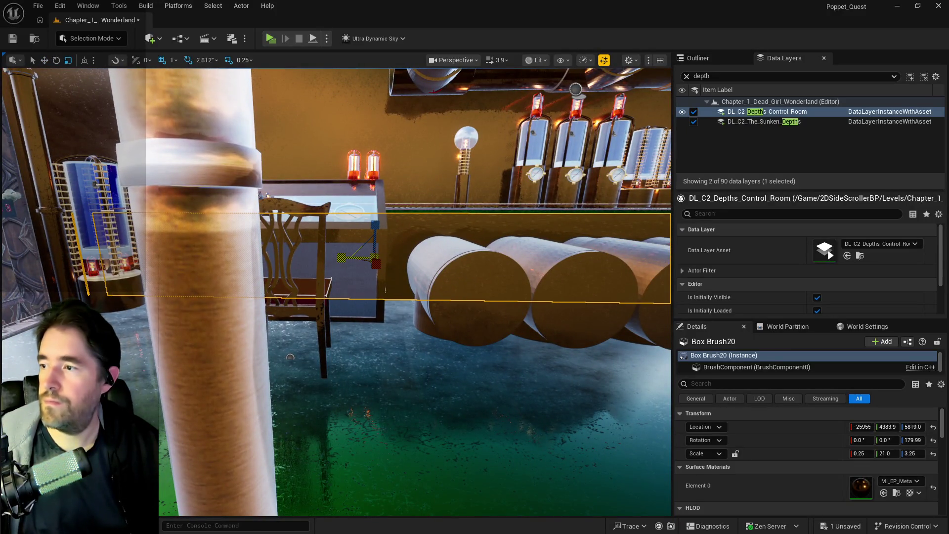
left_click_drag(347, 254, 347, 254)
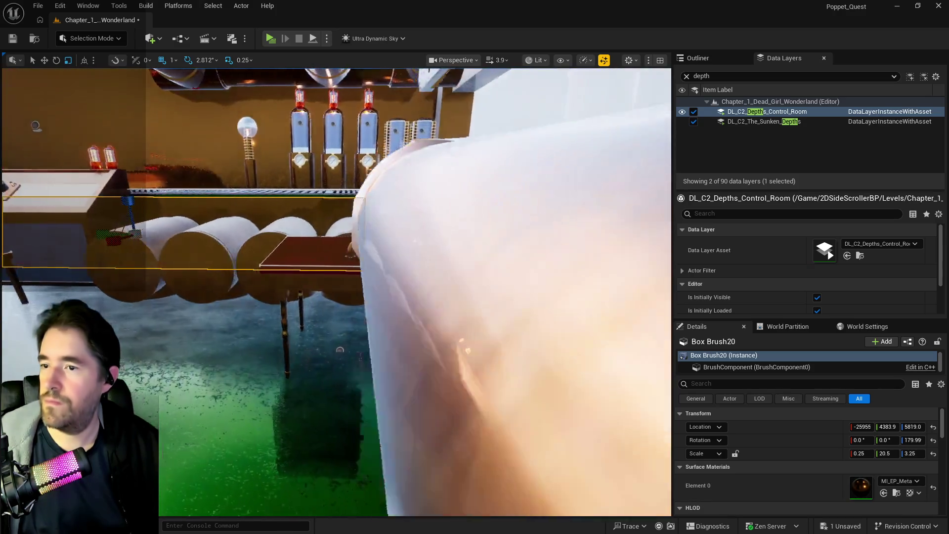
left_click_drag(340, 349, 479, 349)
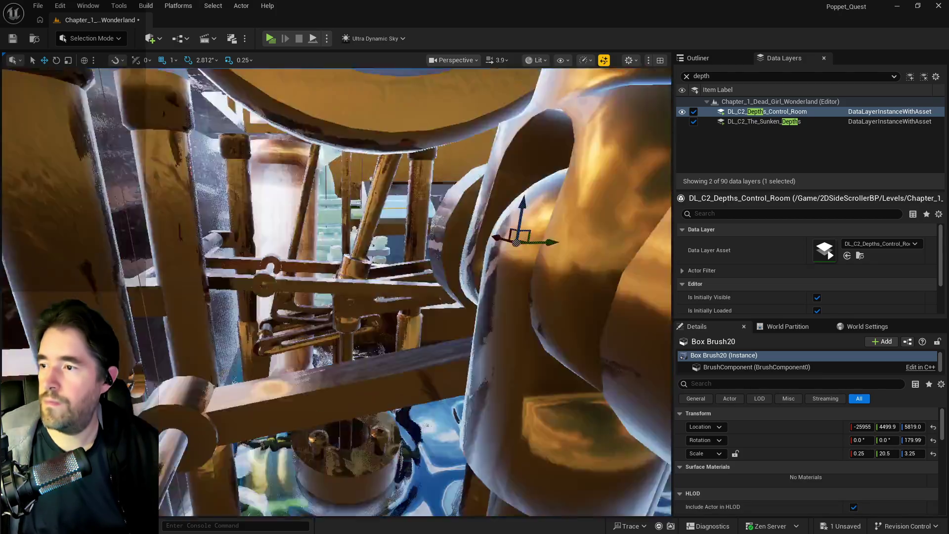
- Fly to the Moon card pipe opening and nudge Box Brush20 along the wall to Y 4477.0
mouse_move(348, 254)
left_mouse_down()
mouse_move(347, 223)
mouse_move(614, 487)
left_mouse_up()
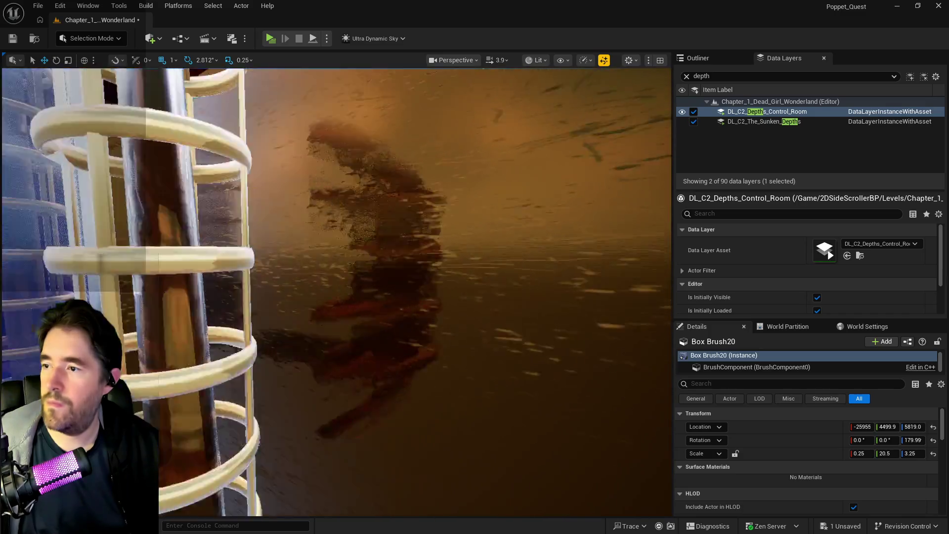
left_click_drag(615, 487, 329, 238)
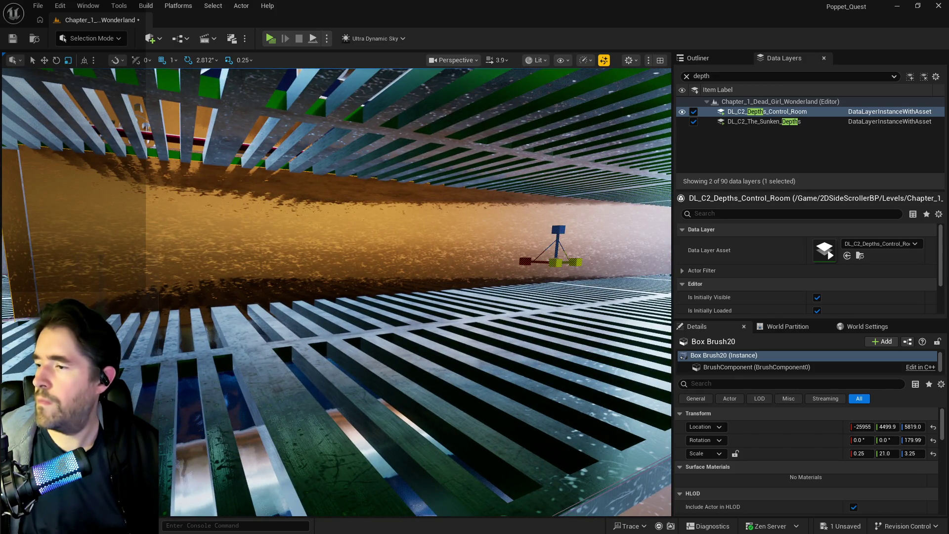
left_click_drag(429, 294, 415, 282)
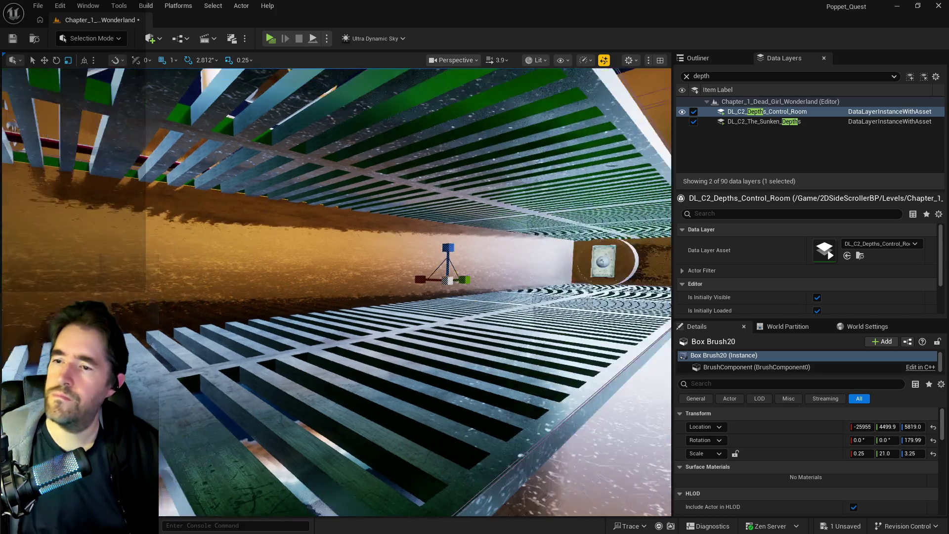
key("w")
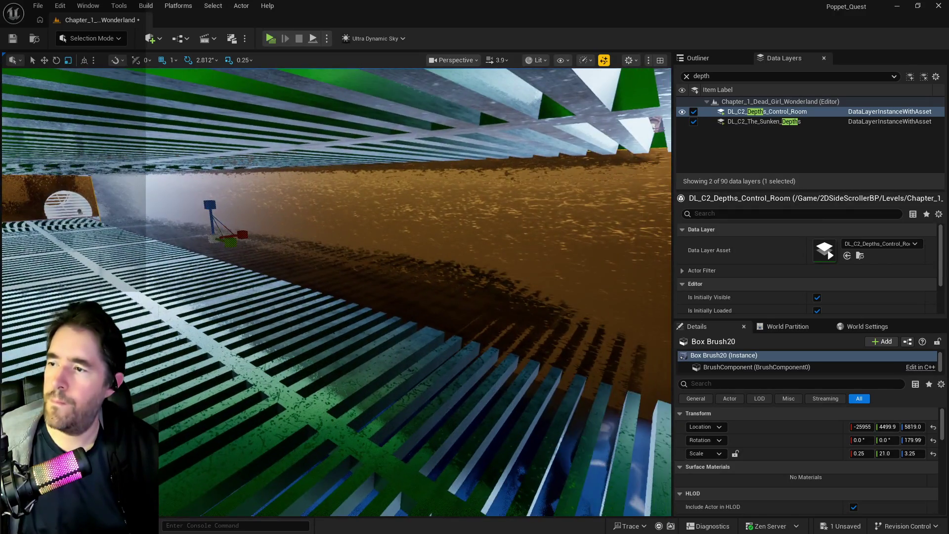
key("w")
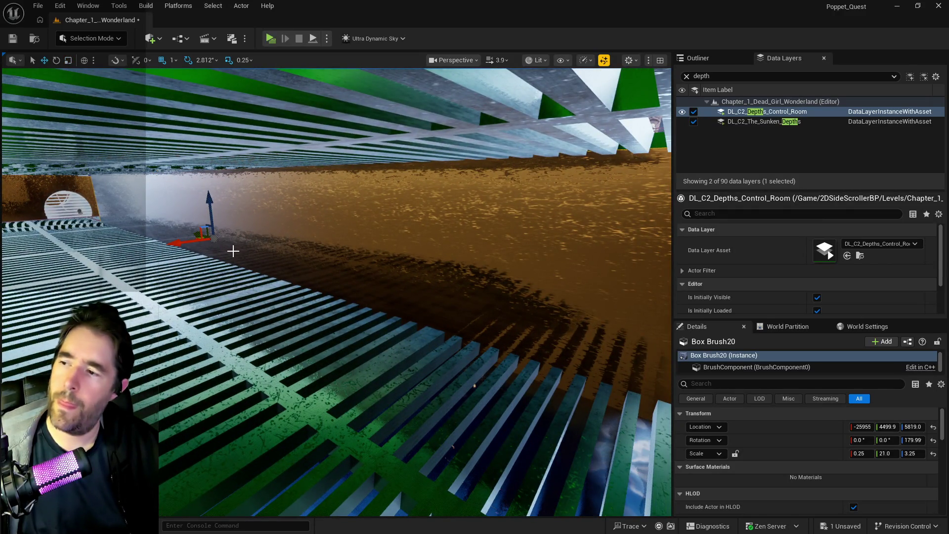
left_click_drag(192, 232, 213, 237)
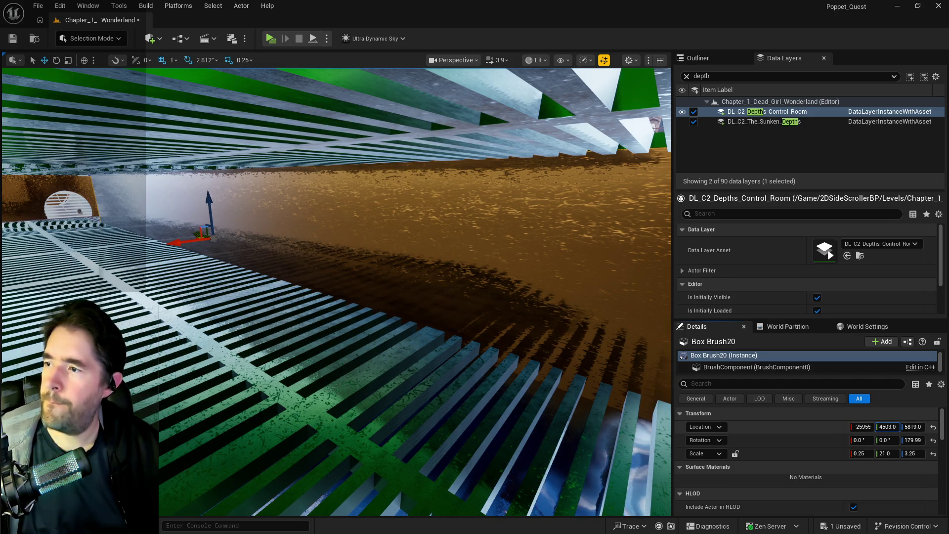
mouse_move(370, 334)
left_mouse_down()
mouse_move(416, 357)
mouse_move(445, 356)
left_mouse_up()
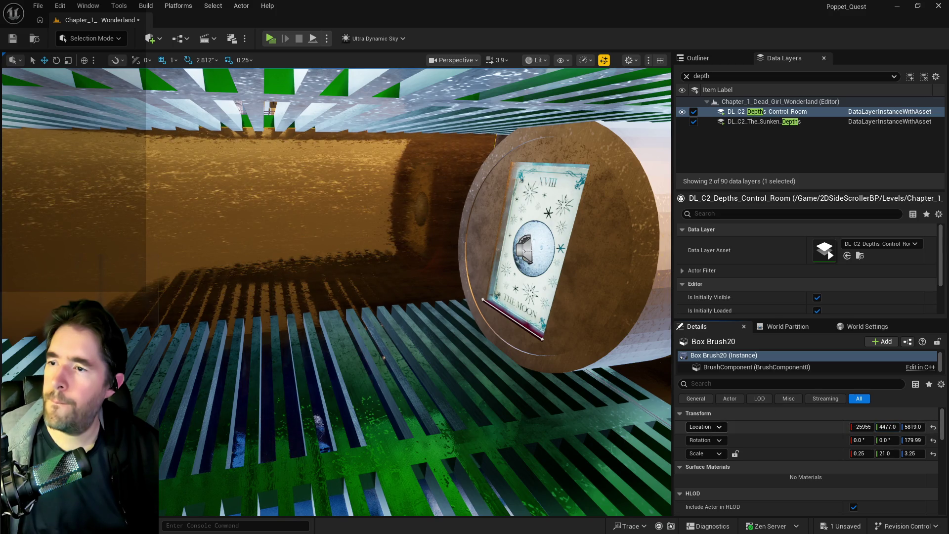
- Check the brush against the orange wall and floor grating, readying it for a Y scale near 21
left_click_drag(318, 423, 348, 401)
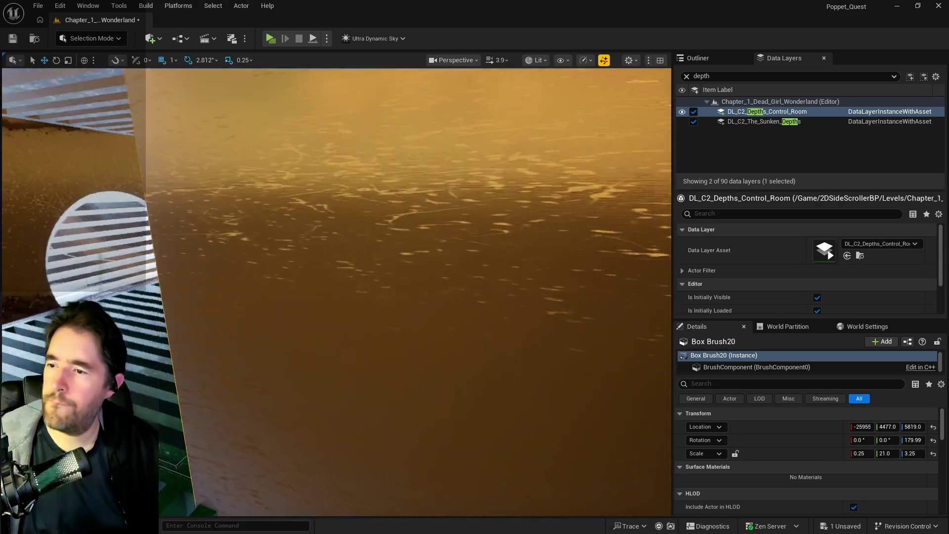
left_click_drag(628, 437, 627, 437)
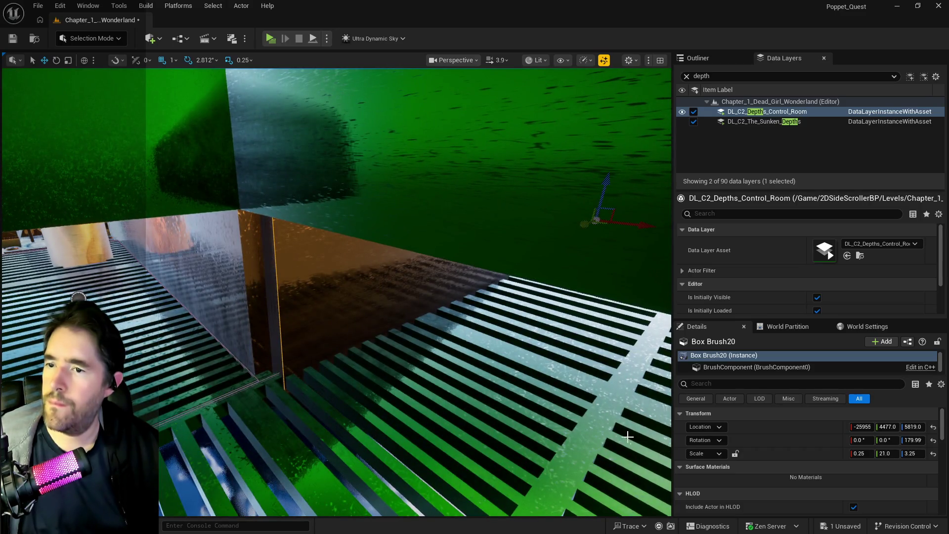
key("e")
key("r")
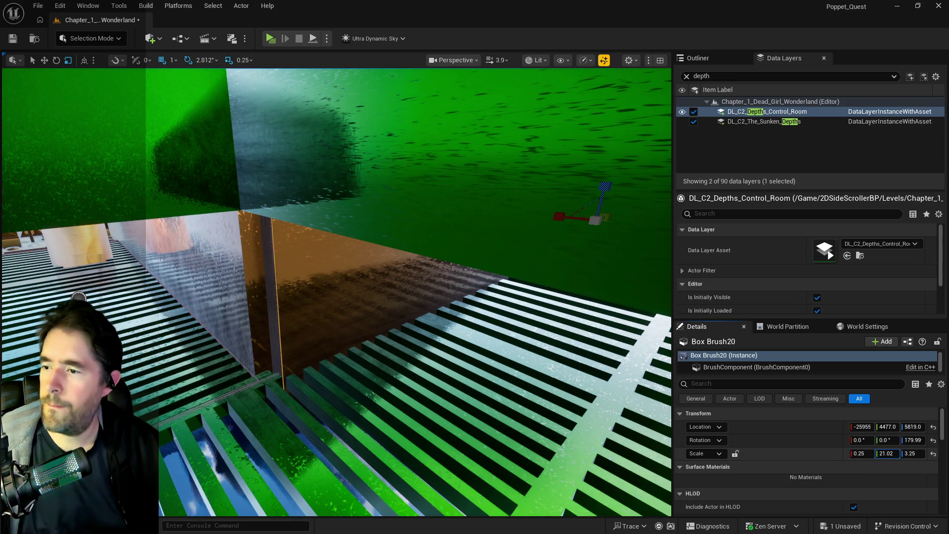
left_click_drag(886, 454, 890, 454)
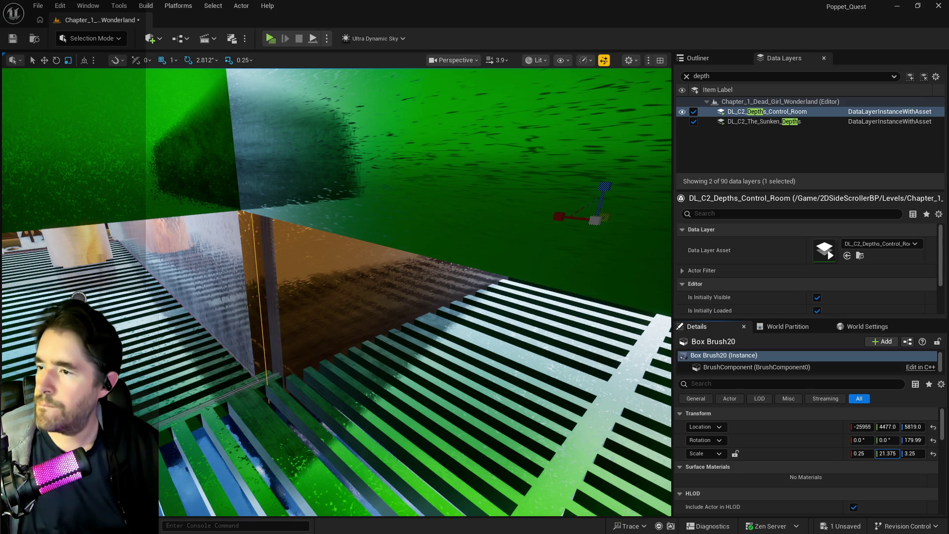
left_click_drag(886, 453, 886, 454)
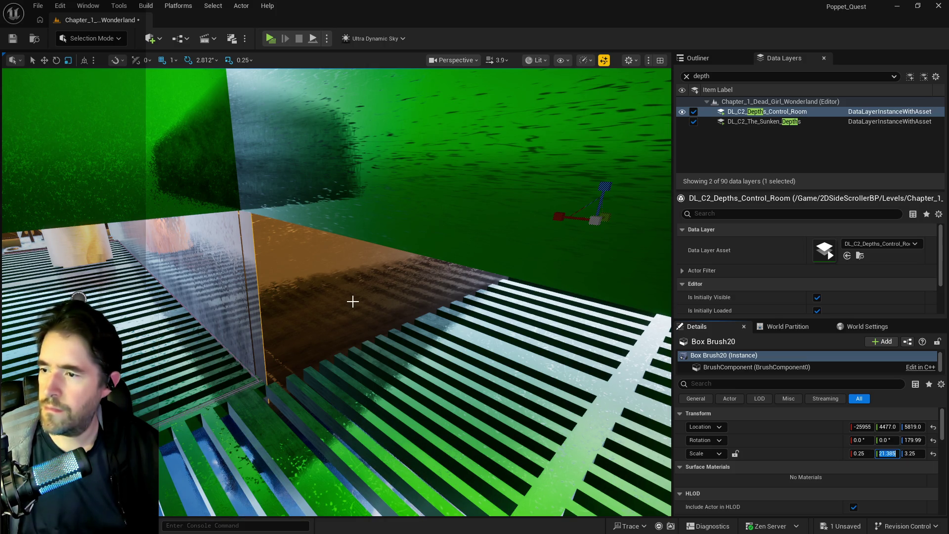
key("Return")
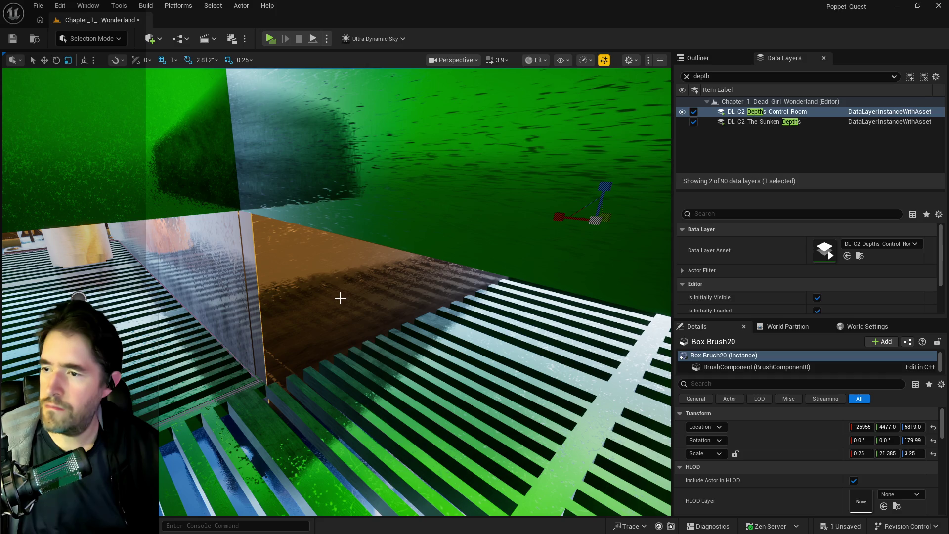
left_click(340, 297)
key("f")
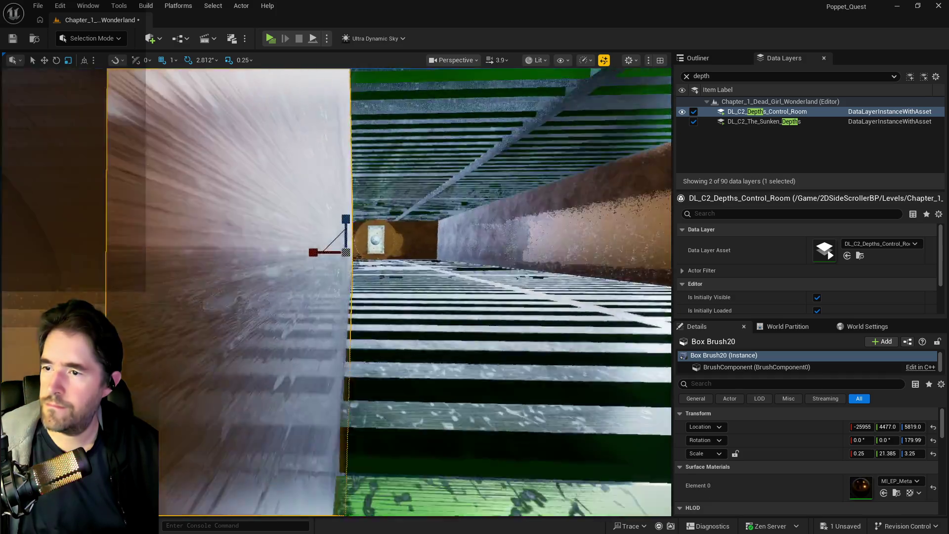
key("w")
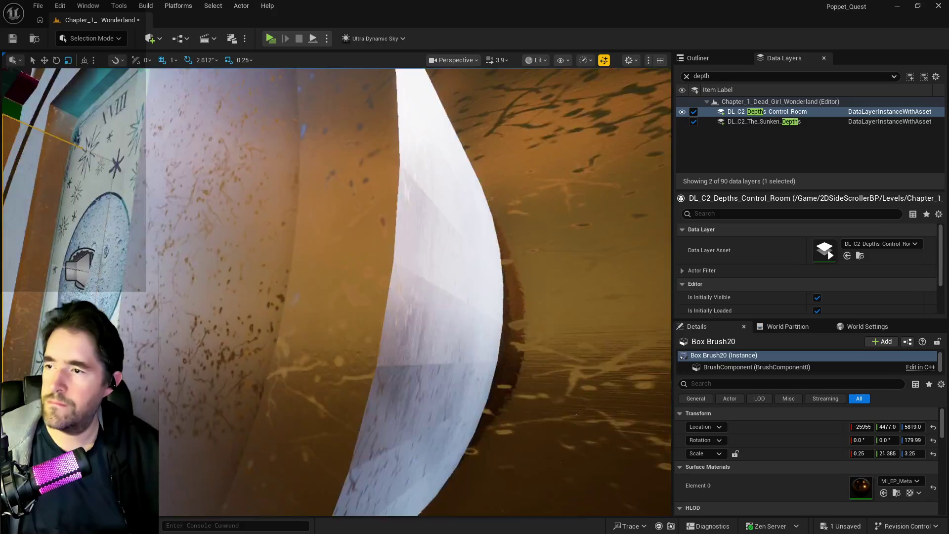
key("a")
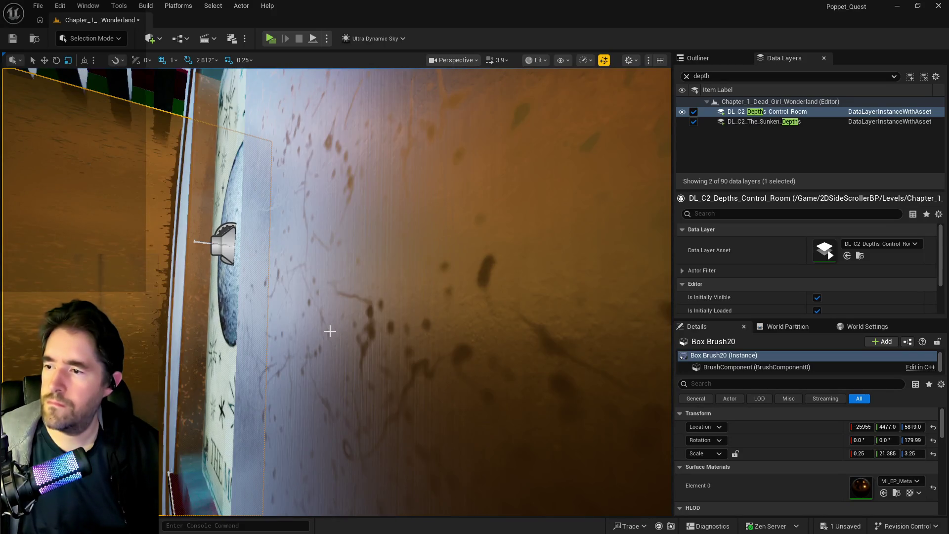
key("s")
key("w")
scroll(325, 334, "up", 1)
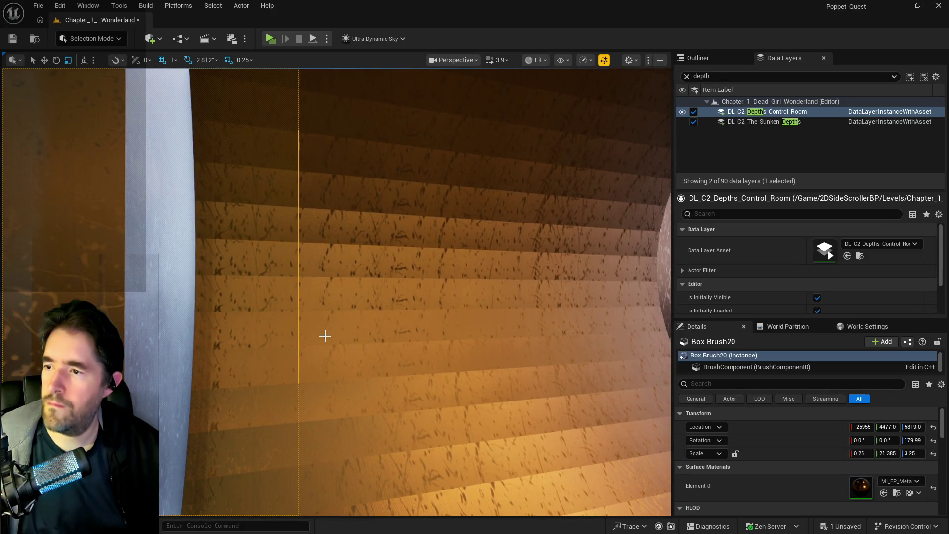
scroll(324, 335, "up", 1)
scroll(324, 334, "up", 1)
scroll(324, 338, "up", 1)
scroll(324, 338, "up", 1)
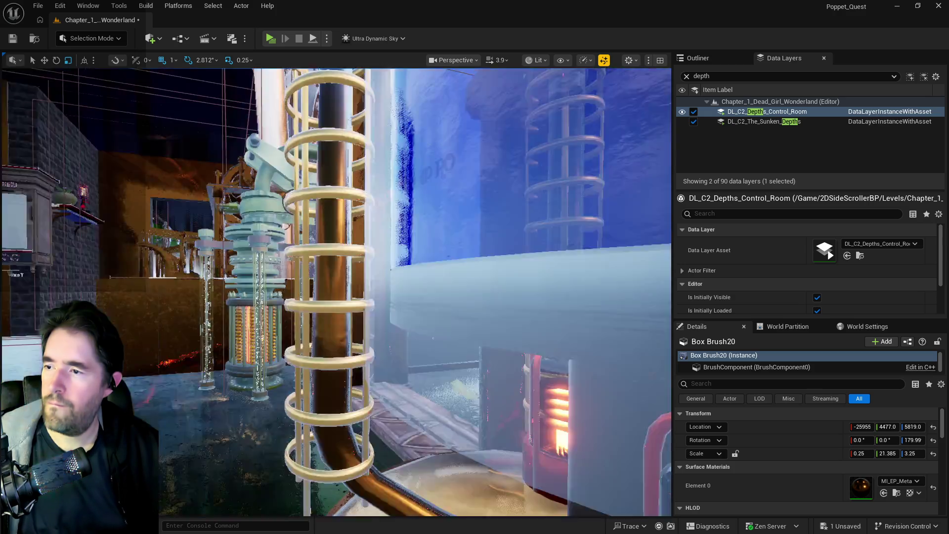
scroll(325, 338, "up", 1)
scroll(324, 337, "up", 1)
scroll(324, 337, "up", 1)
scroll(324, 338, "up", 1)
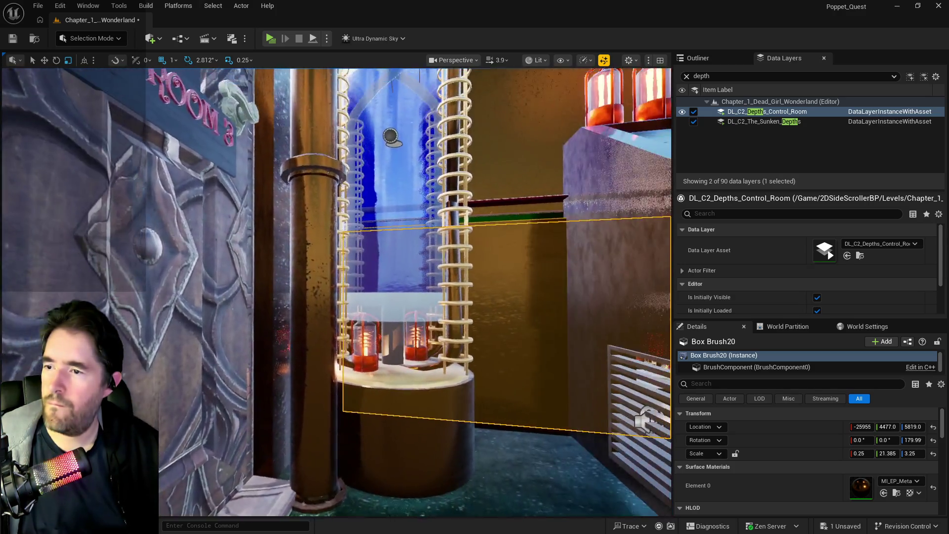
scroll(324, 337, "up", 1)
scroll(324, 337, "up", 1)
scroll(324, 337, "up", 1)
scroll(325, 337, "down", 1)
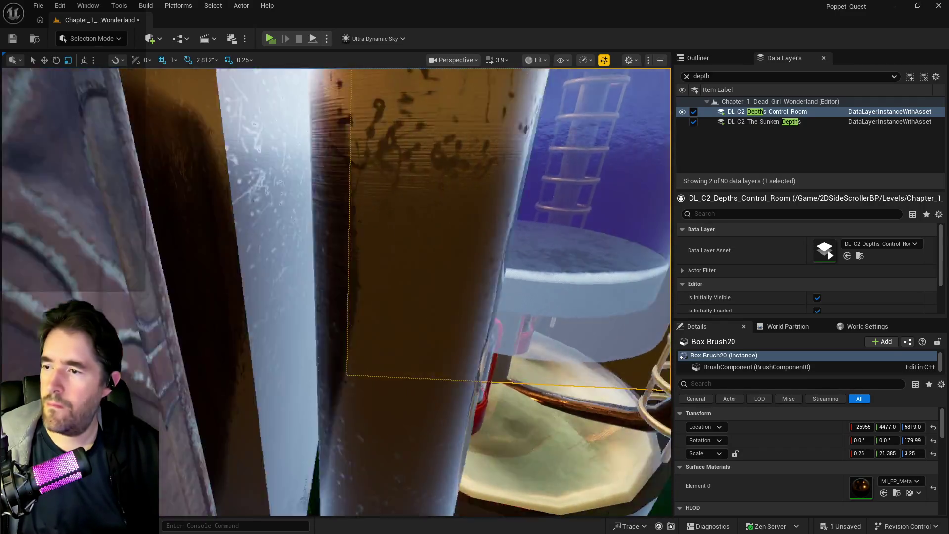
scroll(324, 338, "down", 1)
scroll(325, 337, "down", 1)
scroll(327, 338, "down", 1)
left_click_drag(327, 337, 412, 312)
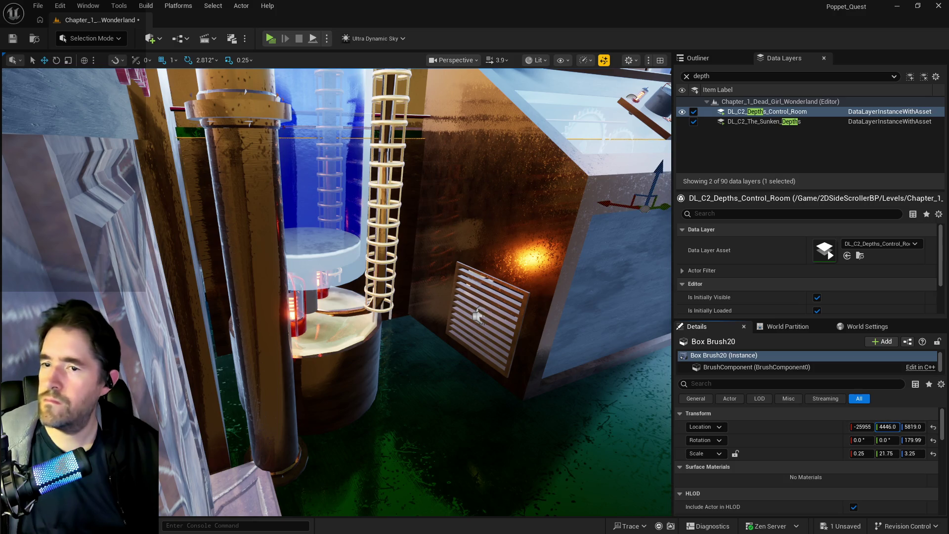
- Fly across the level from the corridor end wall to the large brass cylinders to review the saved brush
mouse_move(478, 316)
left_mouse_down()
mouse_move(445, 297)
mouse_move(445, 341)
mouse_move(445, 319)
mouse_move(432, 320)
left_mouse_up()
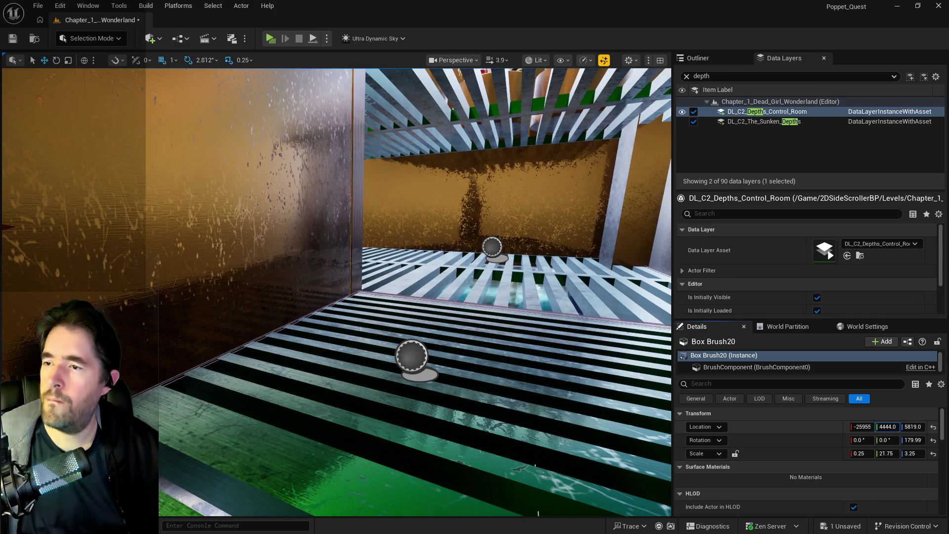
mouse_move(538, 512)
left_mouse_down()
mouse_move(445, 319)
mouse_move(274, 351)
mouse_move(649, 355)
mouse_move(483, 350)
mouse_move(410, 324)
left_mouse_up()
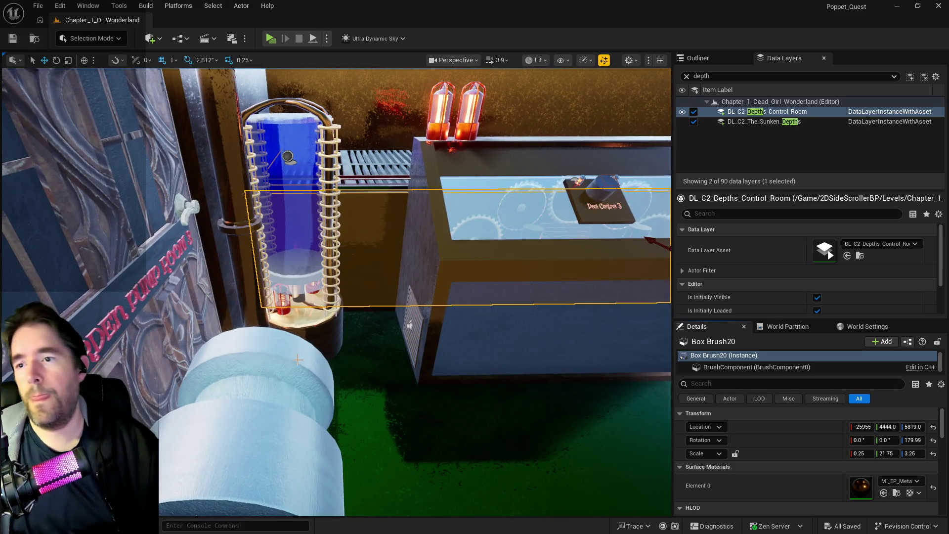
left_click_drag(297, 373, 304, 365)
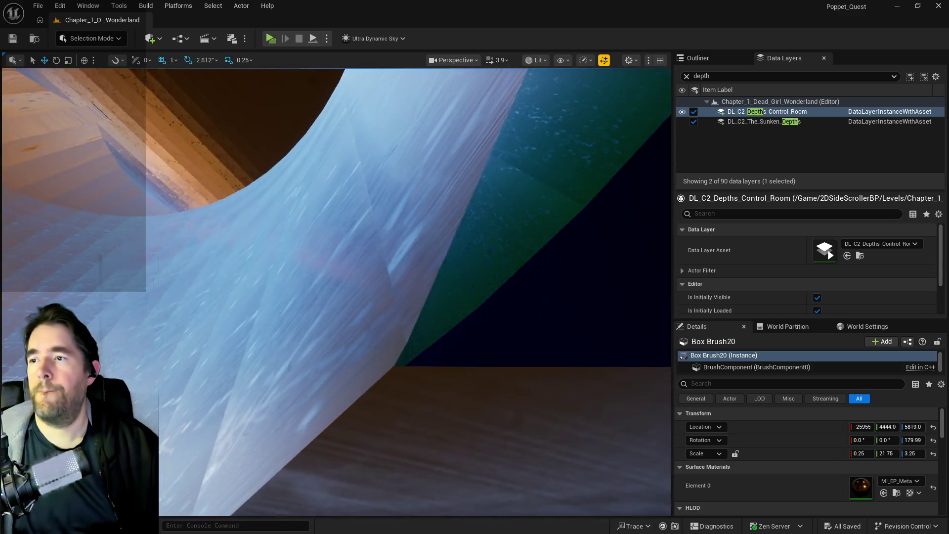
- Check Cylinder Brush5 and Box Brush20, then show the Quick Add geometry brush shapes
left_click_drag(330, 299, 331, 299)
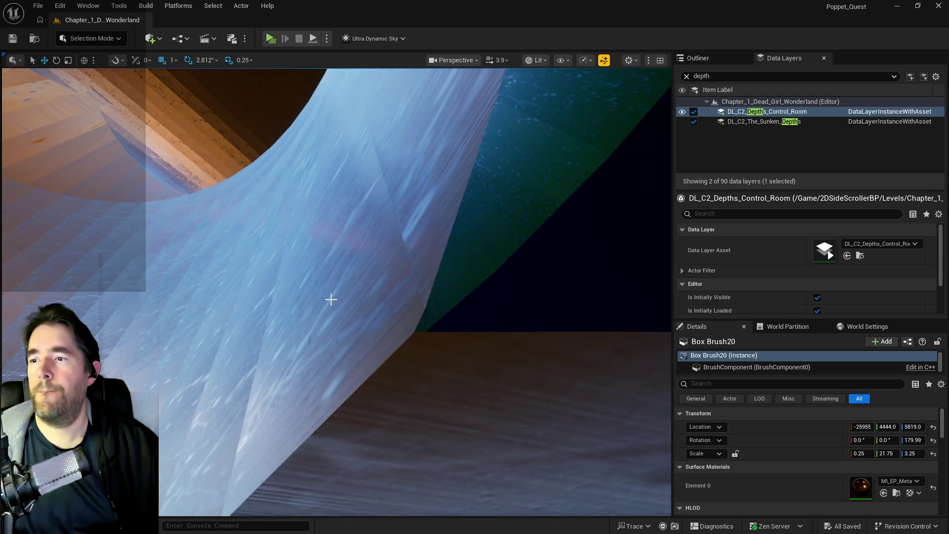
left_click(469, 270)
left_click_drag(469, 270, 469, 271)
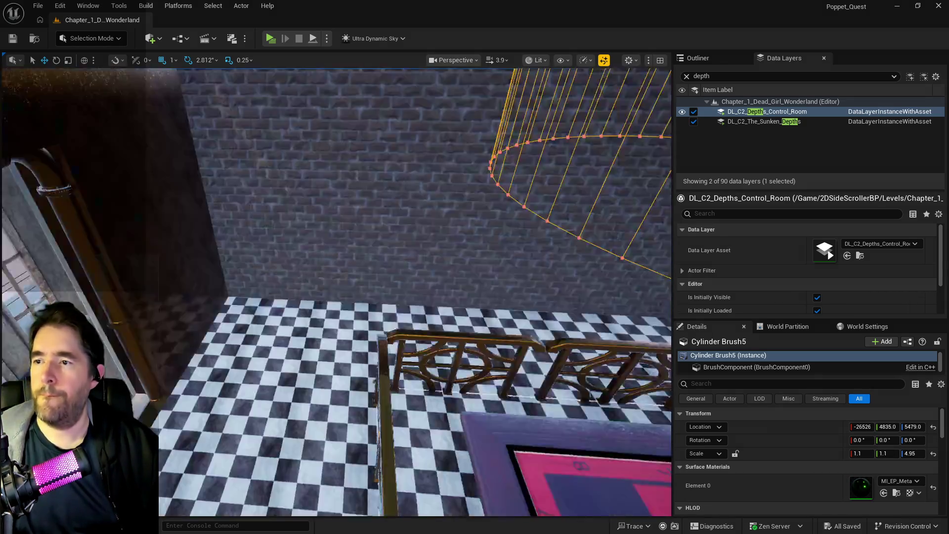
left_click_drag(432, 512, 285, 186)
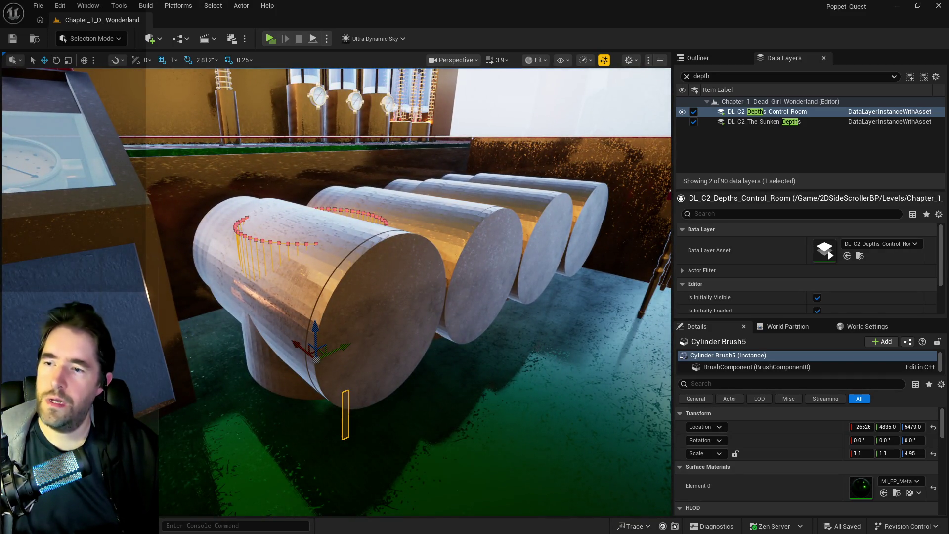
left_click(285, 185)
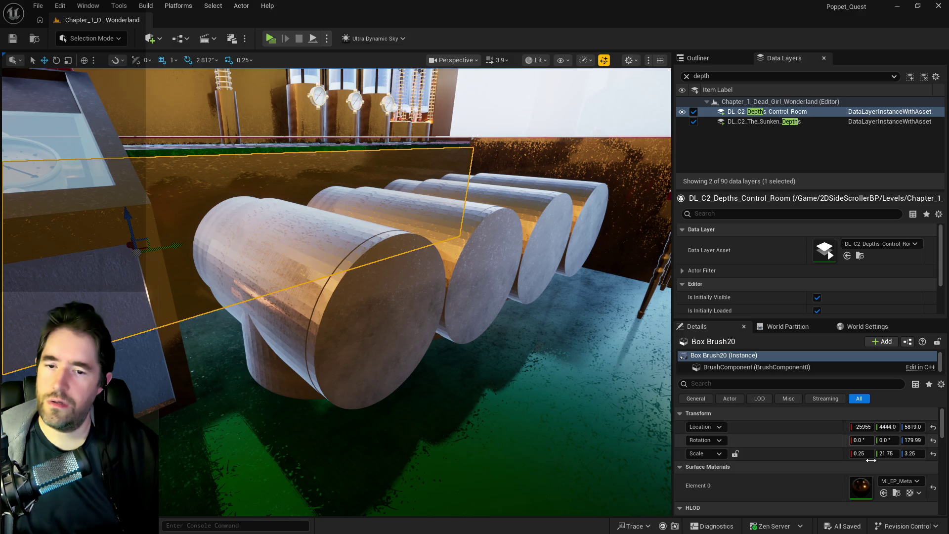
left_click(151, 38)
mouse_move(180, 198)
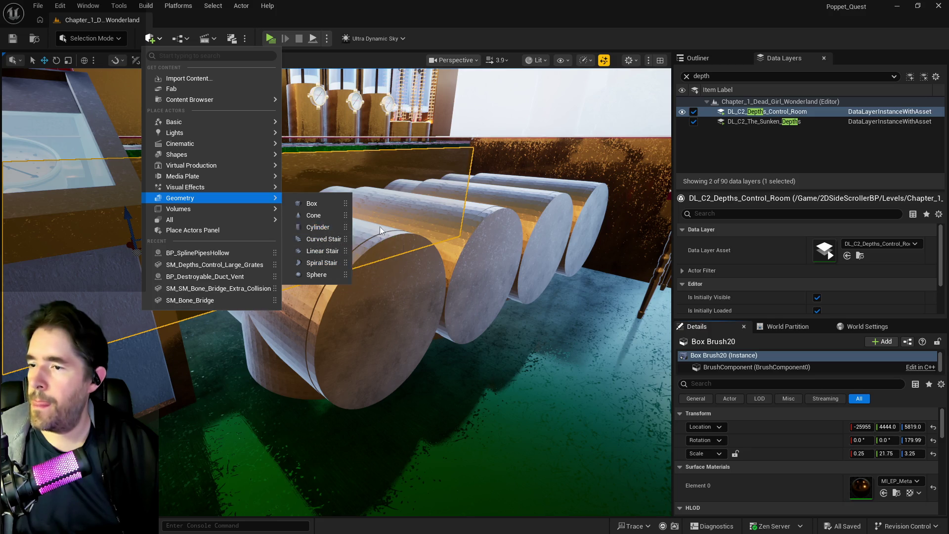
- Place Cylinder Brush7 above the brass cylinders as a 60-sided subtractive brush of radius 200
left_click_drag(380, 228, 374, 226)
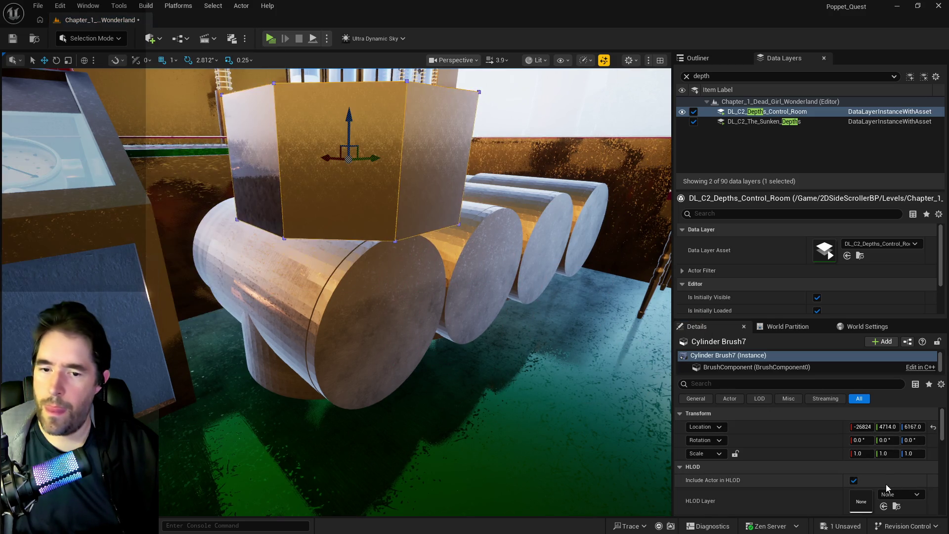
scroll(842, 469, "down", 3)
scroll(842, 468, "down", 3)
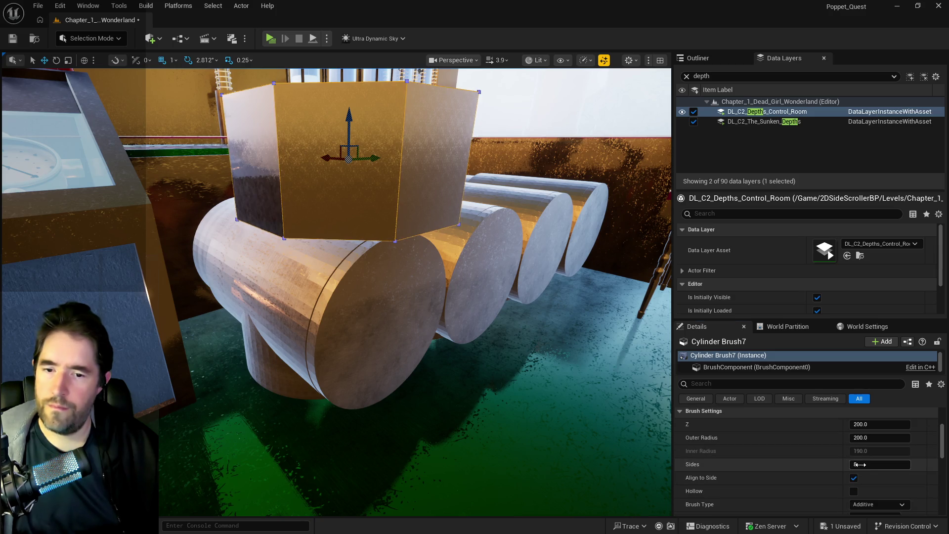
left_click(875, 464)
type("60")
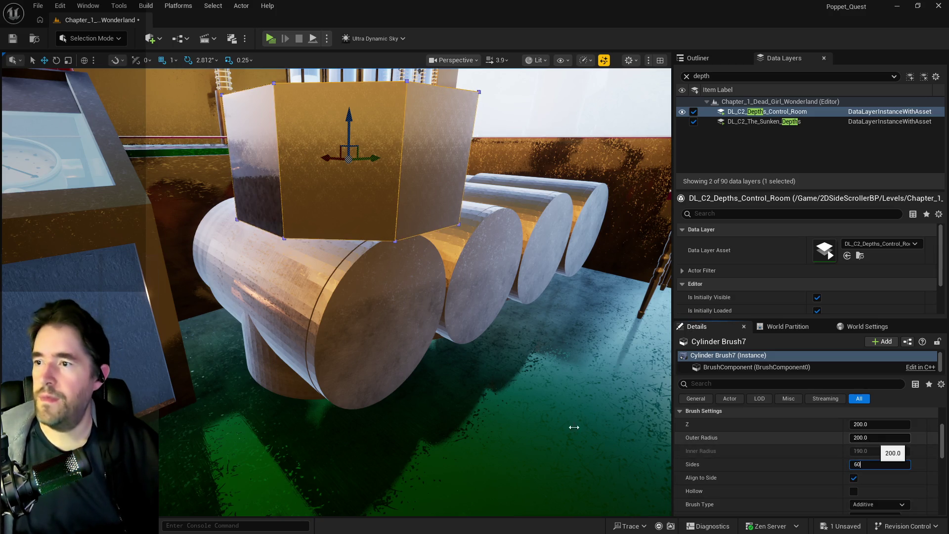
key("Return")
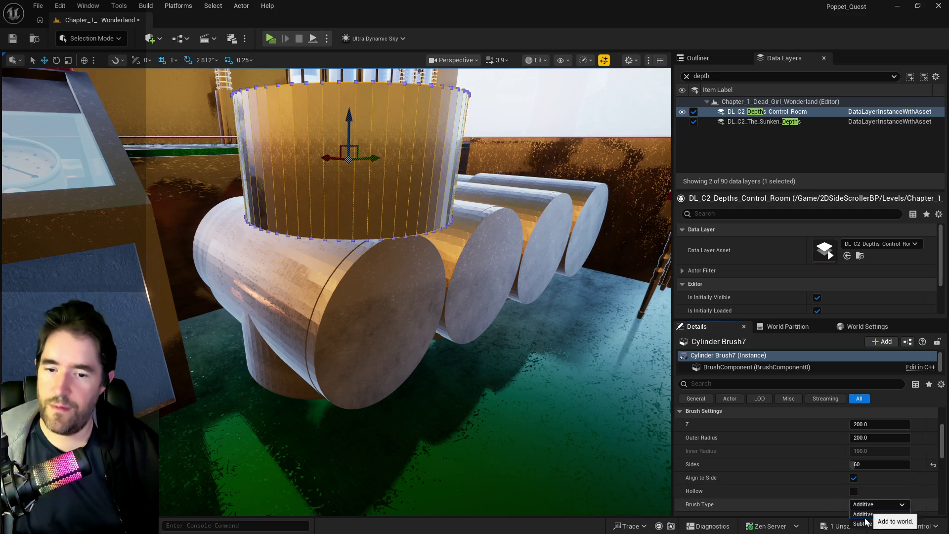
key("Return")
- Rotate the cylinder -90° onto its side and lower it onto the front brass cylinder's end
left_click_drag(478, 421, 456, 214)
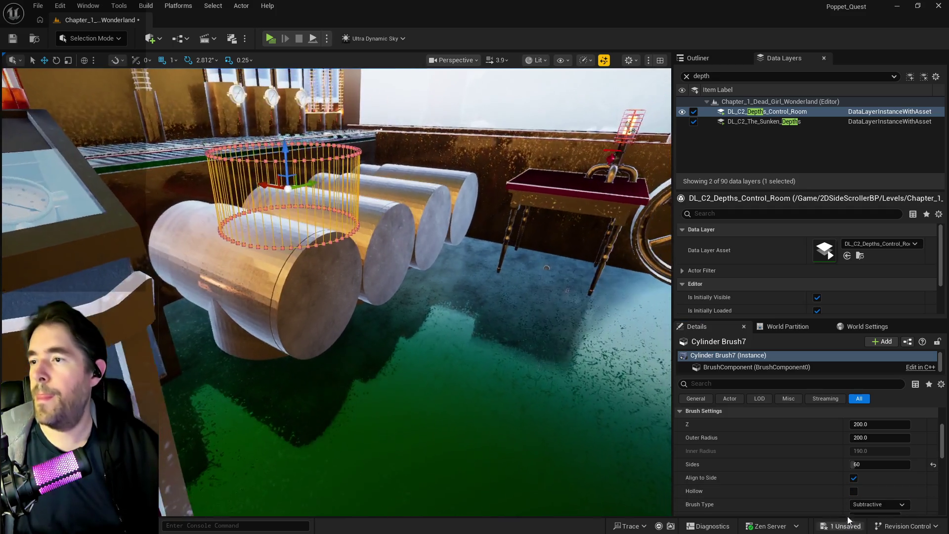
left_click_drag(325, 172, 292, 245)
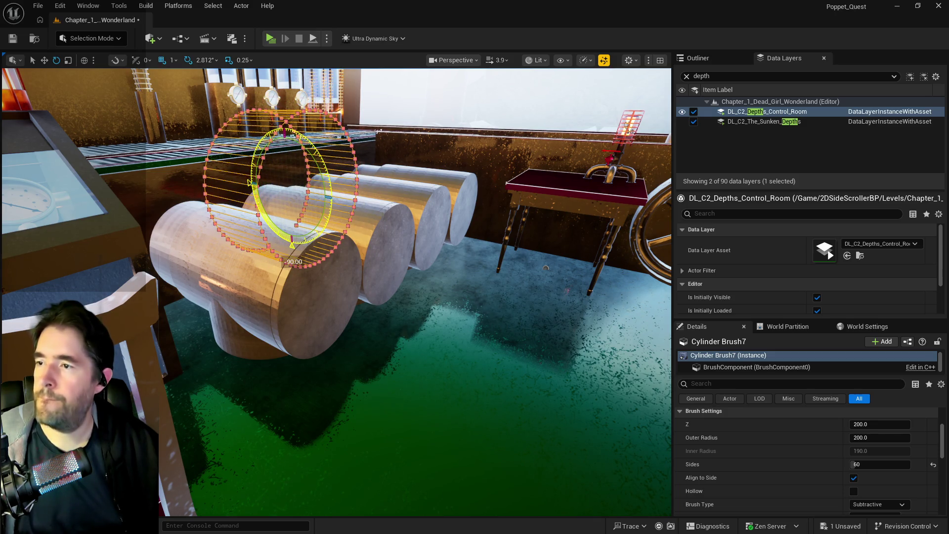
key("r")
mouse_move(285, 141)
left_mouse_down()
mouse_move(295, 270)
mouse_move(162, 219)
left_mouse_up()
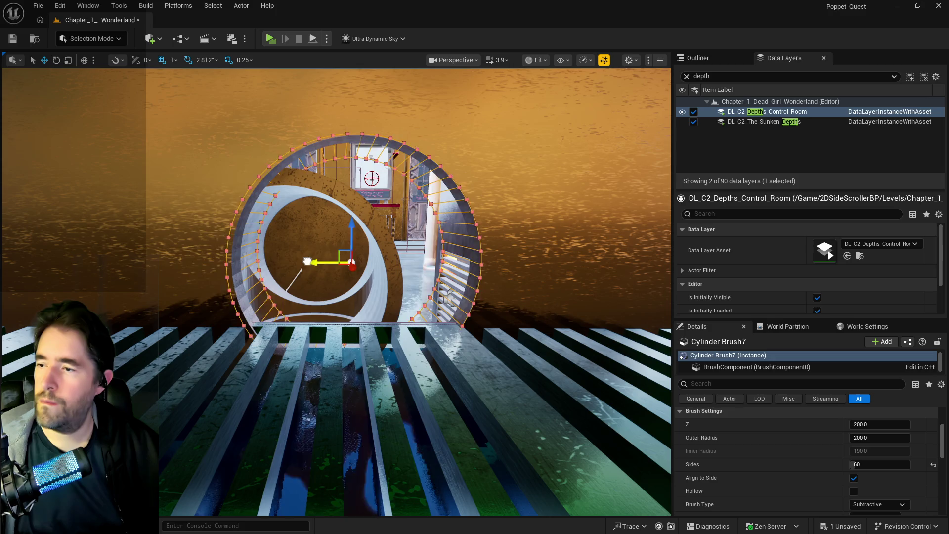
- Slide Cylinder Brush7 left and down along the wall to line up the round pipe opening
left_click_drag(327, 262, 246, 254)
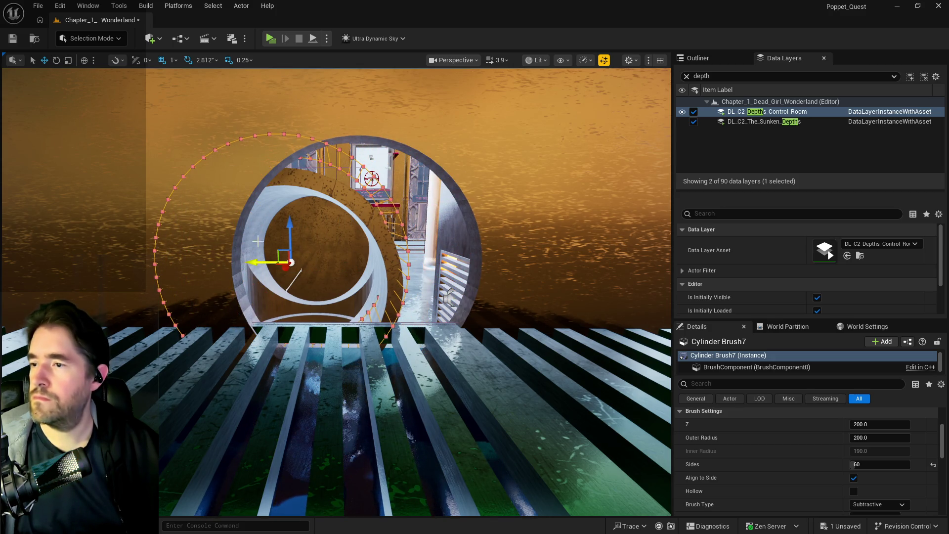
left_click_drag(287, 225, 290, 251)
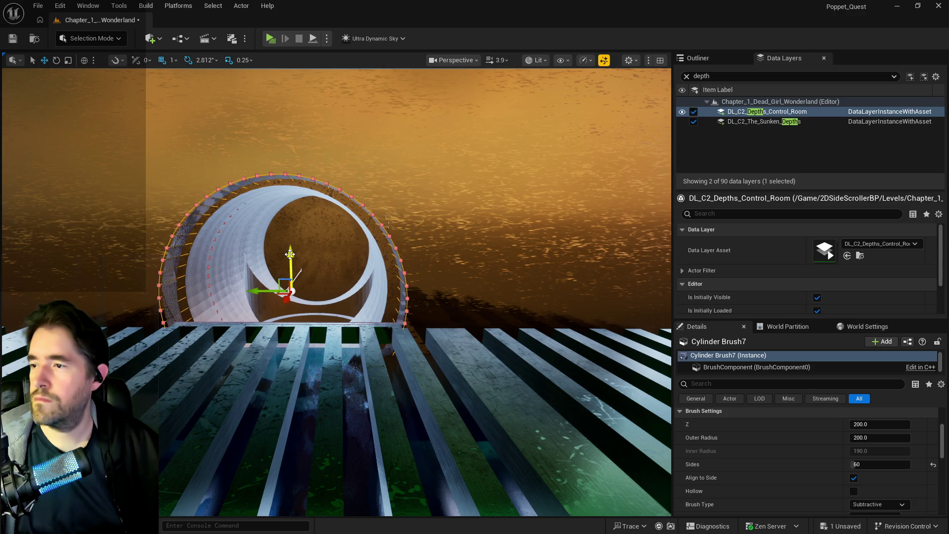
left_click_drag(291, 254, 223, 244)
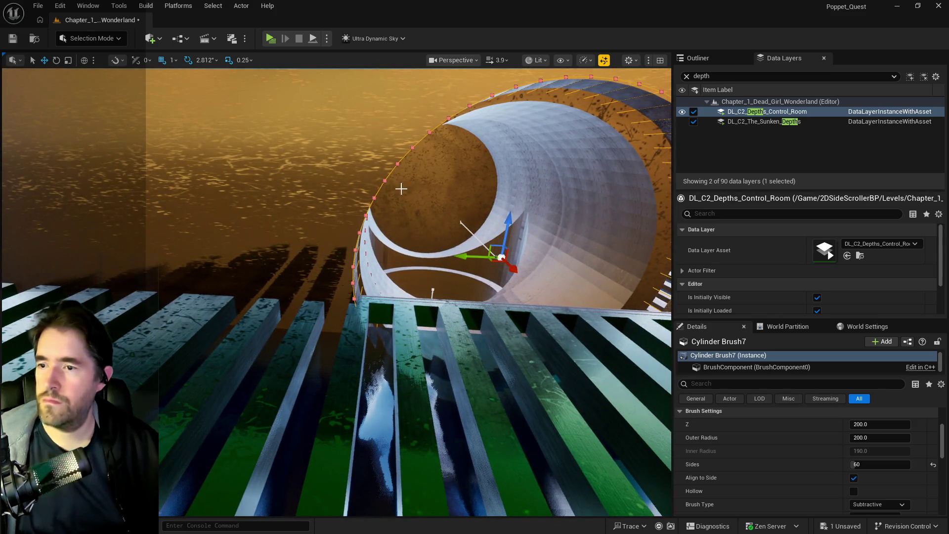
mouse_move(466, 255)
left_mouse_down()
mouse_move(153, 251)
mouse_move(179, 243)
left_mouse_up()
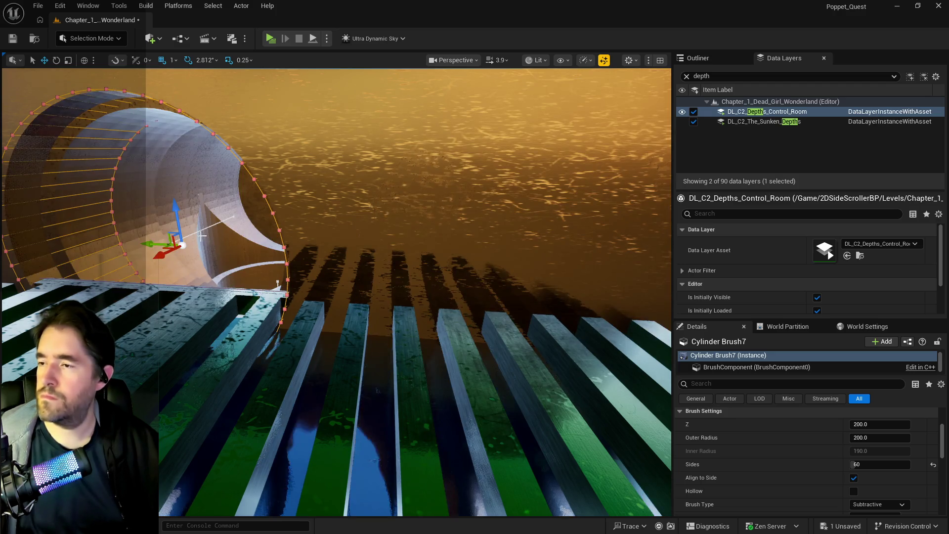
- Undo the stray brush move so Cylinder Brush7 sits at the opening, then save the Wonderland level
right_click(279, 268)
key("Escape")
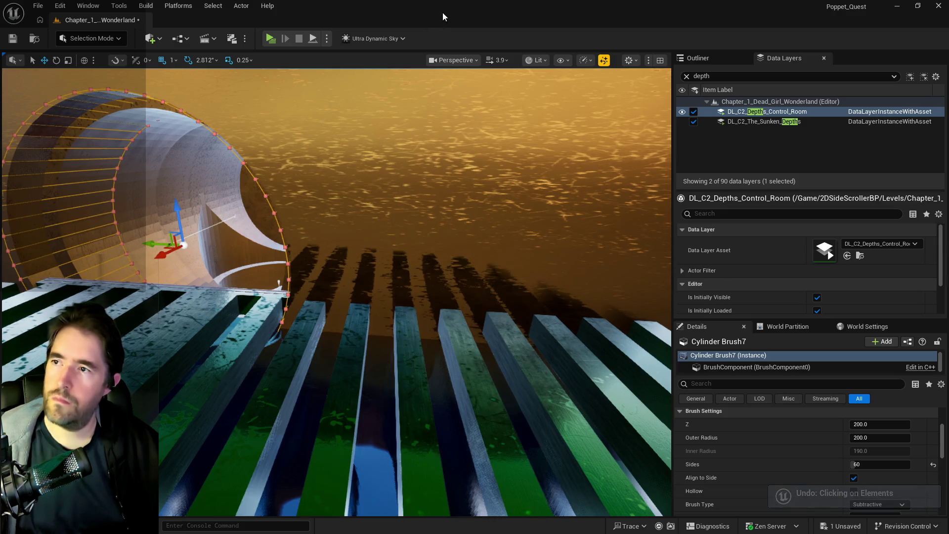
left_click(59, 7)
left_click(82, 45)
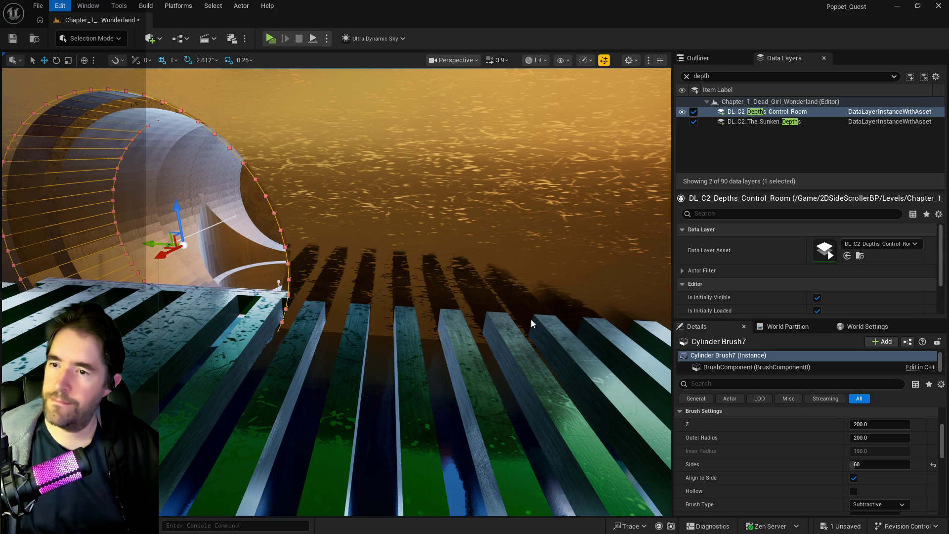
key("ctrl+z")
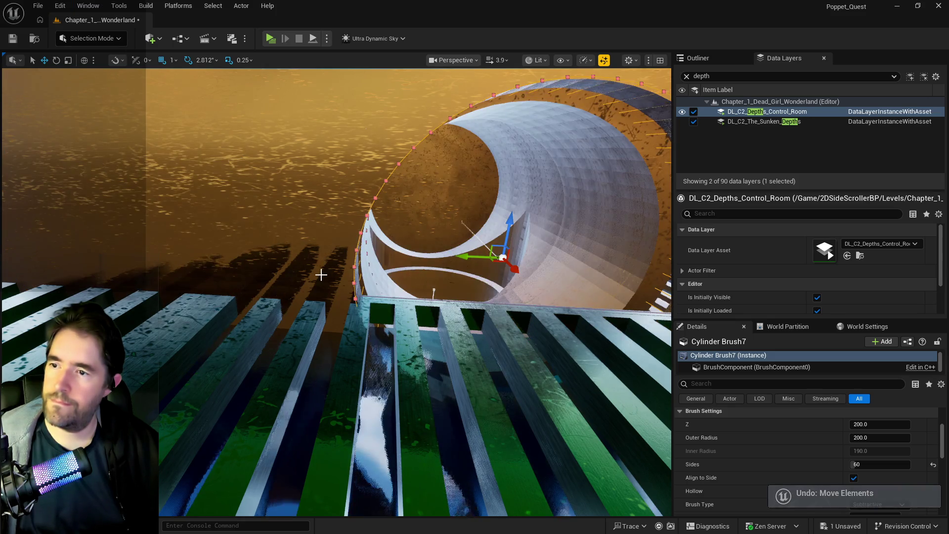
key("ctrl+s")
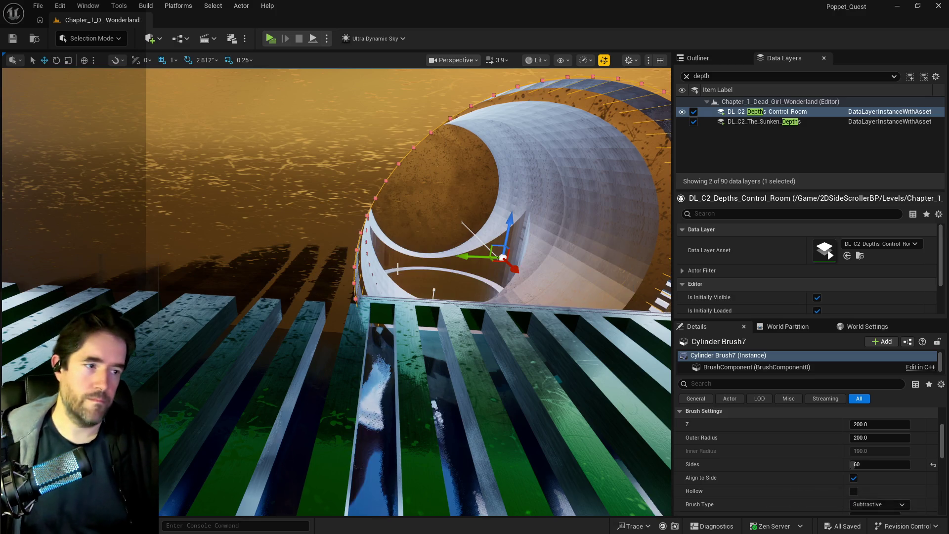
mouse_move(480, 258)
left_mouse_down()
mouse_move(337, 262)
mouse_move(178, 246)
left_mouse_up()
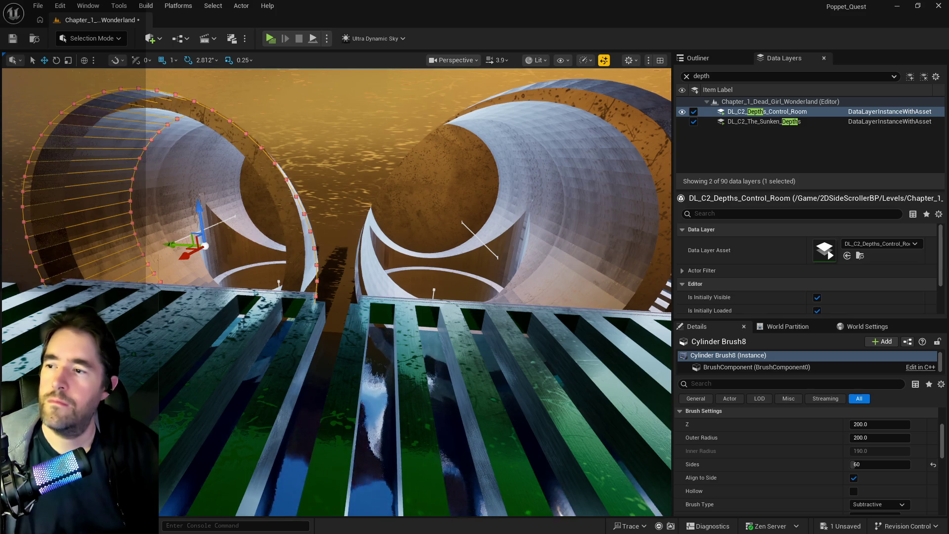
key("f")
left_click_drag(308, 242, 308, 242, "alt")
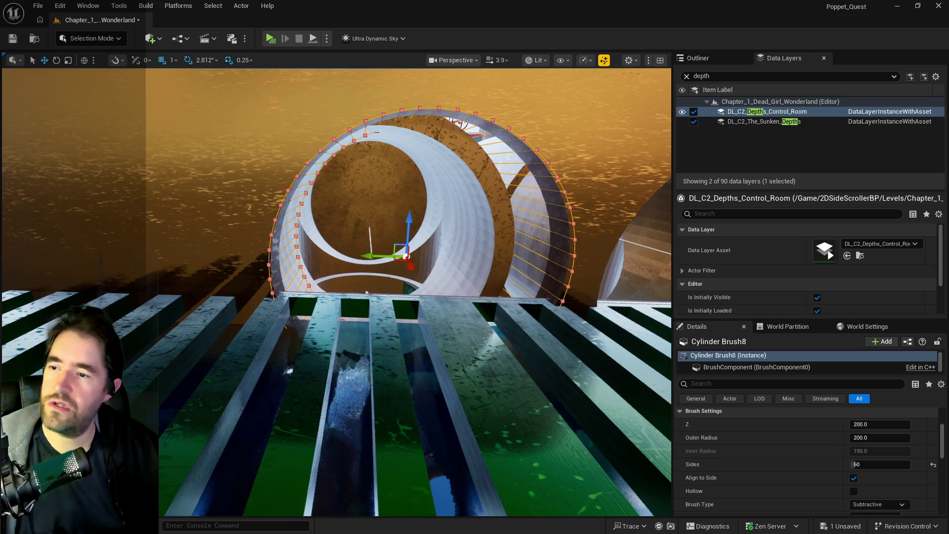
left_click_drag(308, 241, 308, 242, "alt")
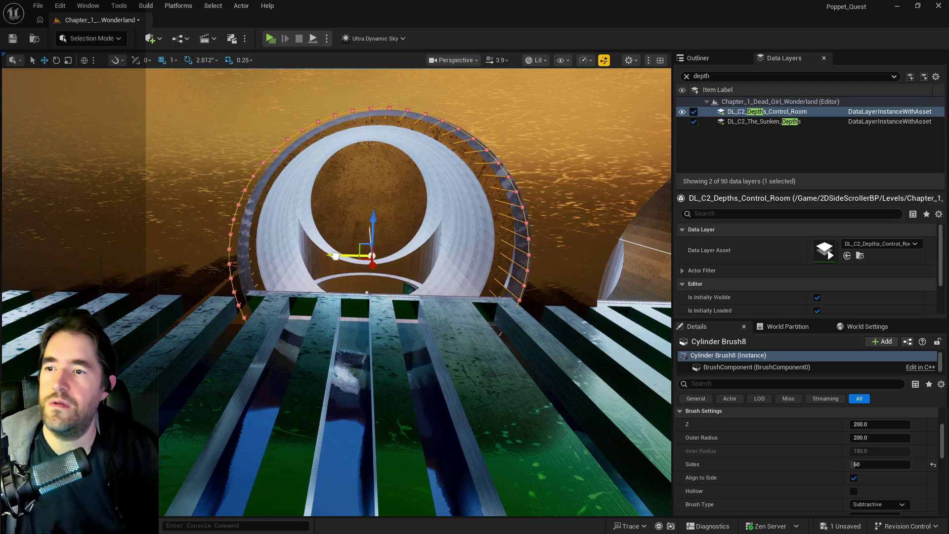
left_click_drag(336, 256, 336, 256)
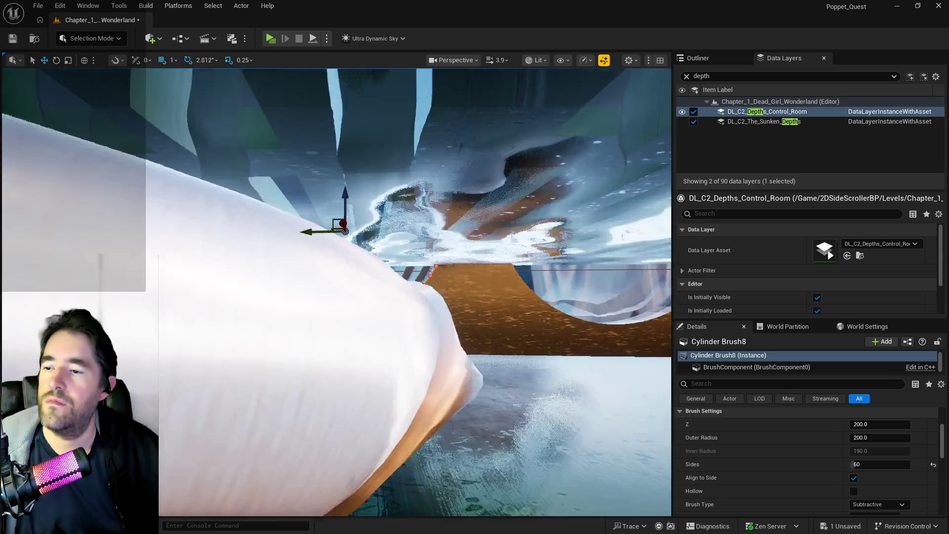
left_click_drag(336, 256, 324, 280)
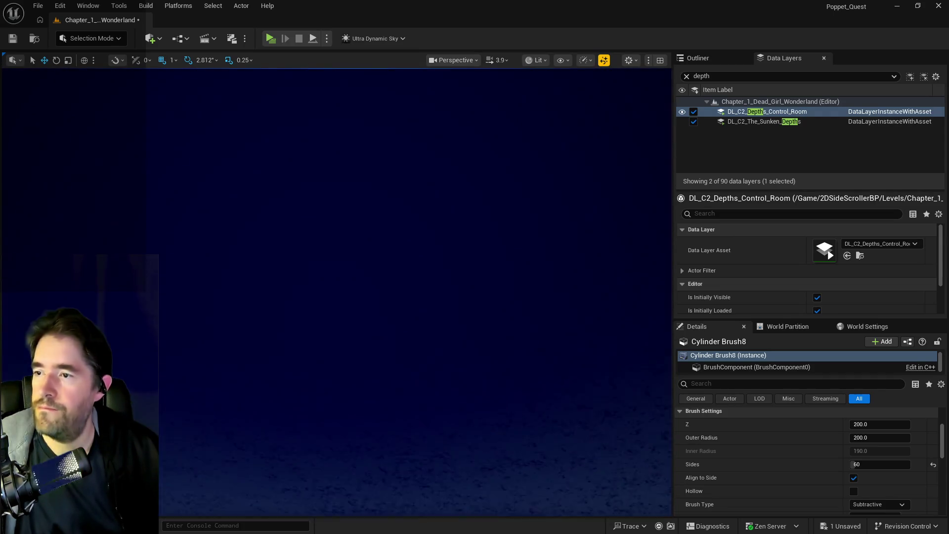
key("f")
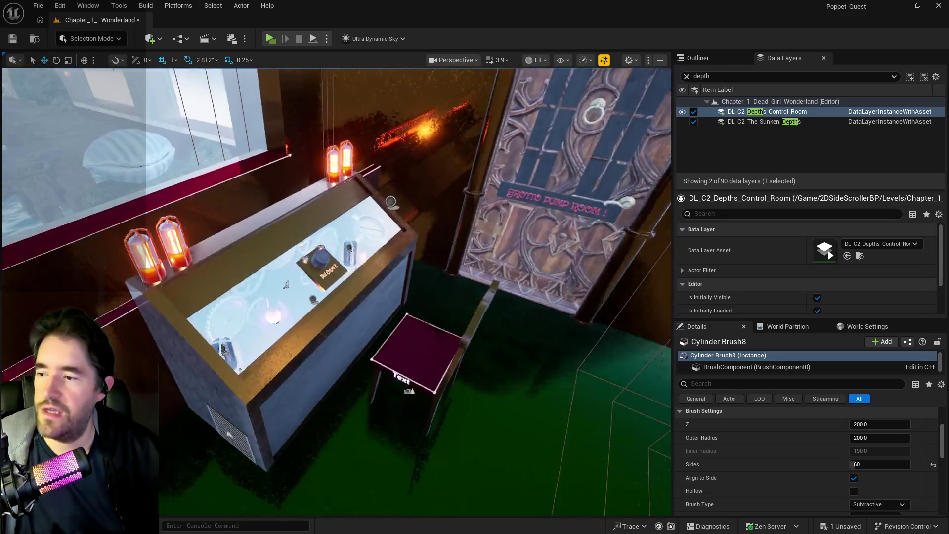
key("w")
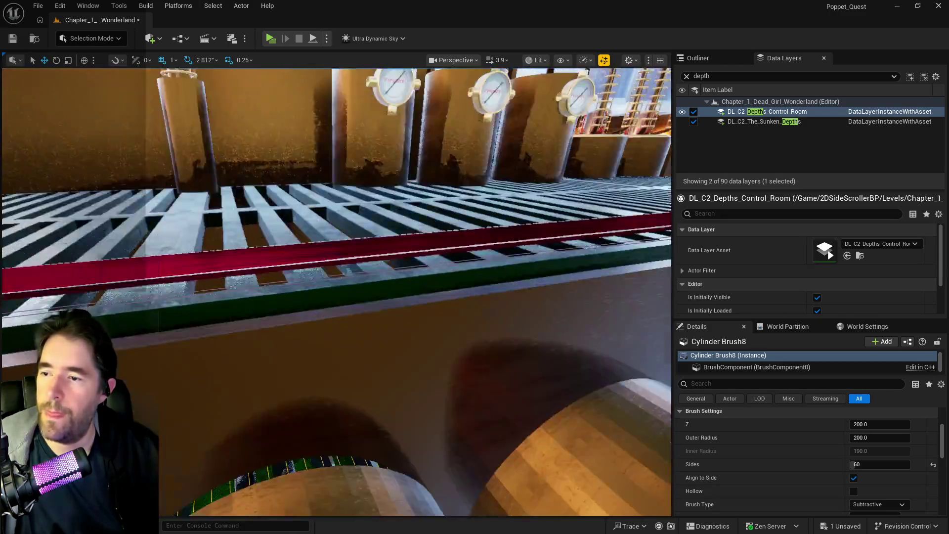
key("f")
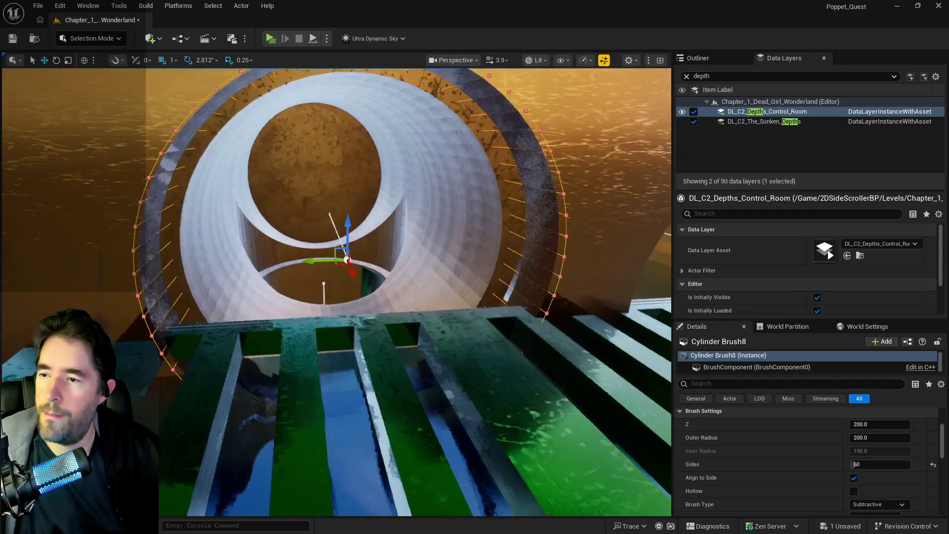
key("s")
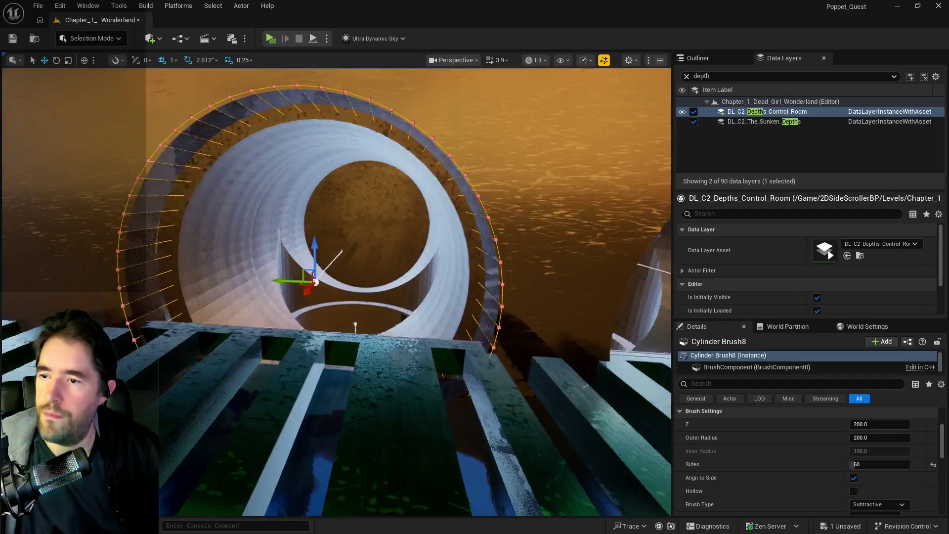
key("s")
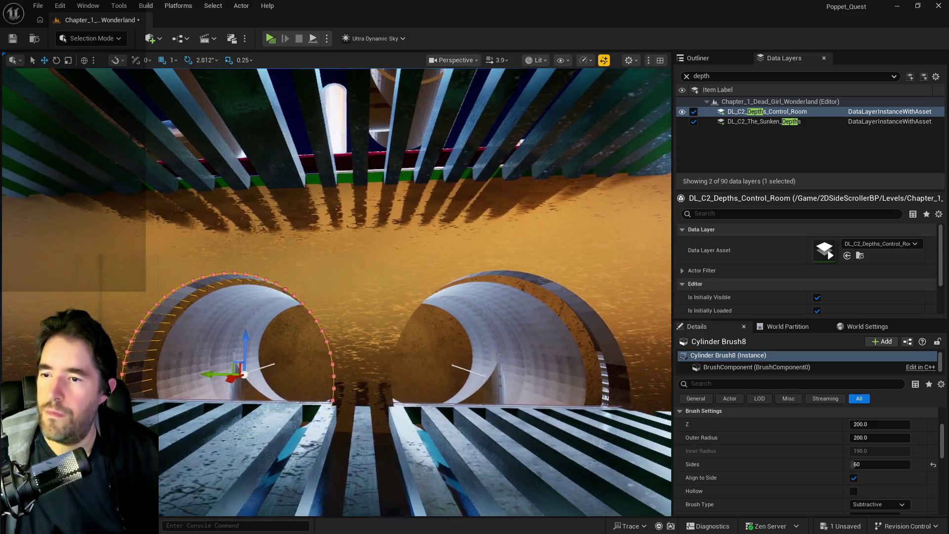
key("d")
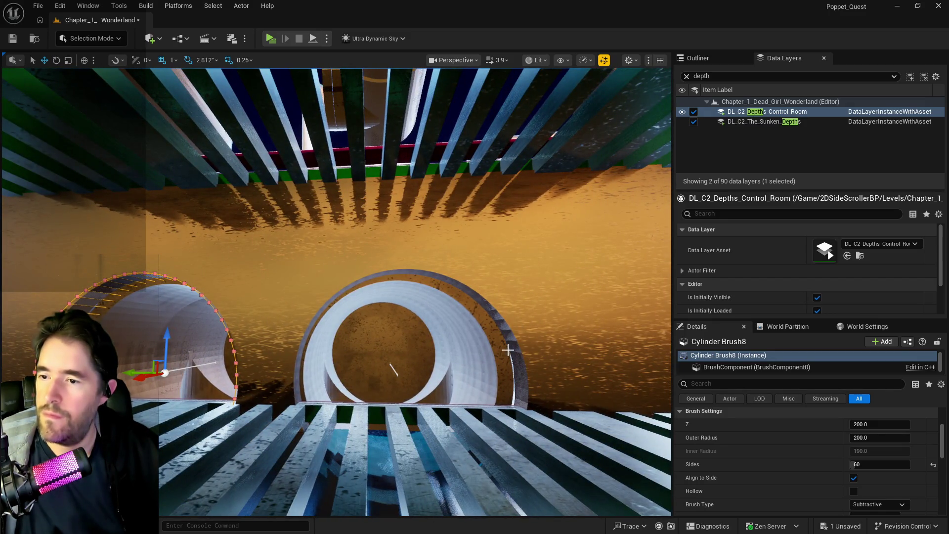
- Select Cylinder Brush7 and nudge it slightly left along the wall
left_click(509, 351)
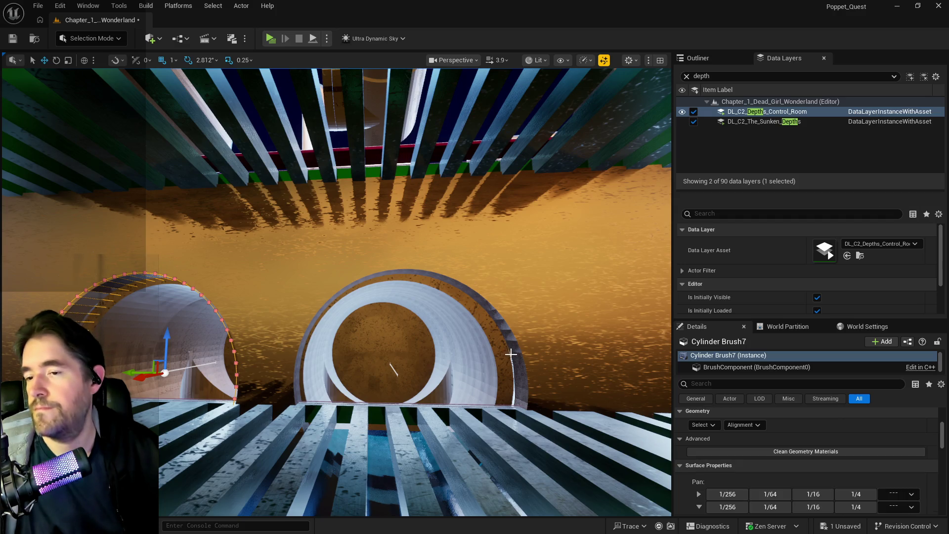
left_click(515, 357)
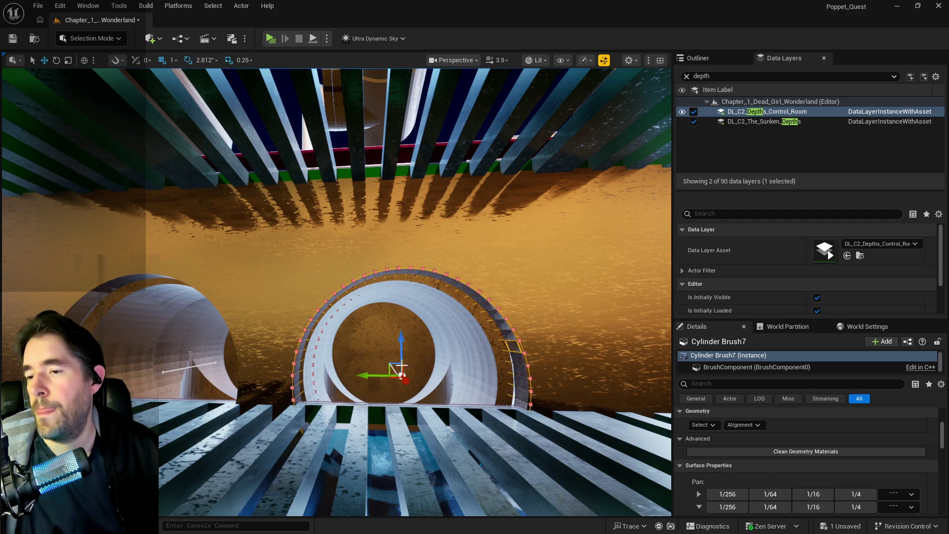
left_click_drag(383, 376, 377, 376)
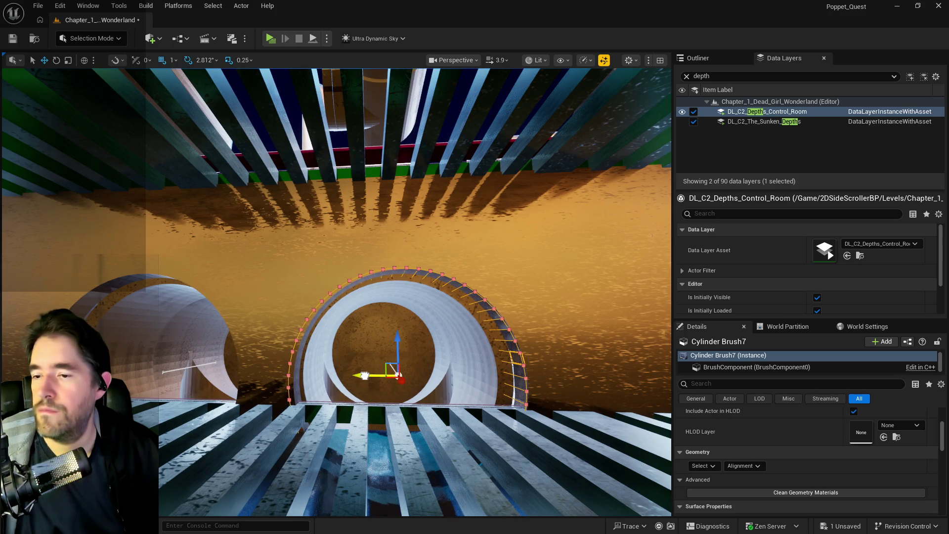
left_click_drag(363, 376, 362, 375)
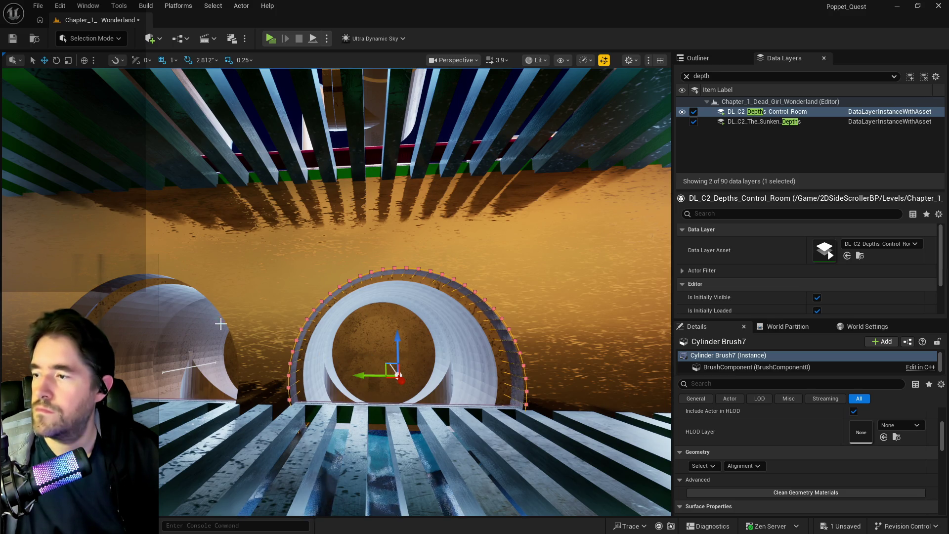
- Try raising Cylinder Brush7 slightly, then undo to keep its original height
left_click_drag(398, 342, 398, 337)
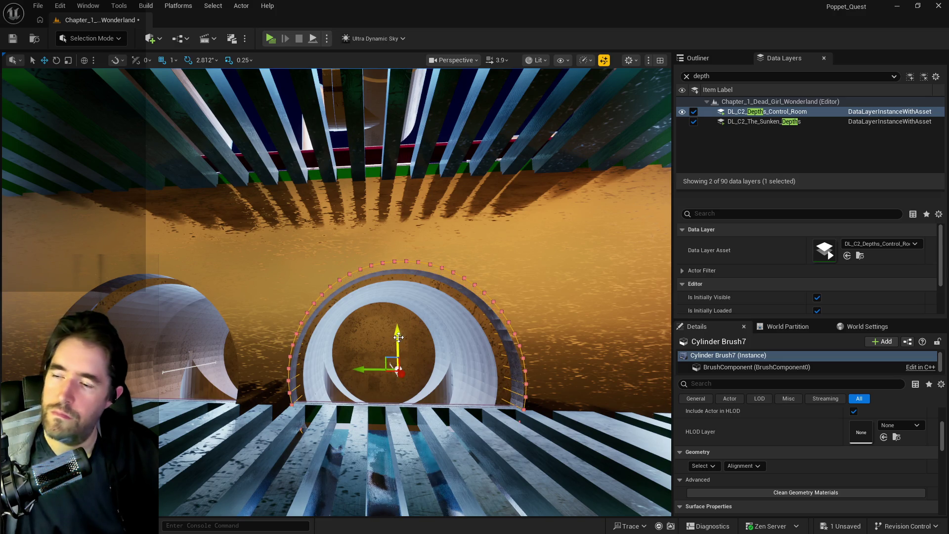
mouse_move(399, 337)
left_mouse_down()
mouse_move(398, 385)
mouse_move(393, 339)
left_mouse_up()
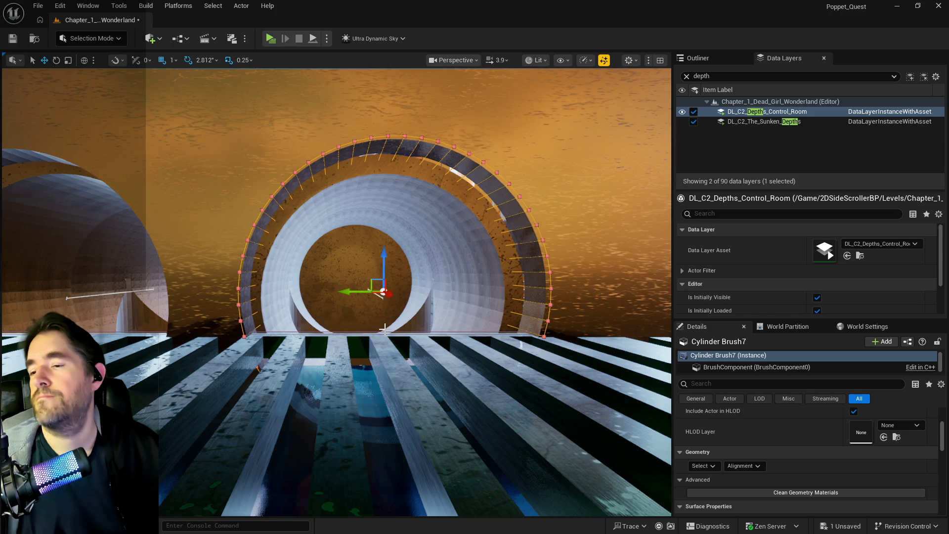
key("ctrl+z")
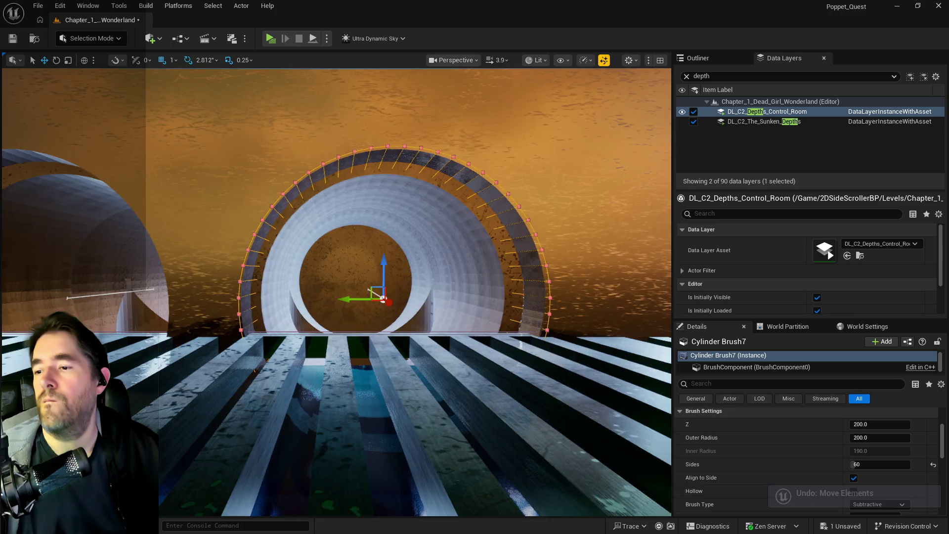
mouse_move(275, 176)
left_mouse_down()
mouse_move(275, 312)
mouse_move(275, 148)
mouse_move(276, 223)
mouse_move(289, 194)
left_mouse_up()
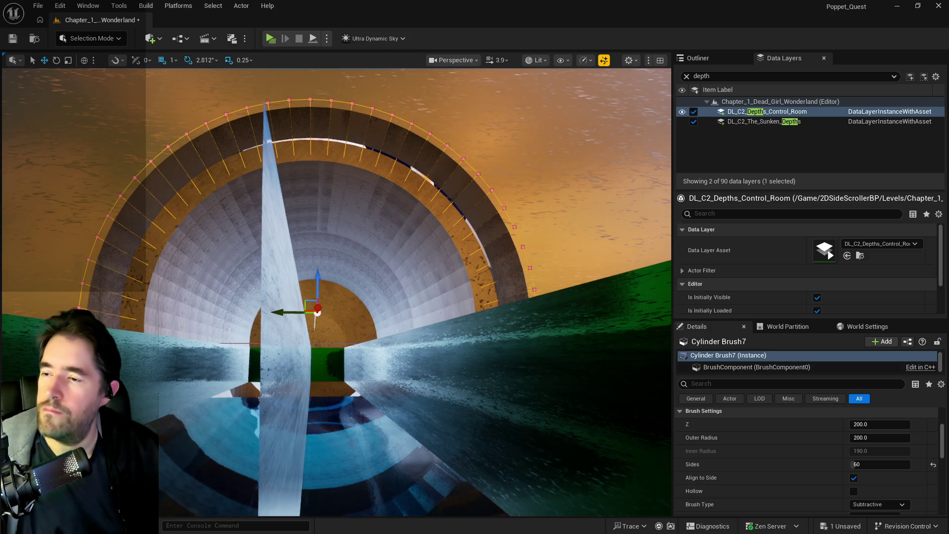
- Try lowering Cylinder Brush7, undo that too, and pick the Cylinder Brush8 opening
left_click_drag(318, 274, 318, 274)
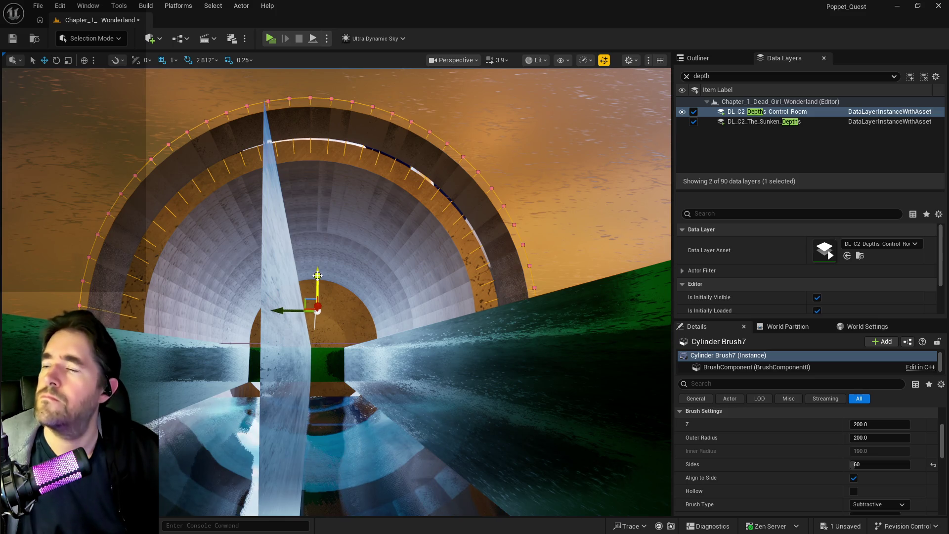
left_click_drag(315, 275, 318, 259)
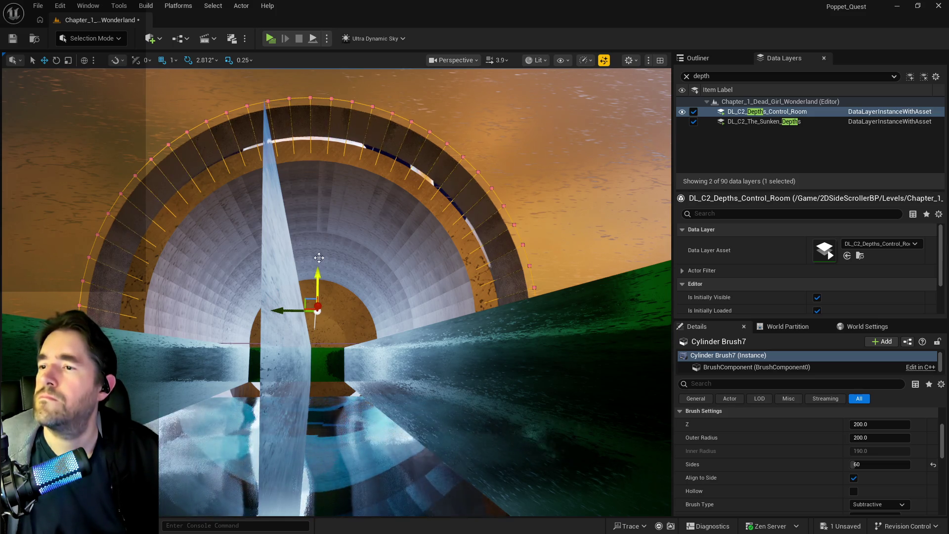
left_click_drag(416, 222, 416, 245)
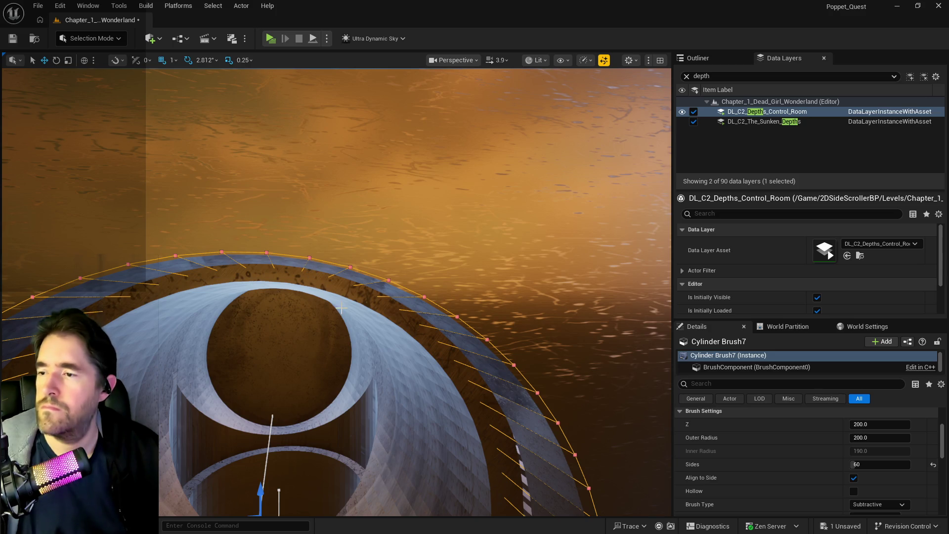
key("ctrl+z")
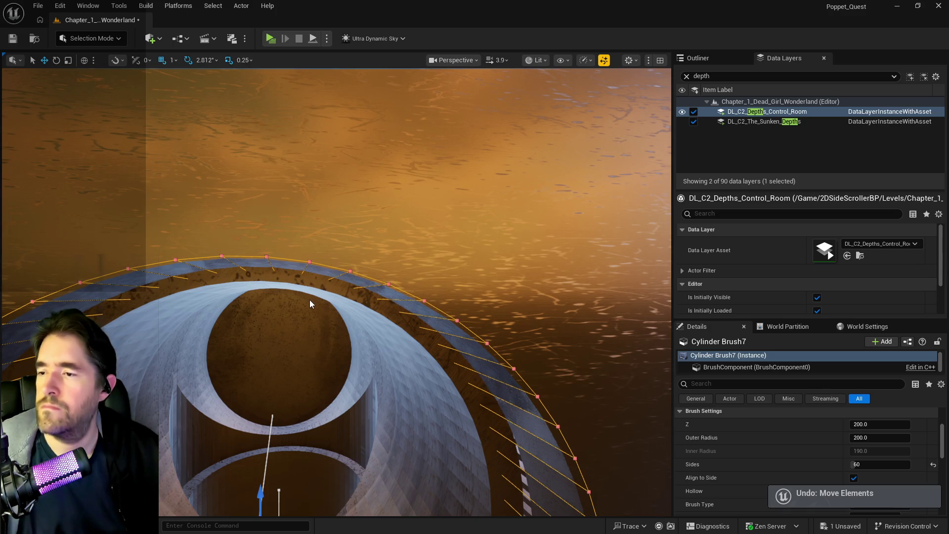
mouse_move(310, 300)
left_mouse_down()
mouse_move(309, 319)
mouse_move(334, 293)
left_mouse_up()
left_click(529, 332)
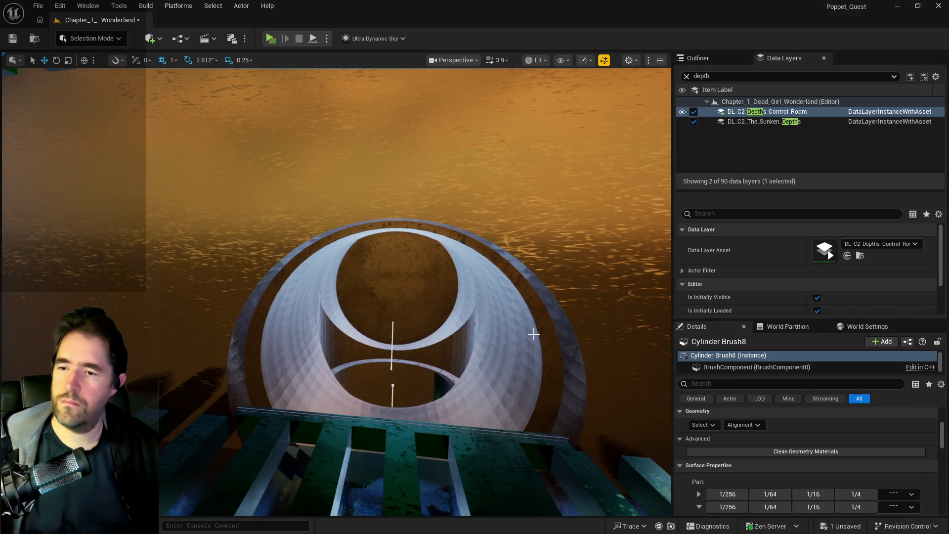
- Duplicate Cylinder Brush8 as Cylinder Brush9 further left along the wall and nudge it into place
left_click(578, 361)
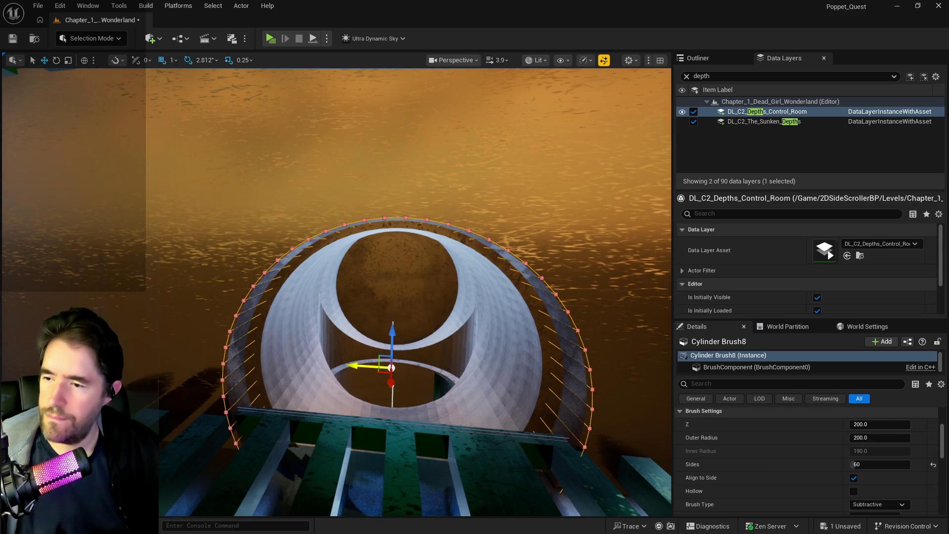
left_click_drag(356, 366, 59, 254, "alt")
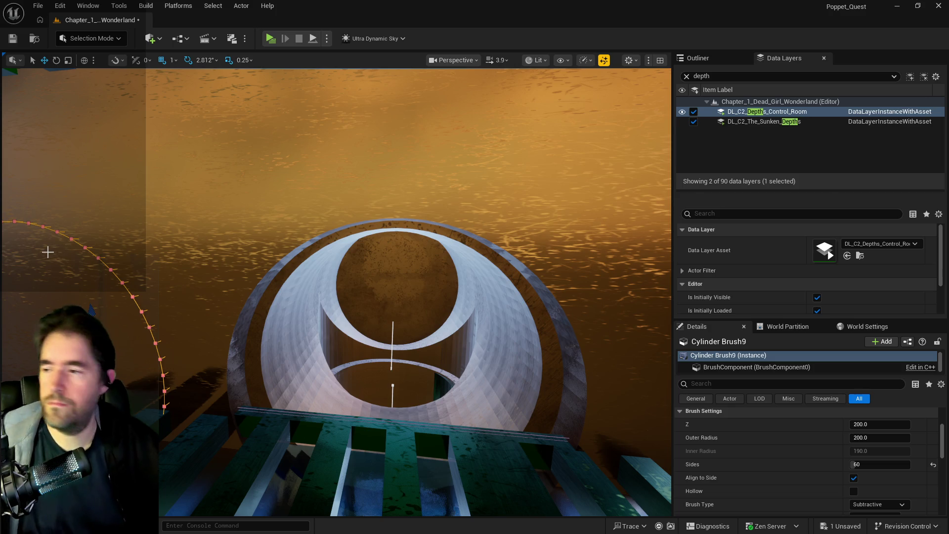
key("f")
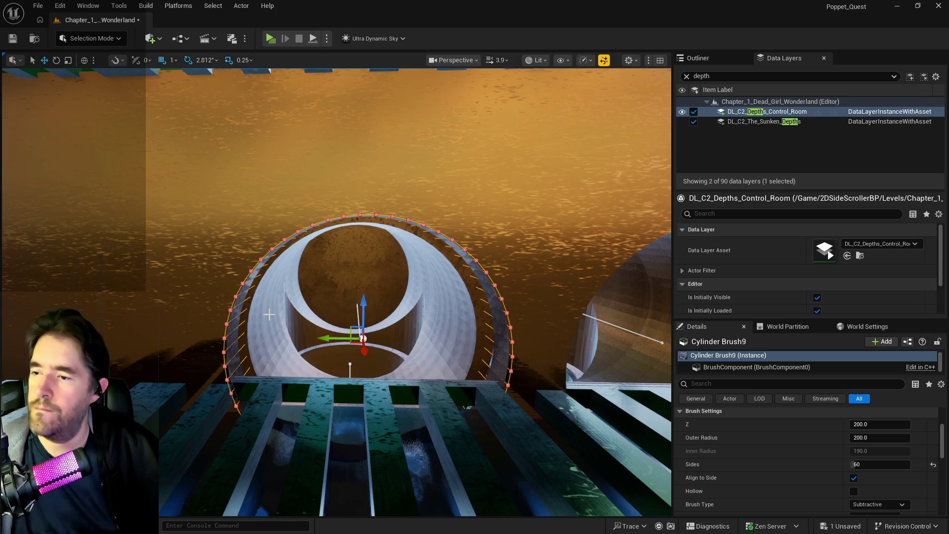
left_click_drag(329, 339, 329, 339)
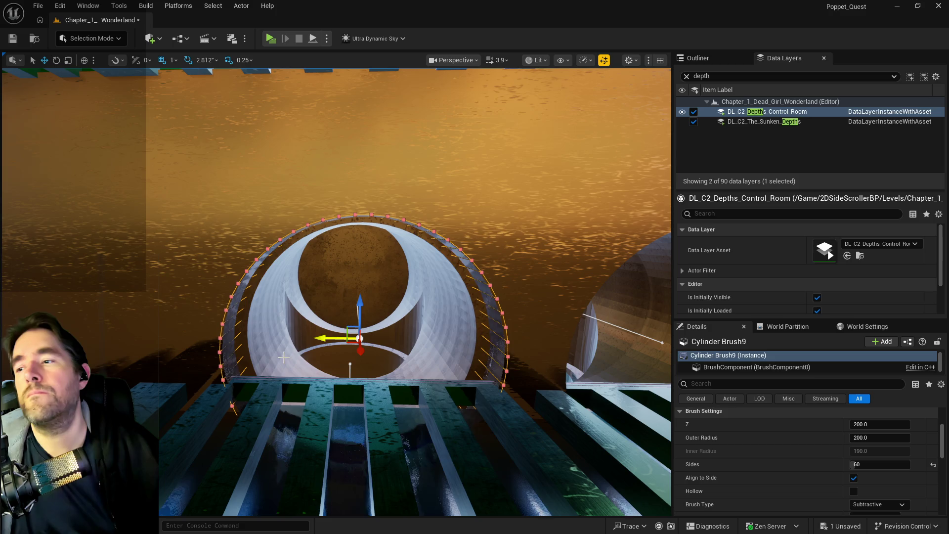
- Duplicate the cutter again as Cylinder Brush10 at the next pipe end along the wall
left_click_drag(284, 357, 252, 357)
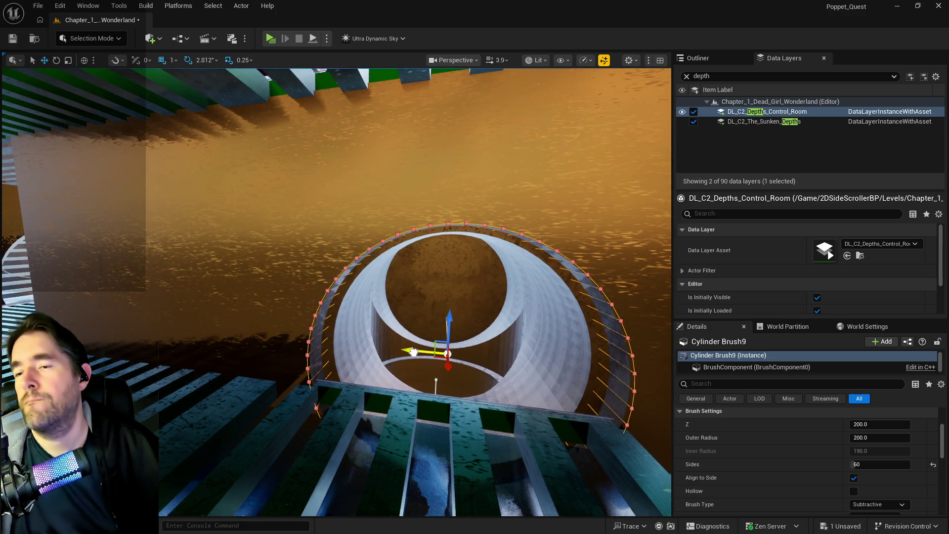
left_click_drag(412, 352, 187, 316, "alt")
key("f")
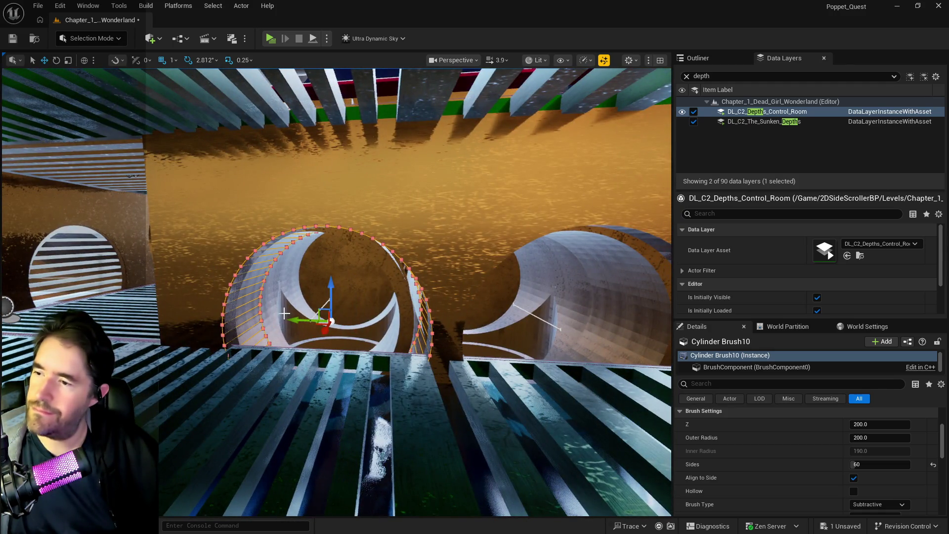
left_click_drag(297, 321, 280, 320)
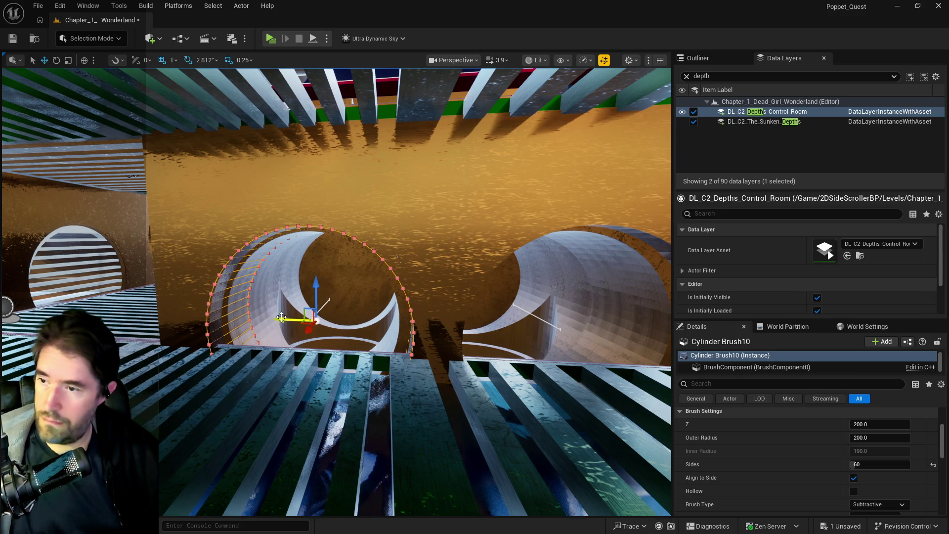
mouse_move(281, 318)
left_mouse_down()
mouse_move(281, 282)
mouse_move(281, 326)
mouse_move(281, 297)
left_mouse_up()
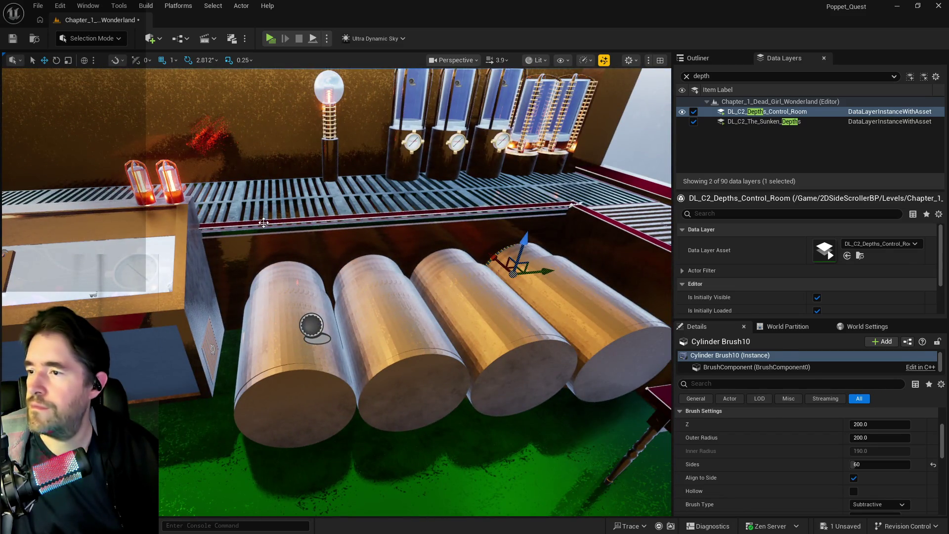
left_click(264, 222)
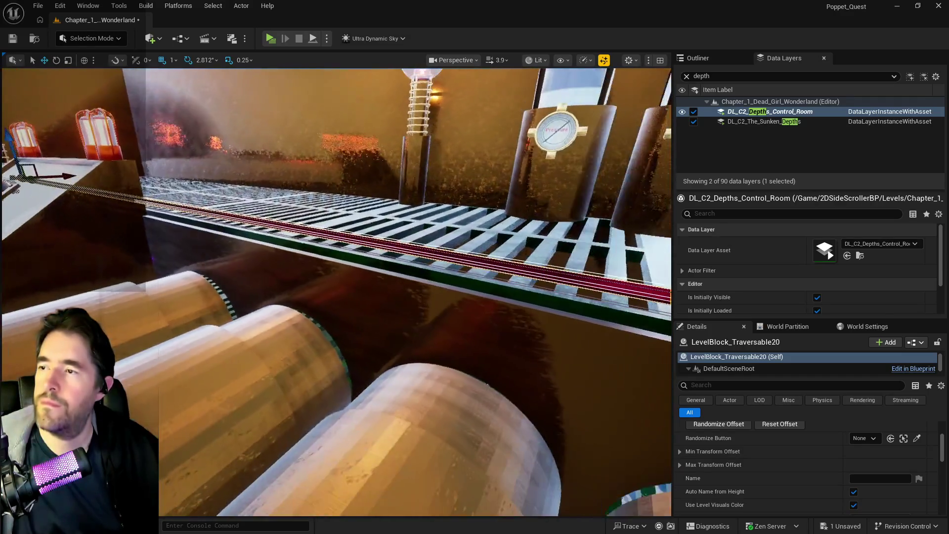
scroll(811, 421, "up", 5)
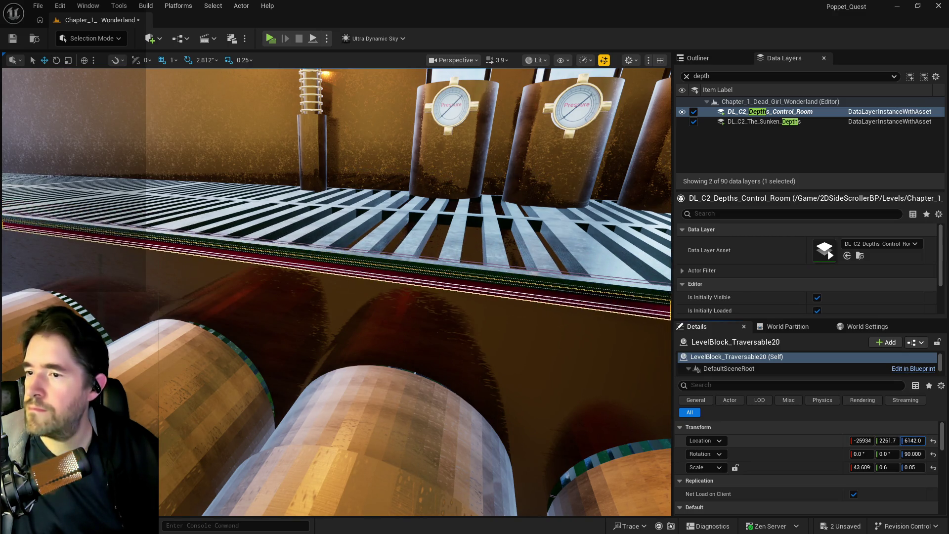
type("6146")
- Set LevelBlock_Traversable20's Location Z to 6146, then select SM_Machinery_Room_Retainer_Wall2 below the walkway
key("Return")
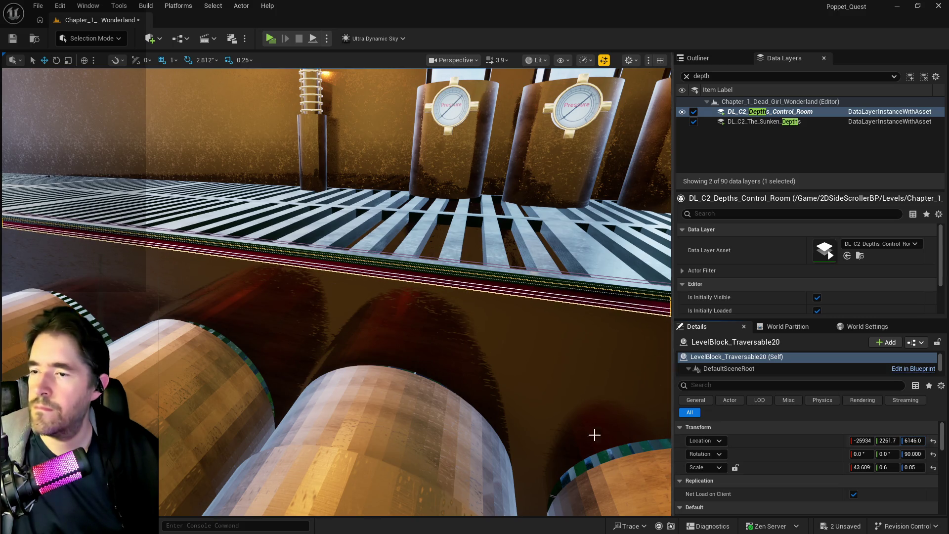
left_click_drag(594, 435, 520, 387)
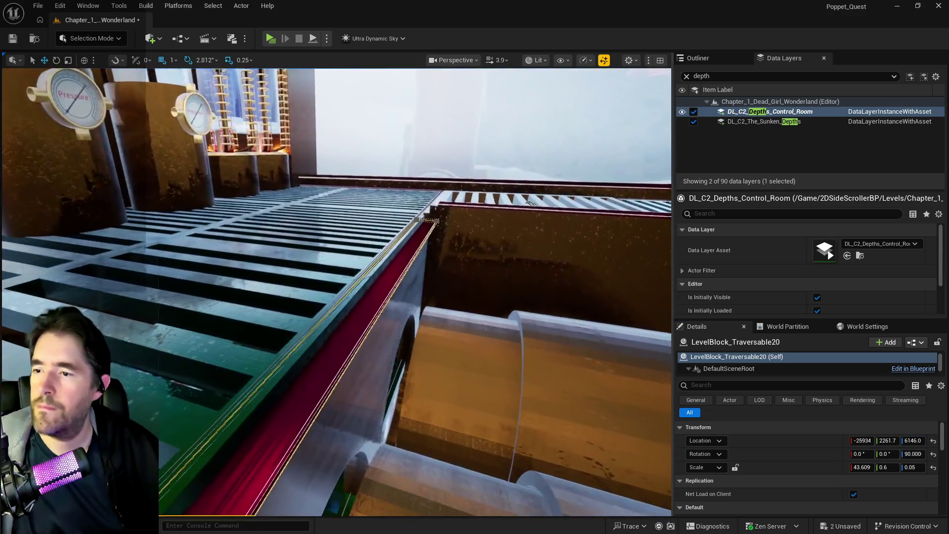
mouse_move(430, 223)
left_mouse_down()
mouse_move(292, 300)
mouse_move(329, 284)
left_mouse_up()
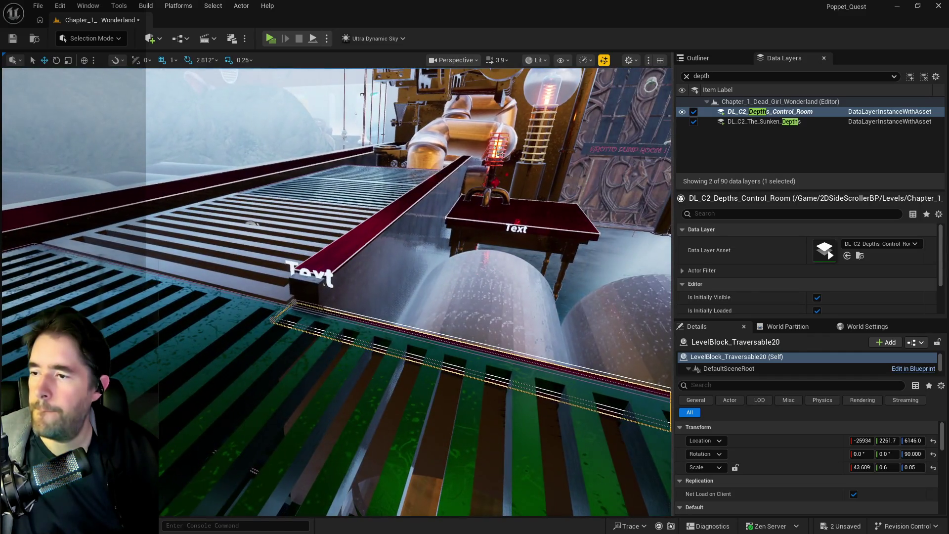
left_click_drag(423, 296, 436, 302)
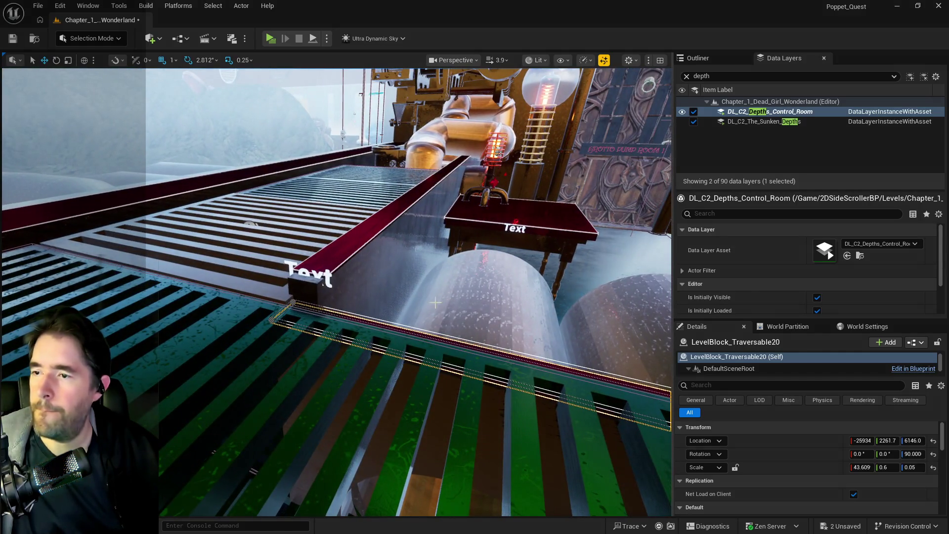
left_click(388, 273)
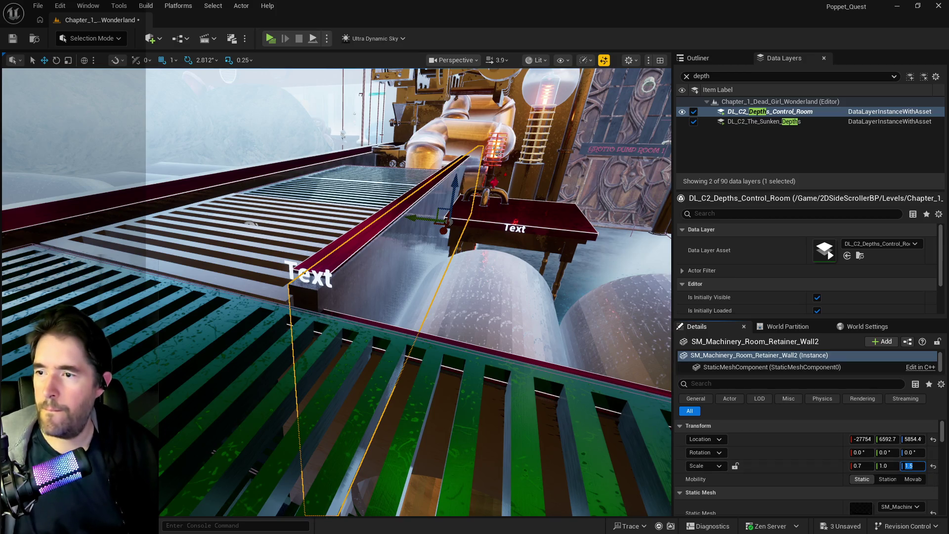
- Lower the retainer wall slightly and reduce its Z scale from 1.5 to 1.45
key("Return")
key("f")
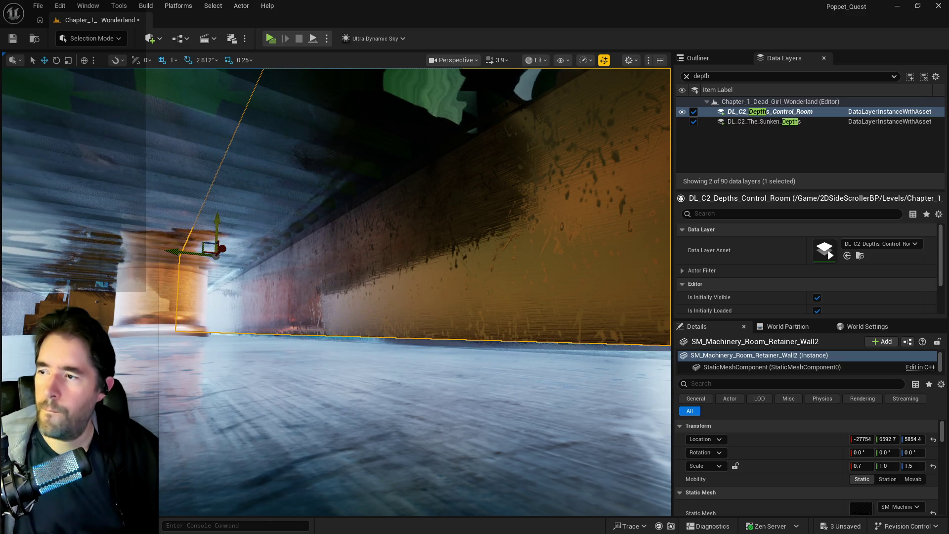
left_click_drag(217, 222, 219, 230)
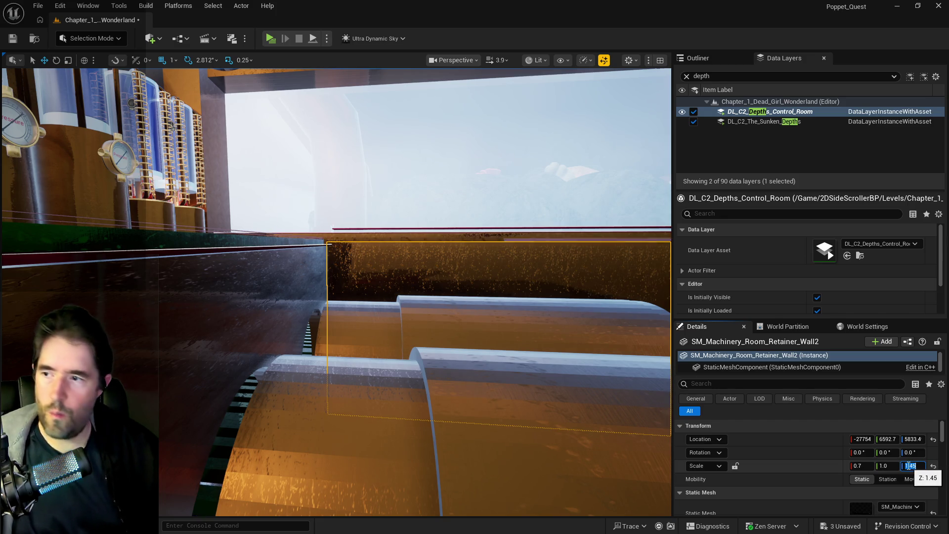
left_click_drag(553, 492, 552, 446)
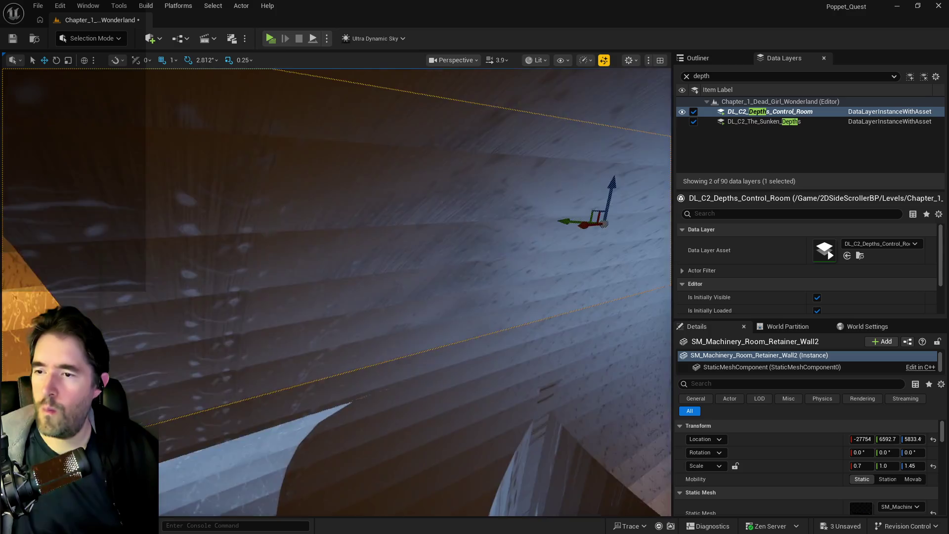
- Inspect the wall from around the walkways and lower it to Location Z 5816
left_click_drag(334, 297, 334, 245)
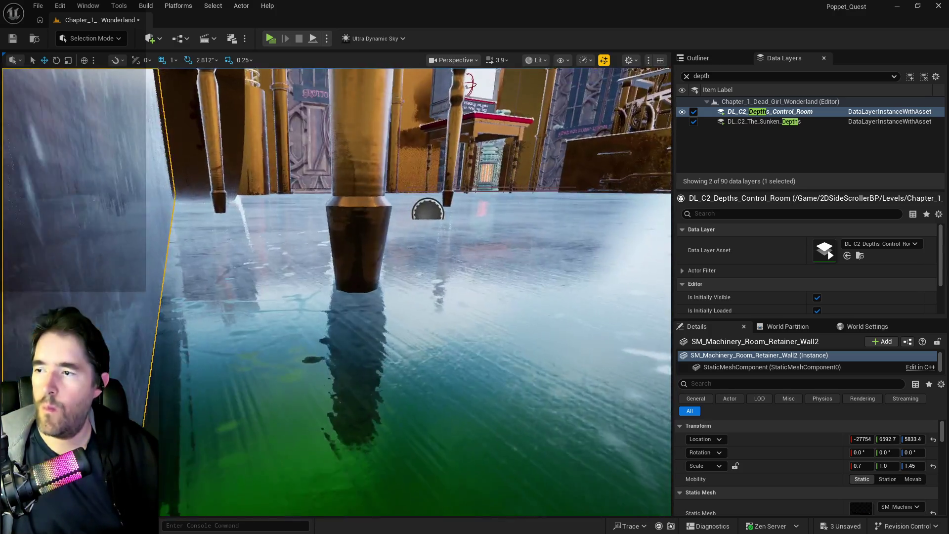
mouse_move(449, 439)
left_mouse_down()
mouse_move(450, 401)
mouse_move(449, 416)
left_mouse_up()
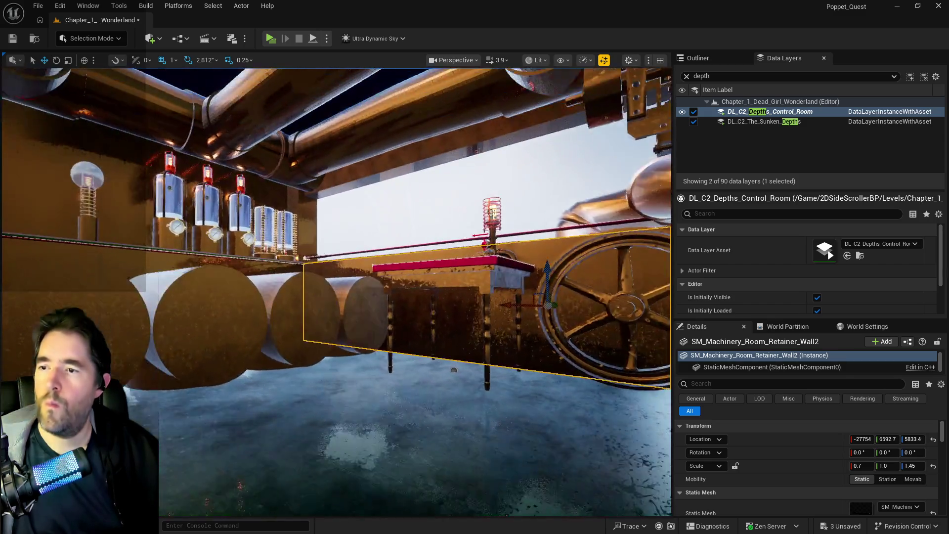
mouse_move(450, 439)
left_mouse_down()
mouse_move(449, 415)
mouse_move(418, 441)
left_mouse_up()
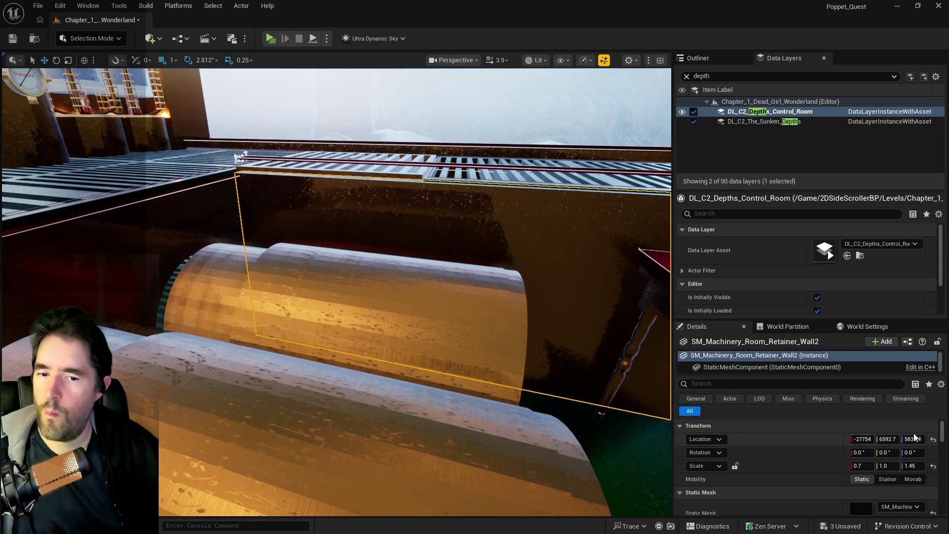
left_click_drag(915, 438, 912, 438)
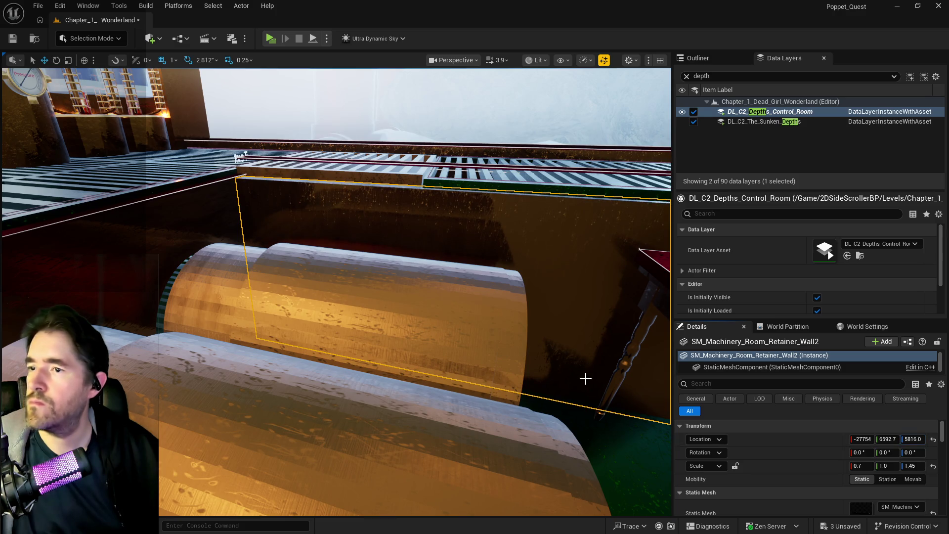
left_click(421, 167)
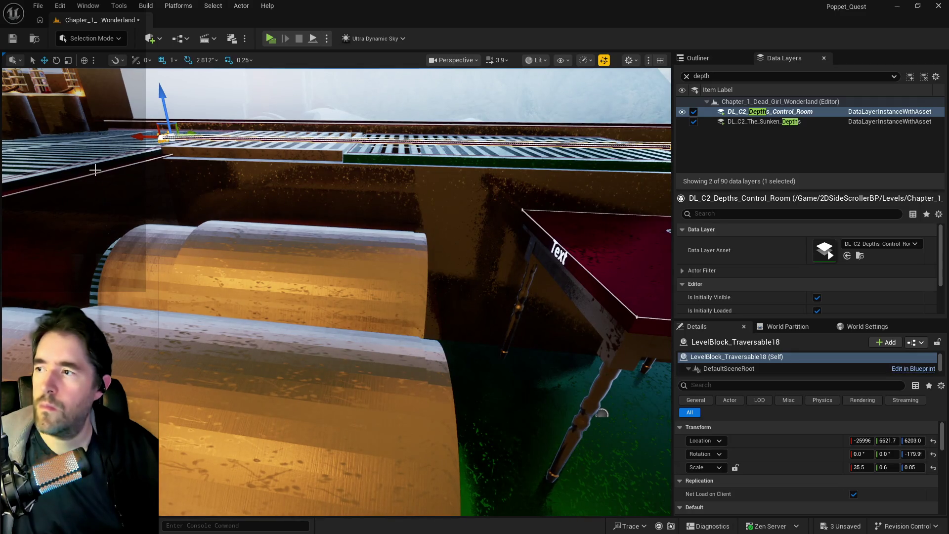
- Set LevelBlock_Traversable18's Location Z to 6146 to match Traversable20, then check the rails and grating from above
left_click(75, 186)
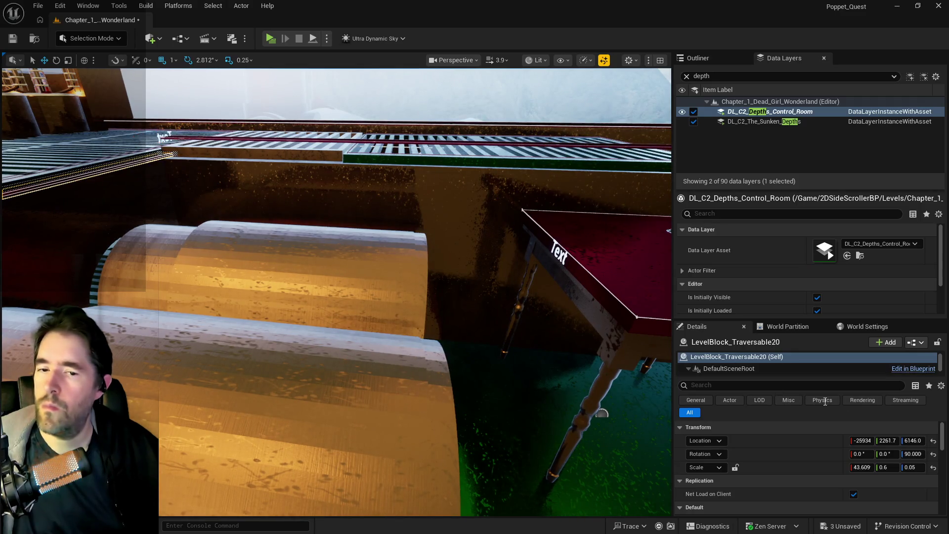
left_click(428, 141)
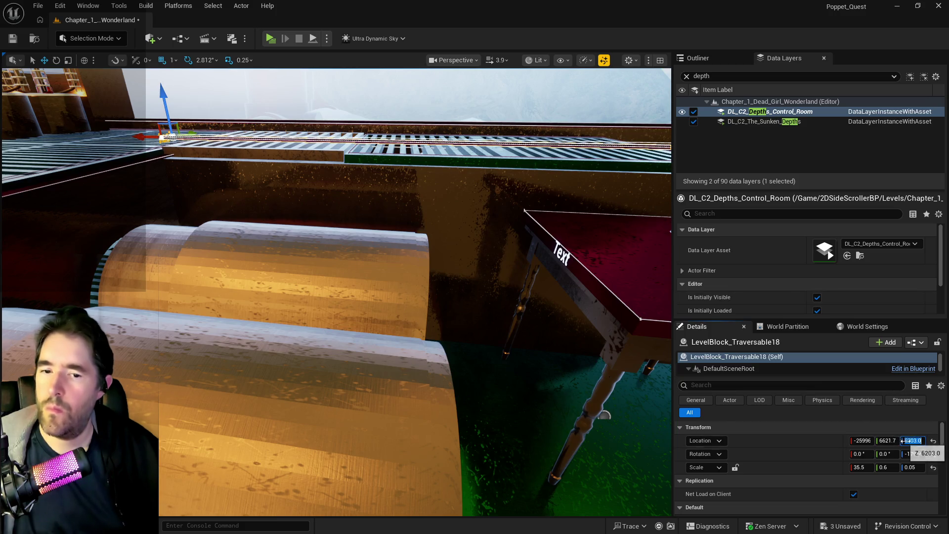
key("Return")
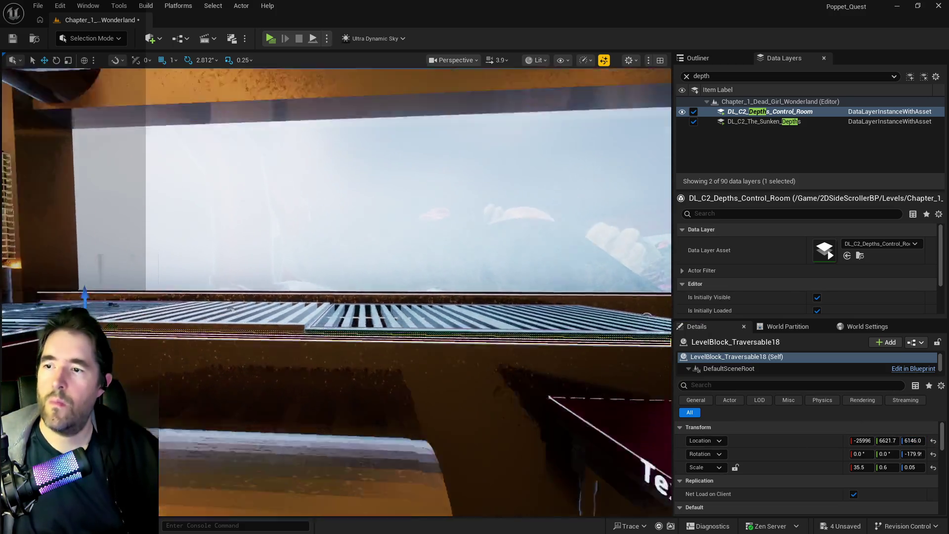
left_click_drag(334, 297, 334, 222)
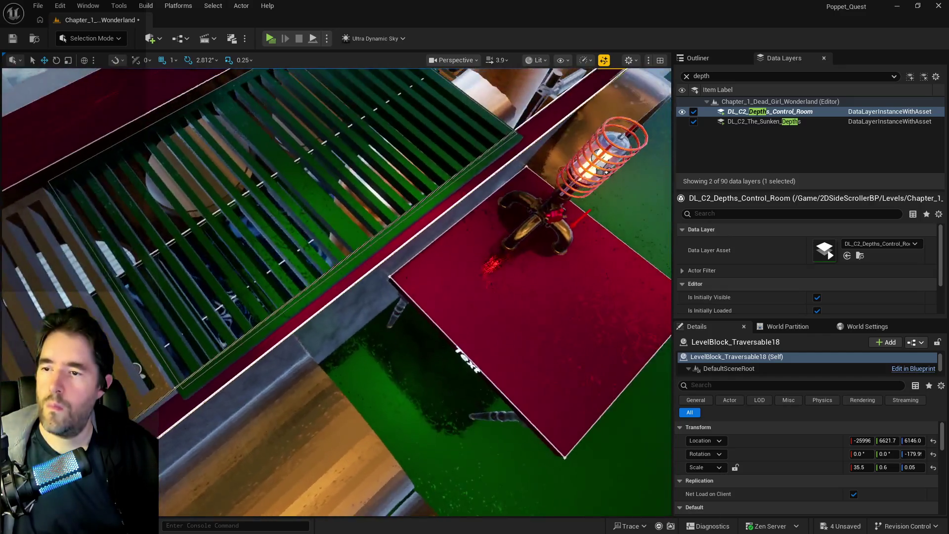
mouse_move(334, 223)
left_mouse_down()
mouse_move(333, 311)
mouse_move(335, 223)
left_mouse_up()
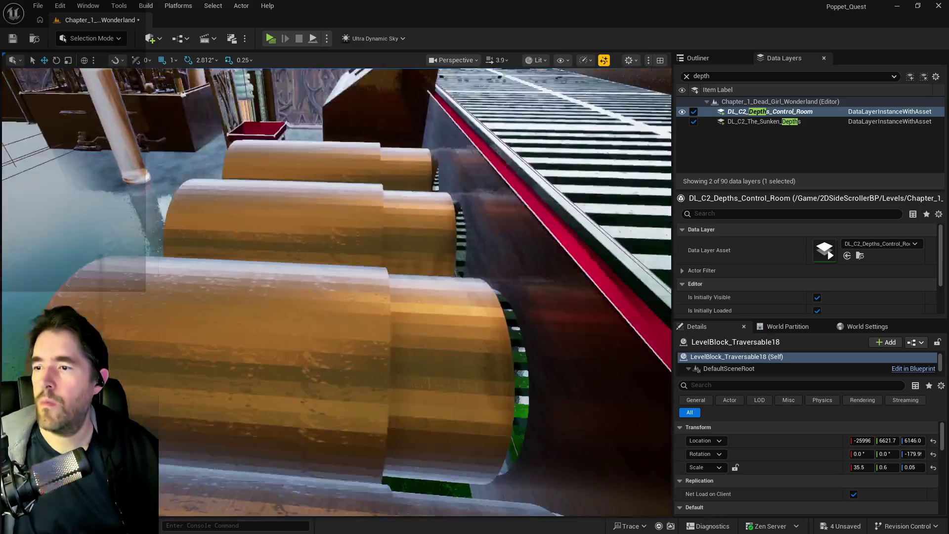
left_click_drag(441, 311, 441, 294)
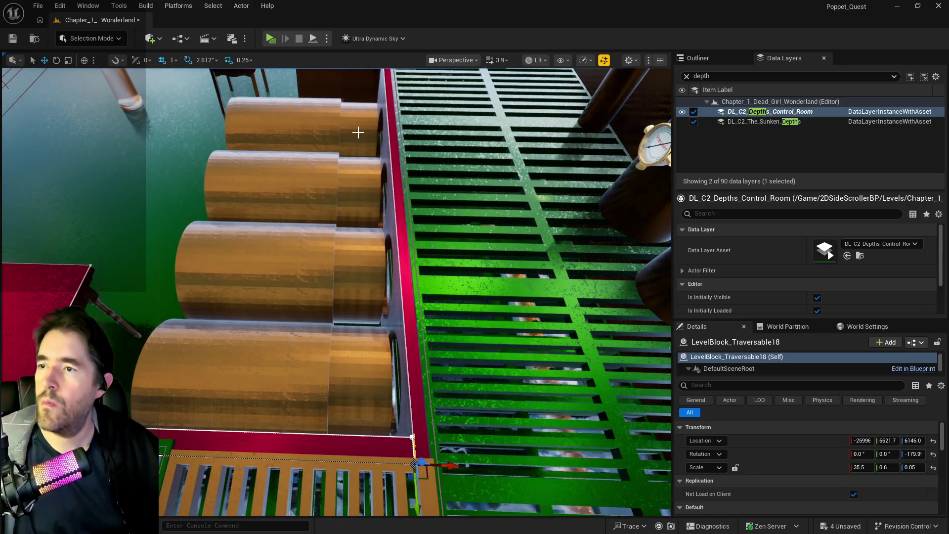
left_click(359, 131)
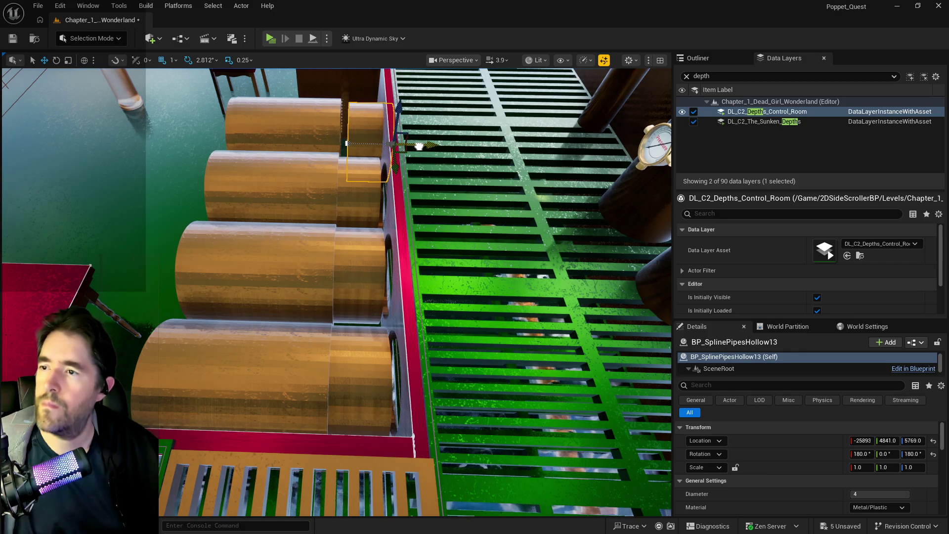
- Select the spline pipes and undo the accidental Delete Spline Point
left_click(348, 142)
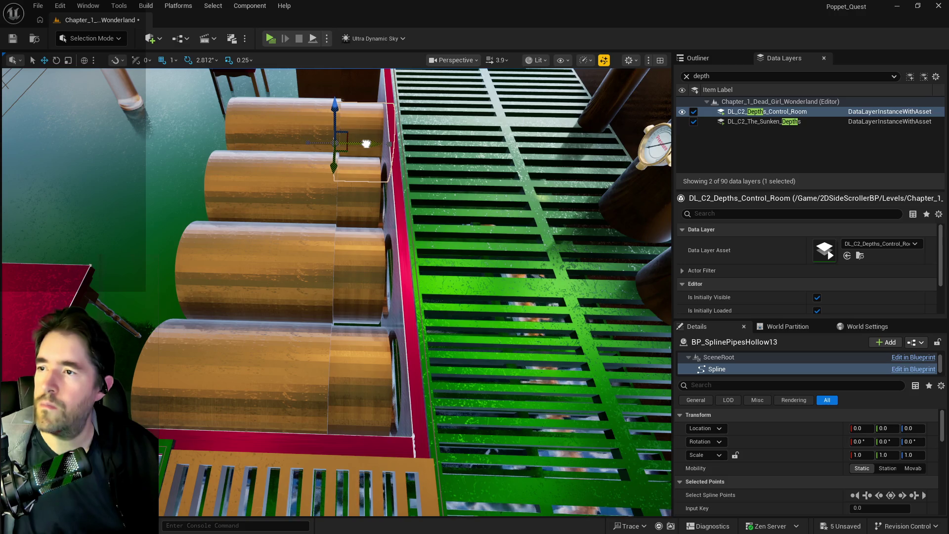
left_click(361, 192)
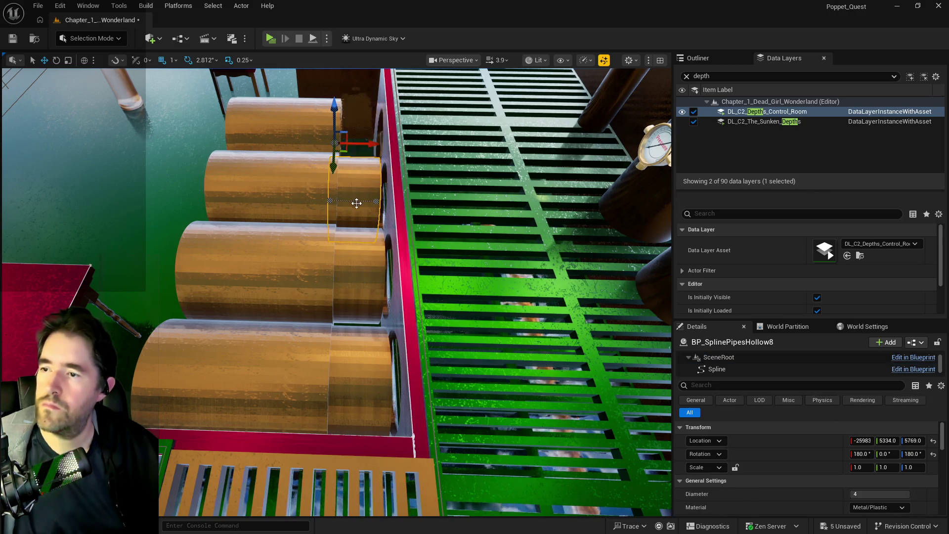
left_click(365, 260, "ctrl")
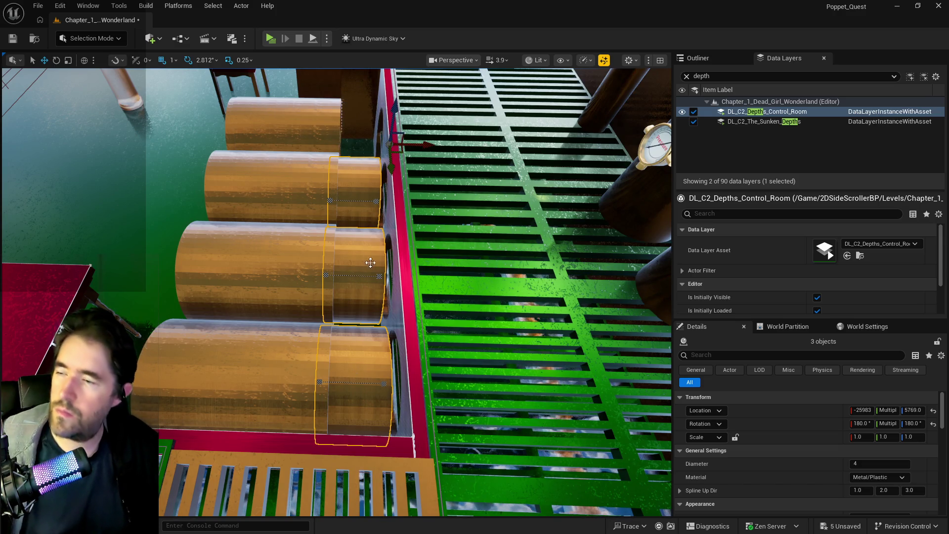
key("ctrl+z")
- Slide BP_SplinePipesHollow8 along X toward the wall opening, to about -25908
left_click(404, 264)
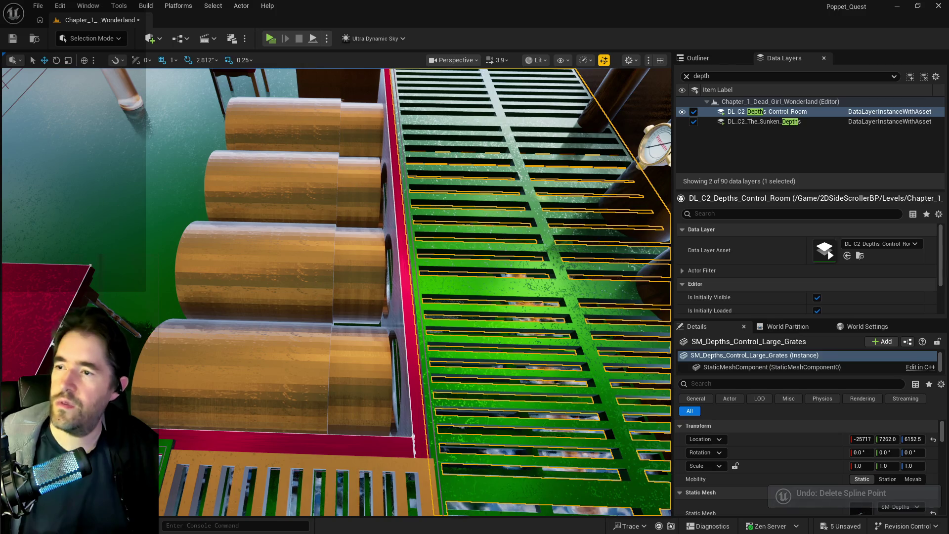
left_click(363, 275)
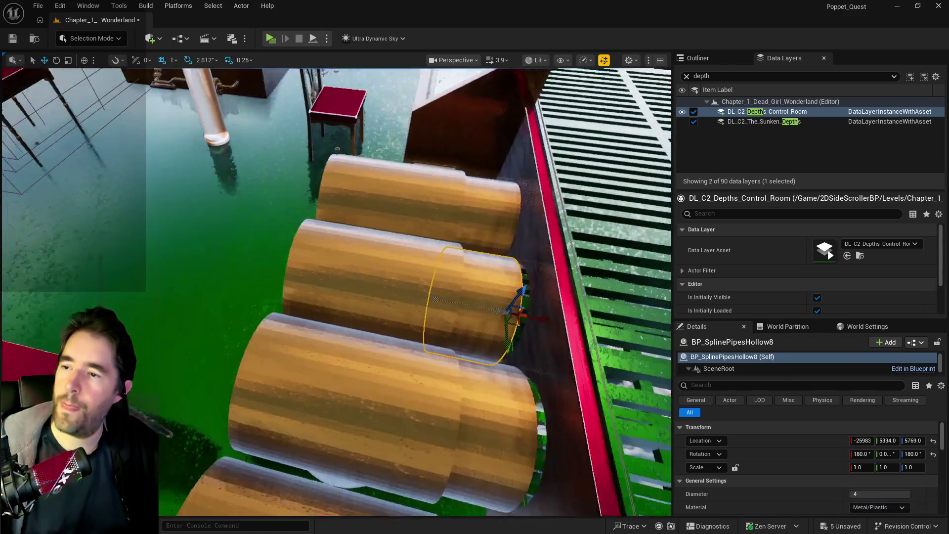
mouse_move(461, 181)
left_mouse_down()
mouse_move(473, 189)
mouse_move(386, 184)
left_mouse_up()
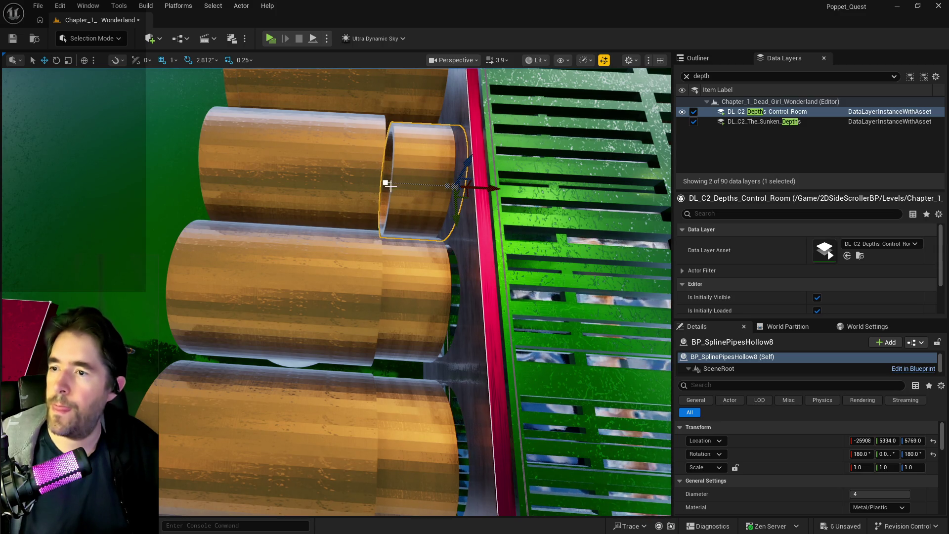